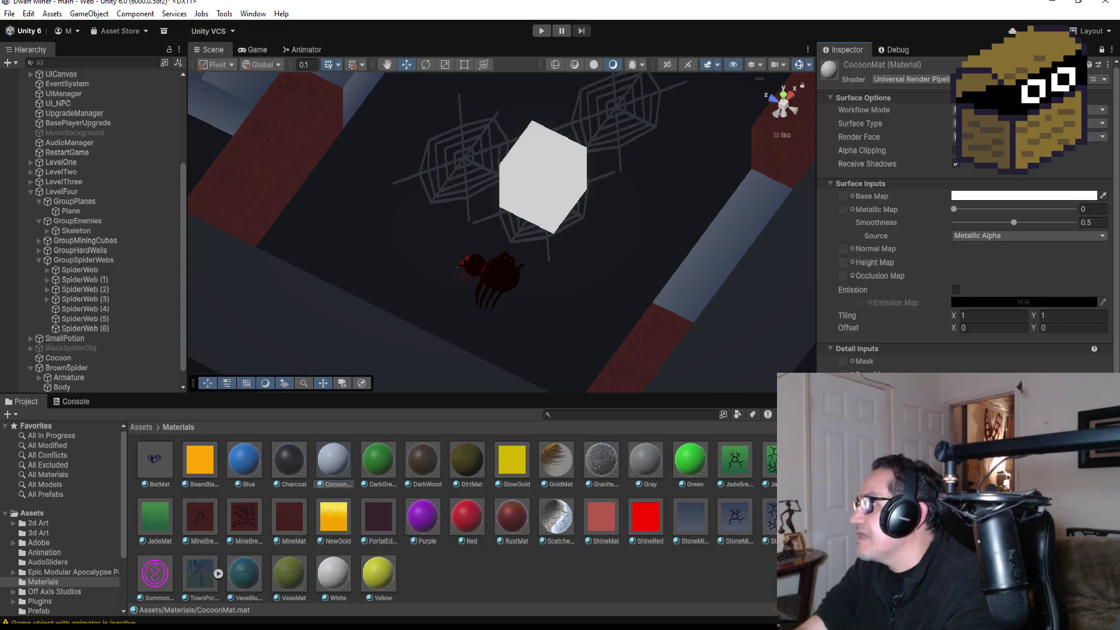
# Step: Assign the cocoon texture from Assets > 2d Art as CocoonMat's normal/height map
pyautogui.click(141, 428)
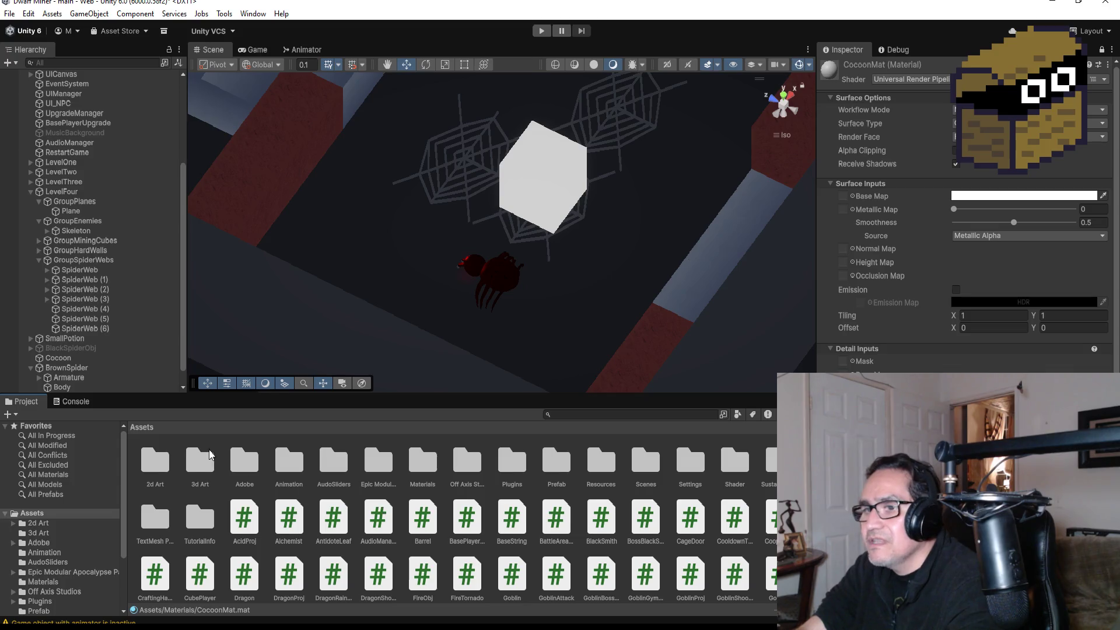
pyautogui.doubleClick(156, 478)
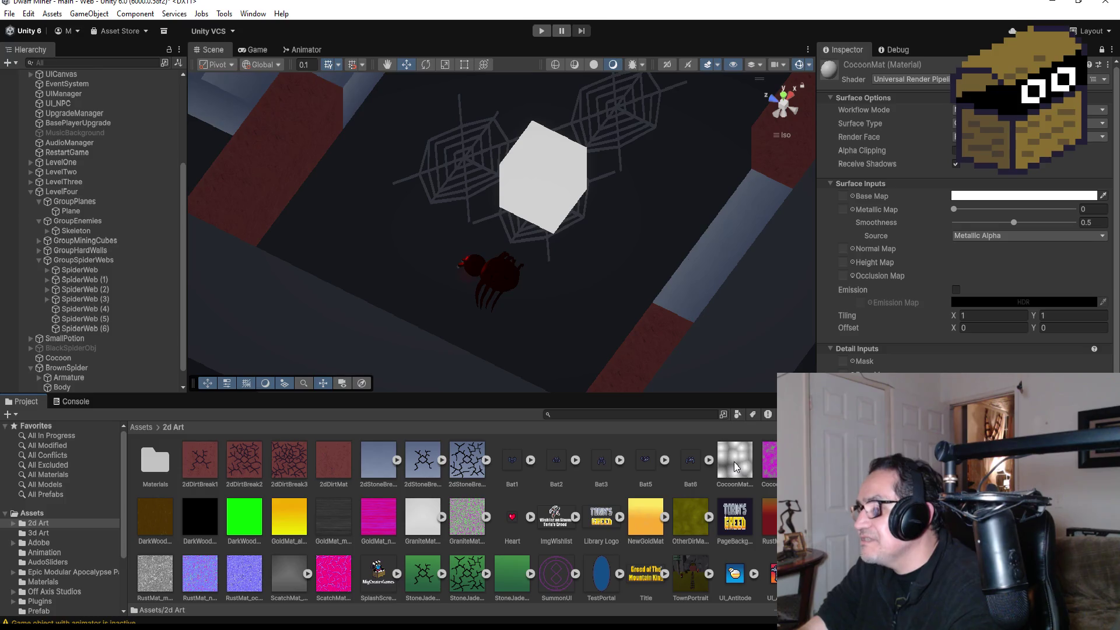
pyautogui.moveTo(742, 459)
pyautogui.mouseDown()
pyautogui.moveTo(859, 267)
pyautogui.moveTo(843, 248)
pyautogui.mouseUp()
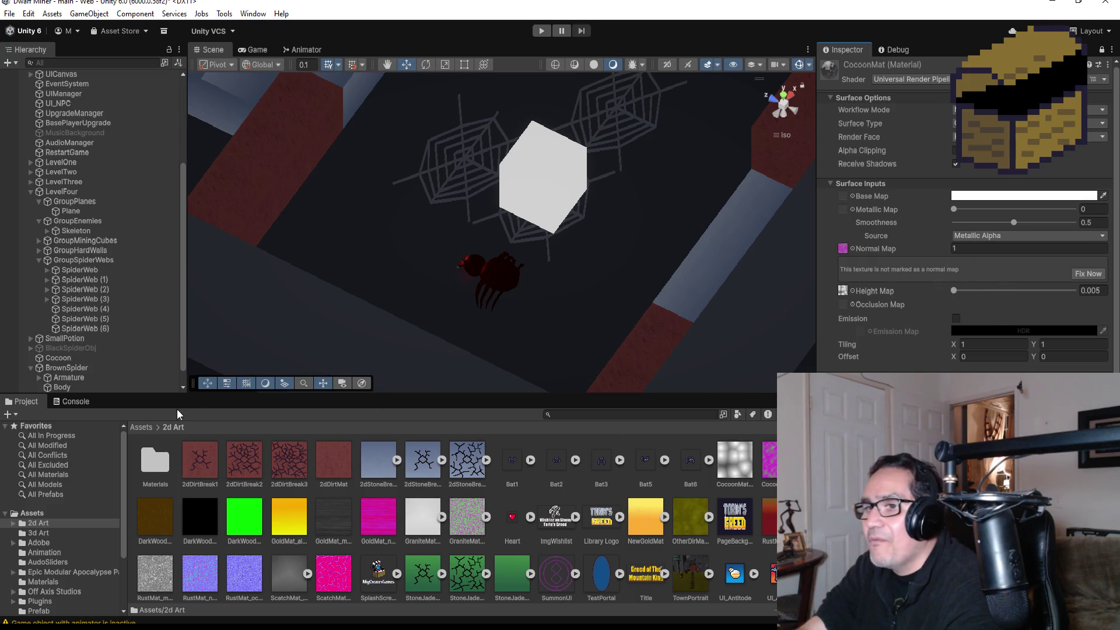
# Step: Return to the Materials folder and drop CocoonMat onto the cocoon cube in the scene
pyautogui.click(141, 427)
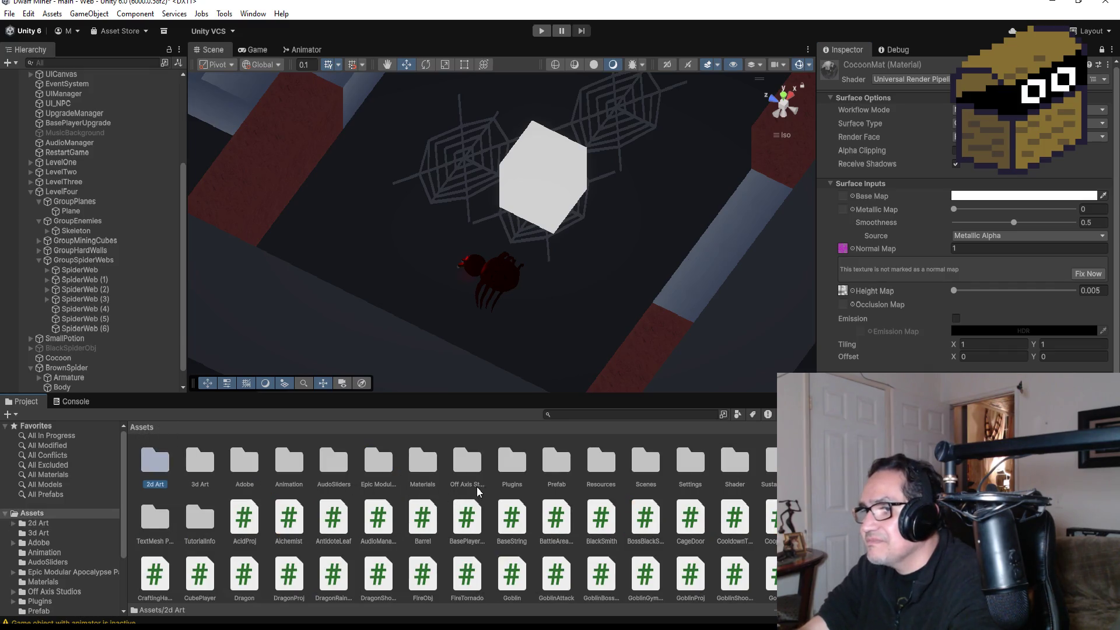
pyautogui.click(425, 467)
pyautogui.doubleClick(425, 467)
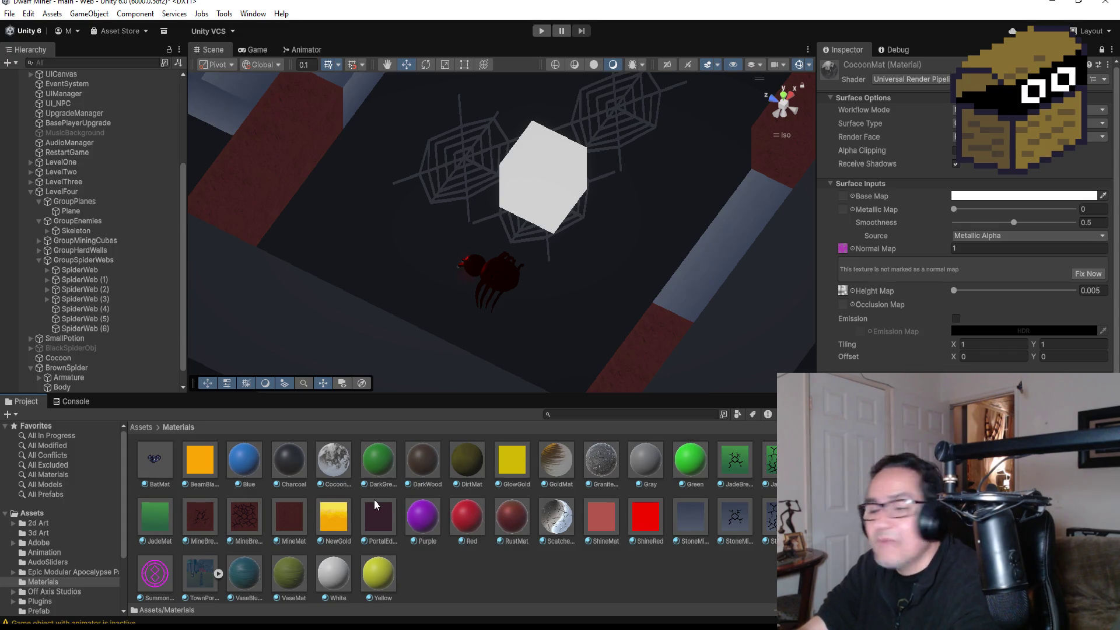
pyautogui.moveTo(341, 458)
pyautogui.mouseDown()
pyautogui.moveTo(538, 170)
pyautogui.moveTo(575, 215)
pyautogui.mouseUp()
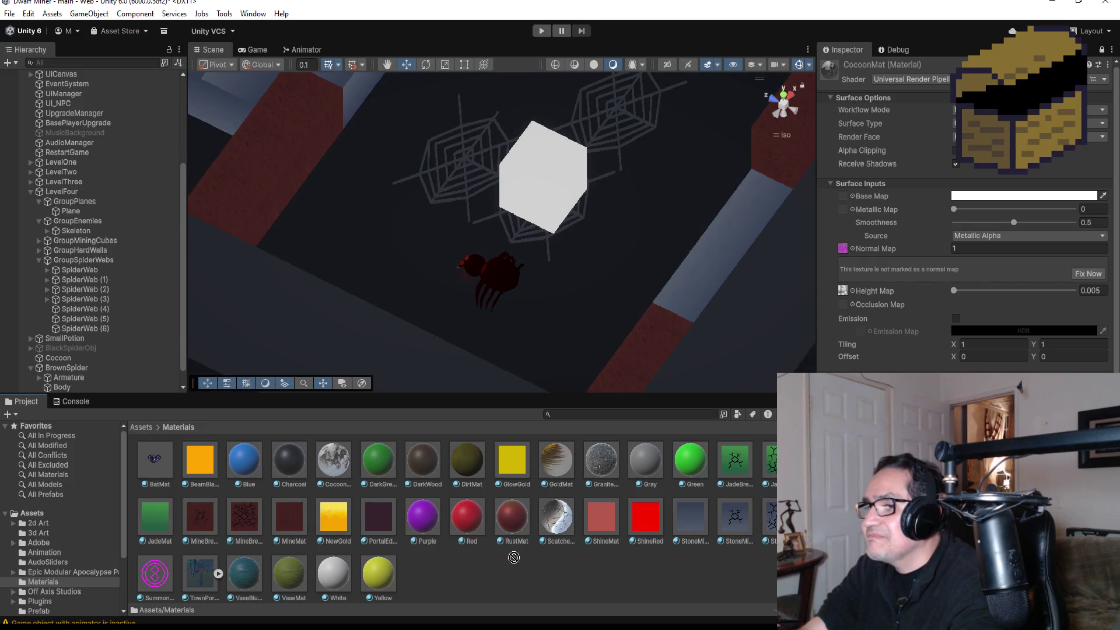
pyautogui.click(537, 164)
pyautogui.moveTo(559, 178); pyautogui.dragTo(639, 206)
# Step: Unlock the Inspector and put CocoonMat in the Cocoon cube's Mesh Renderer material slot
pyautogui.click(790, 93)
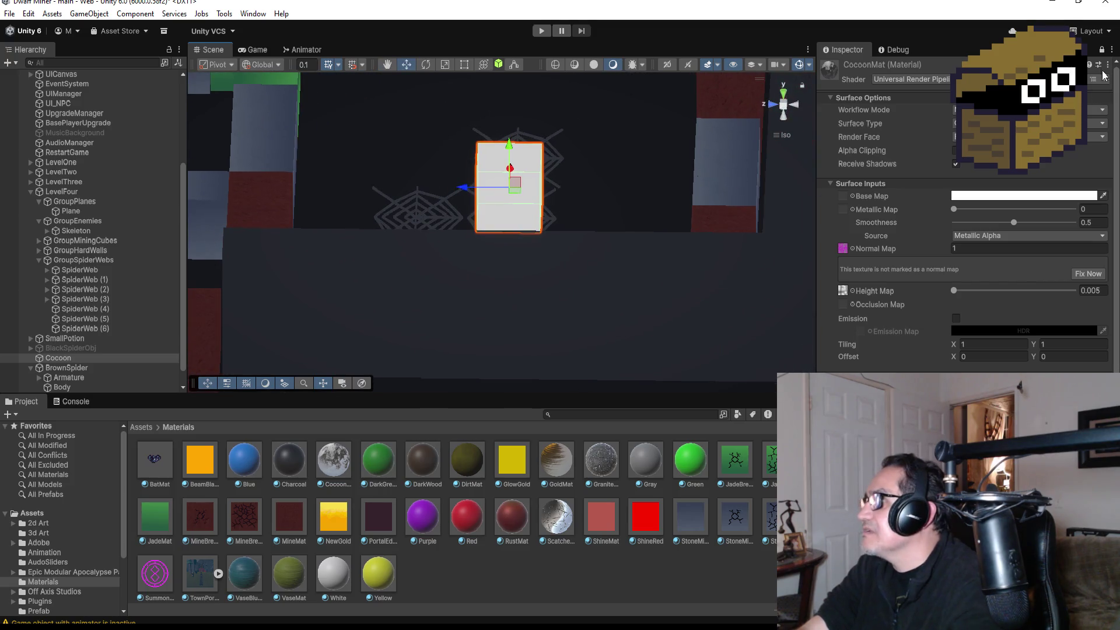
pyautogui.click(1102, 50)
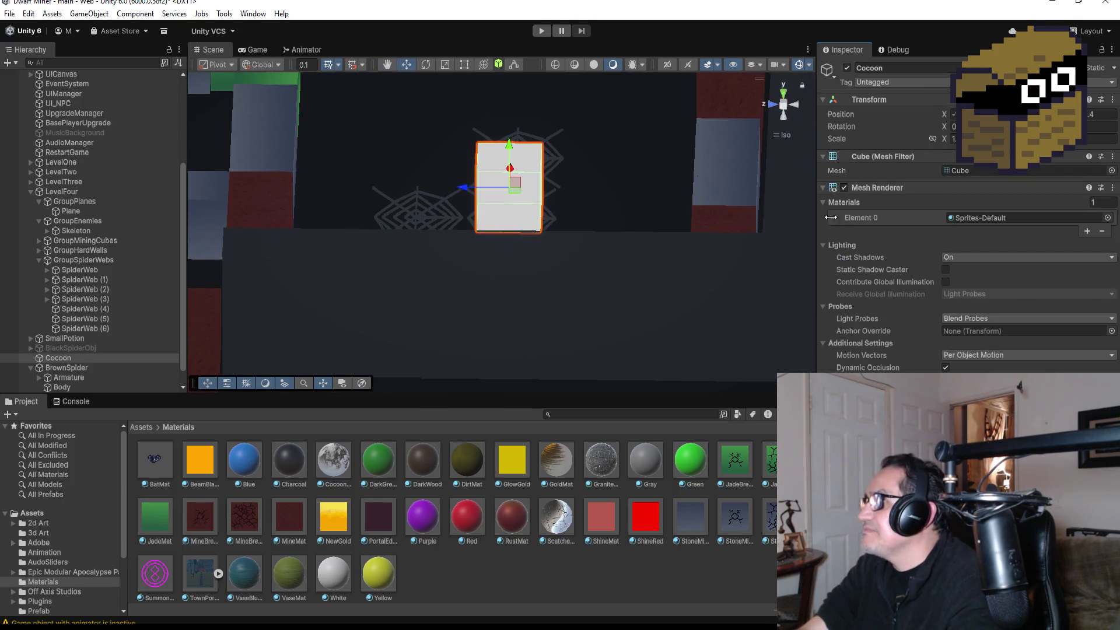
pyautogui.moveTo(323, 464)
pyautogui.mouseDown()
pyautogui.moveTo(559, 285)
pyautogui.moveTo(508, 204)
pyautogui.moveTo(971, 204)
pyautogui.moveTo(1038, 215)
pyautogui.mouseUp()
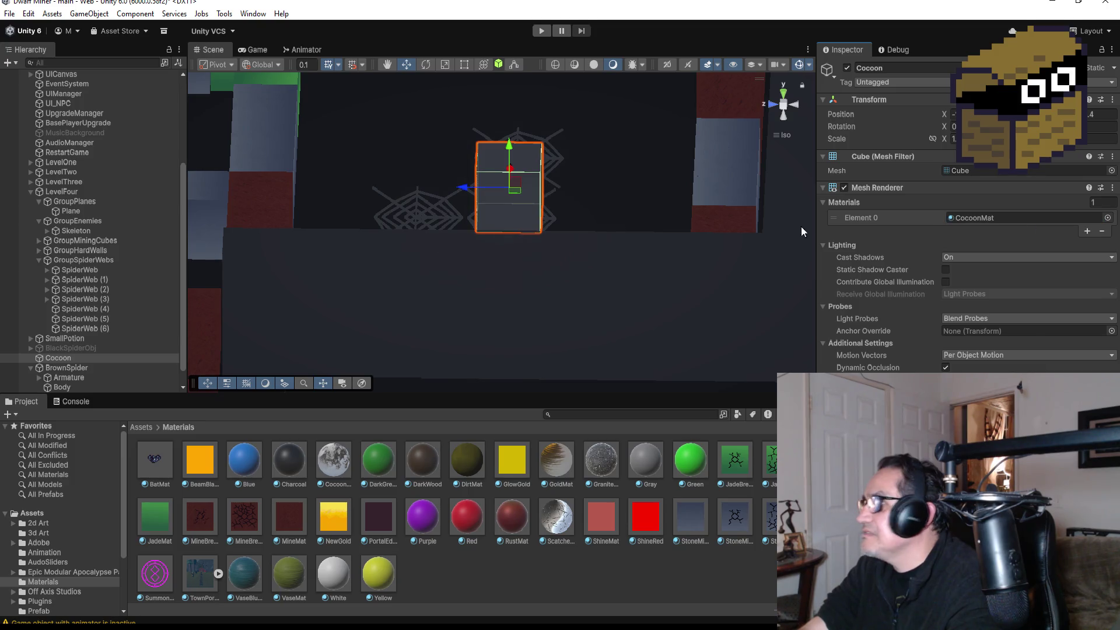
pyautogui.scroll(3, 536, 190)
pyautogui.moveTo(637, 214)
pyautogui.mouseDown()
pyautogui.moveTo(668, 157)
pyautogui.moveTo(665, 205)
pyautogui.mouseUp()
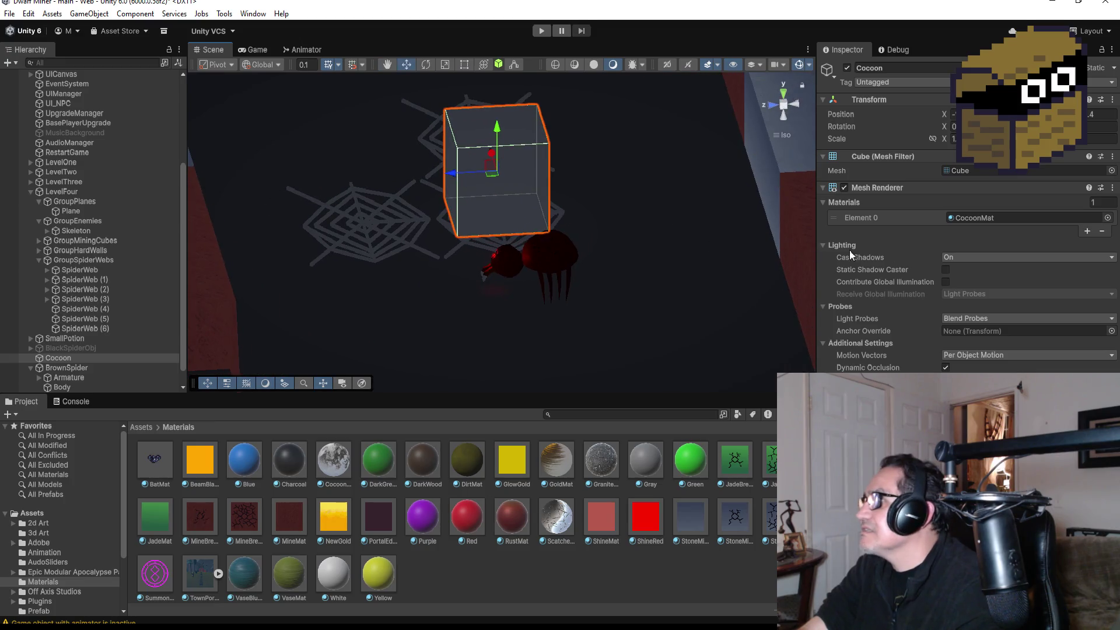
pyautogui.click(342, 459)
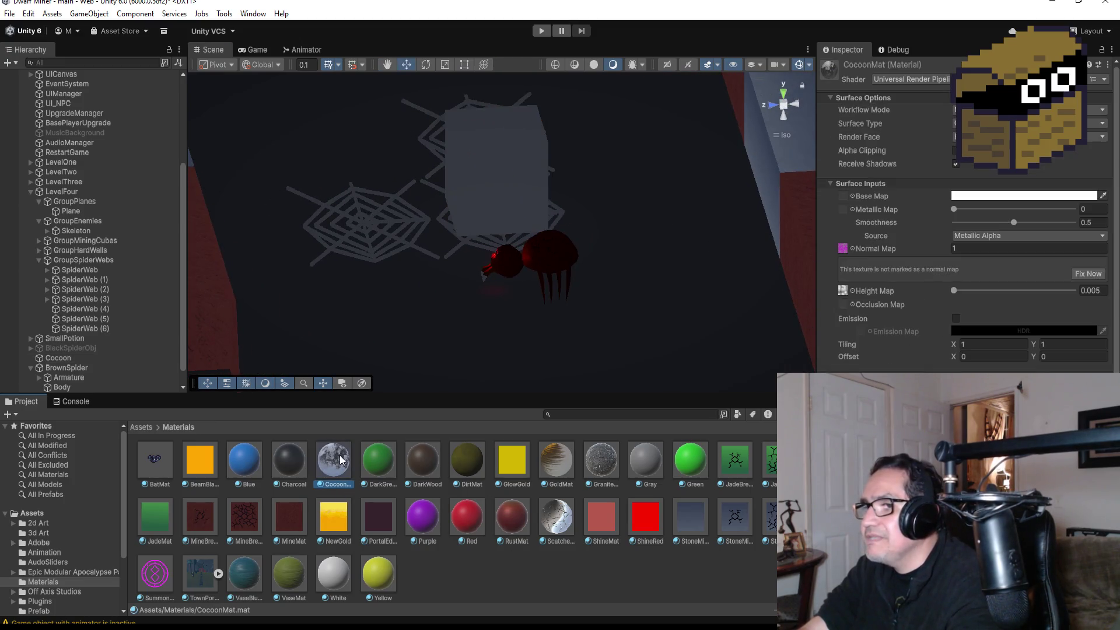
# Step: Adjust CocoonMat's Base Map colour, then restore it to white
pyautogui.click(1010, 198)
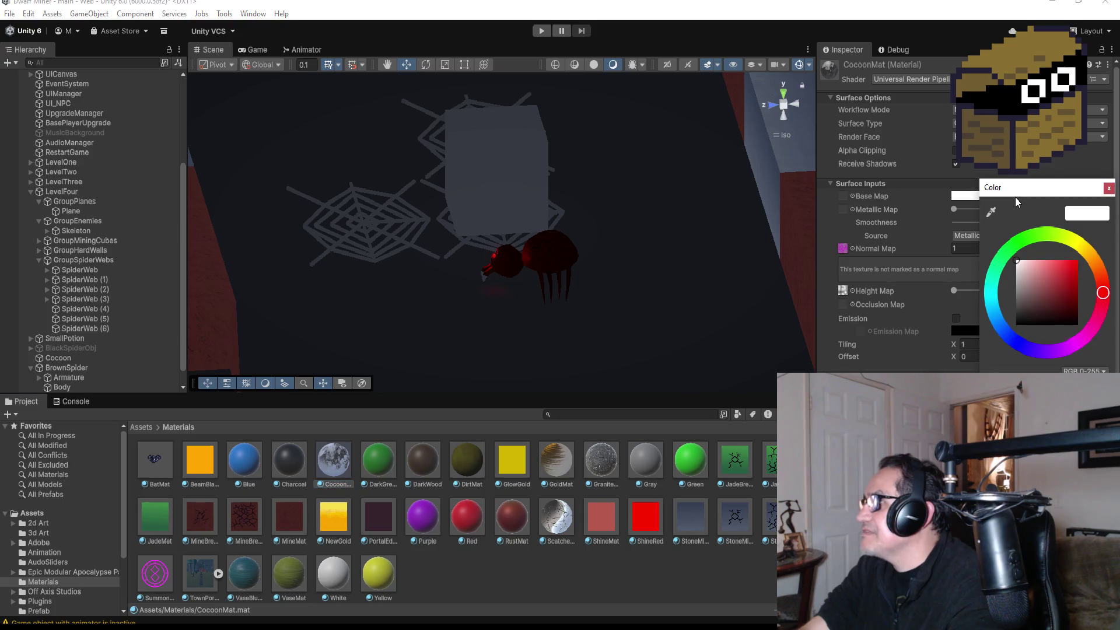
pyautogui.moveTo(1031, 293)
pyautogui.mouseDown()
pyautogui.moveTo(1013, 283)
pyautogui.moveTo(1017, 264)
pyautogui.mouseUp()
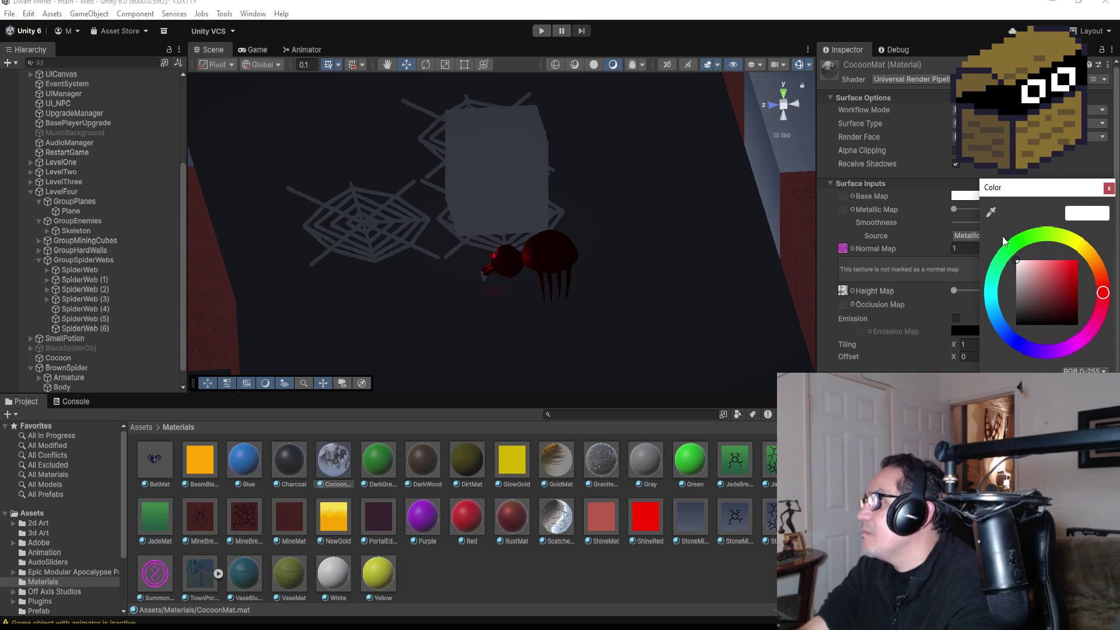
pyautogui.click(948, 79)
# Step: Switch CocoonMat's shader to Universal Render Pipeline > Unlit
pyautogui.click(948, 79)
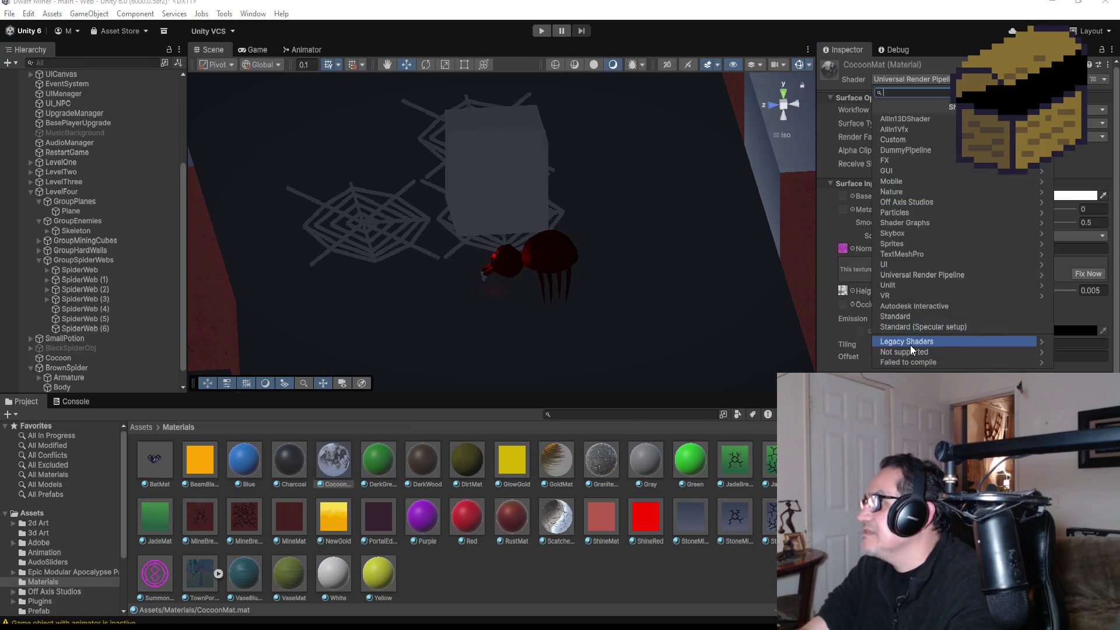
pyautogui.click(929, 275)
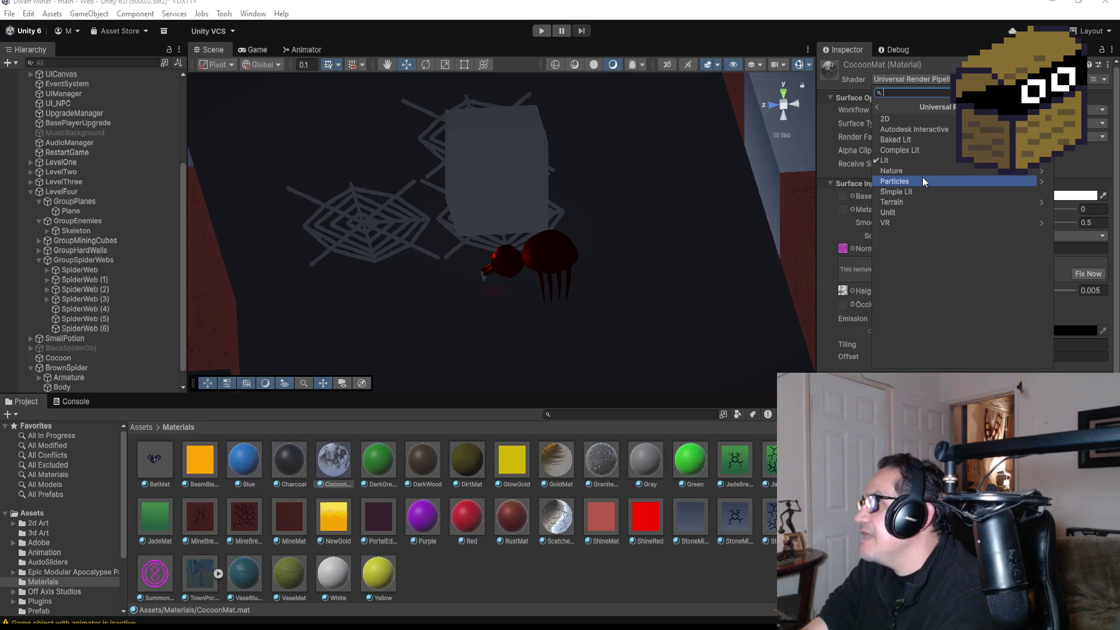
pyautogui.click(912, 211)
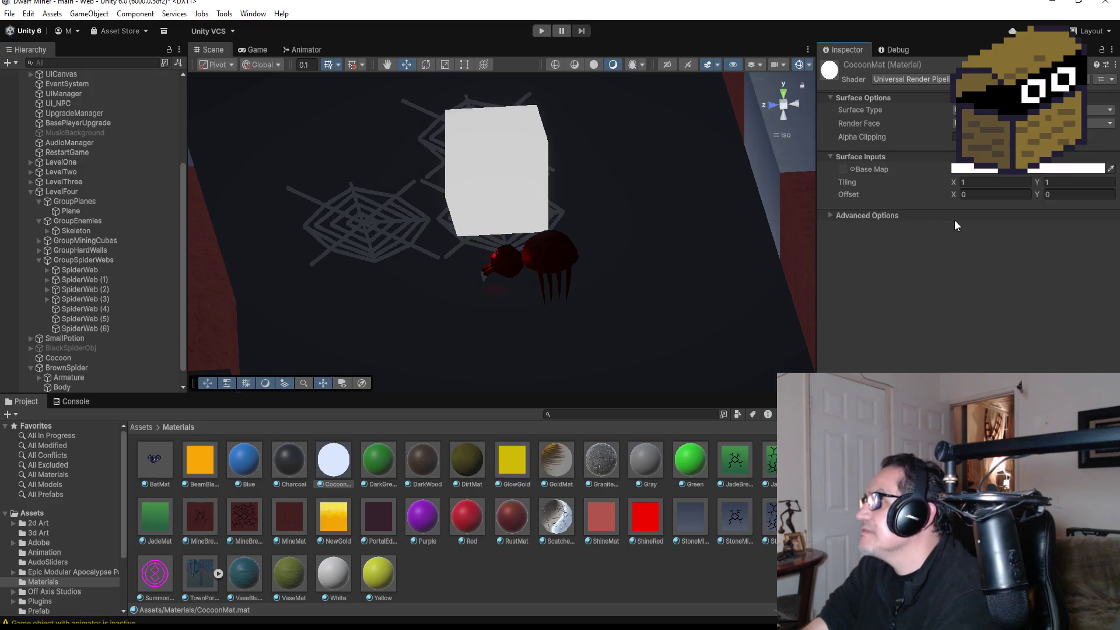
pyautogui.click(518, 174)
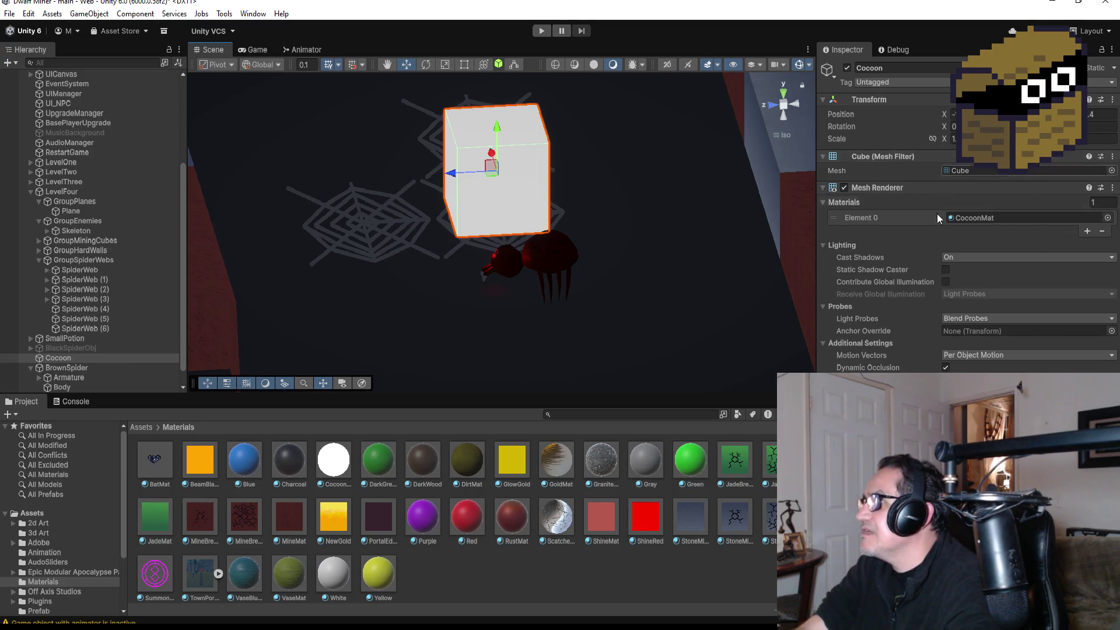
# Step: Set CocoonMat's shader back to Universal Render Pipeline > Lit
pyautogui.click(347, 467)
pyautogui.click(910, 80)
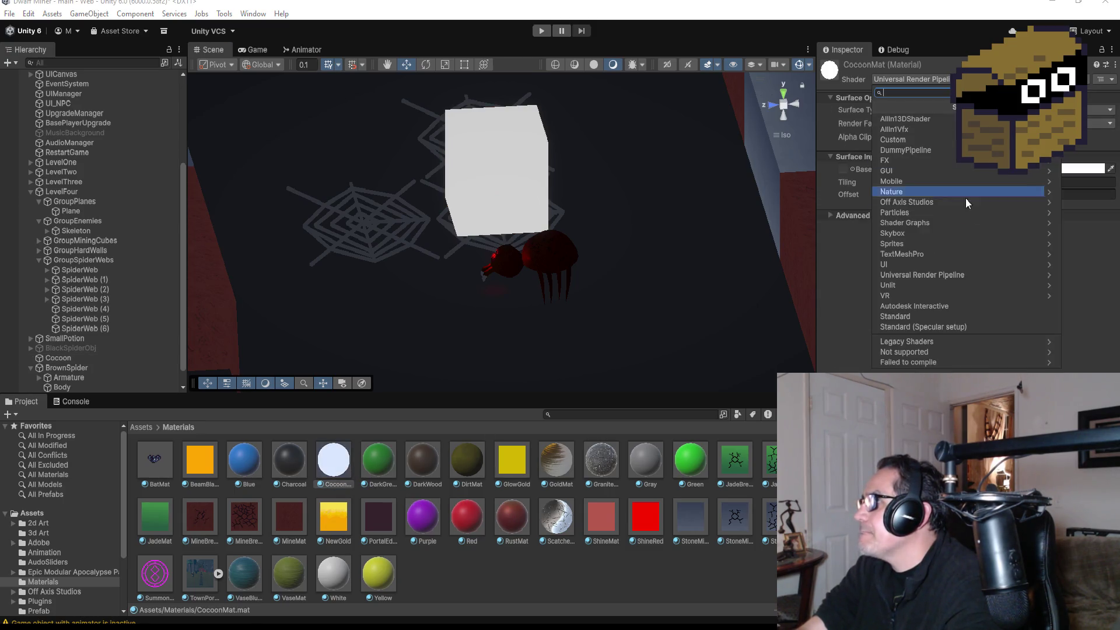
pyautogui.click(939, 272)
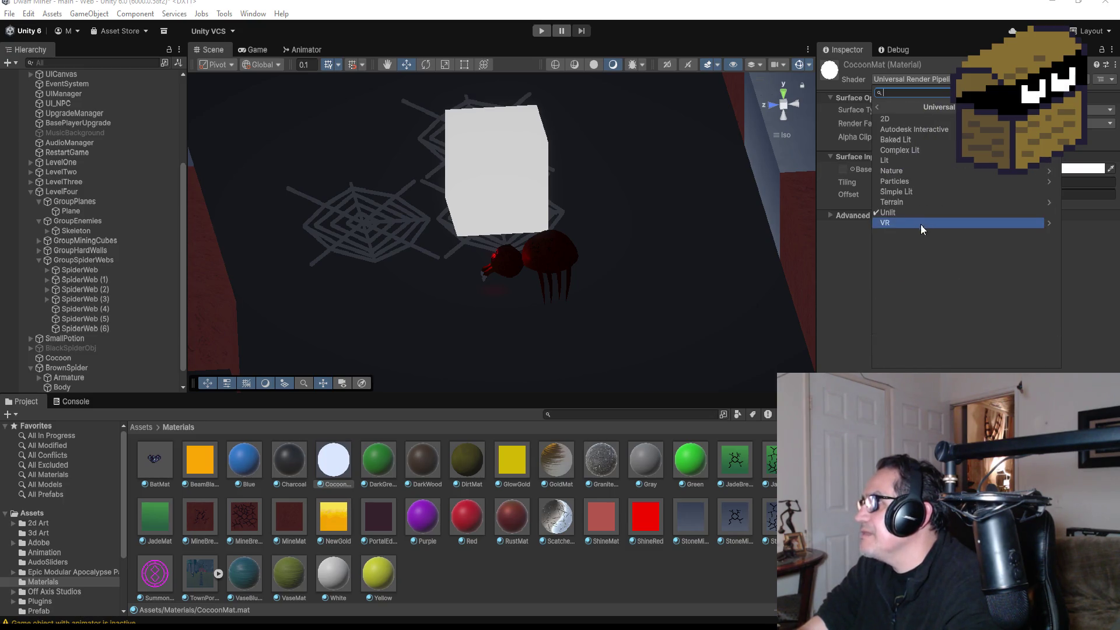
pyautogui.click(926, 158)
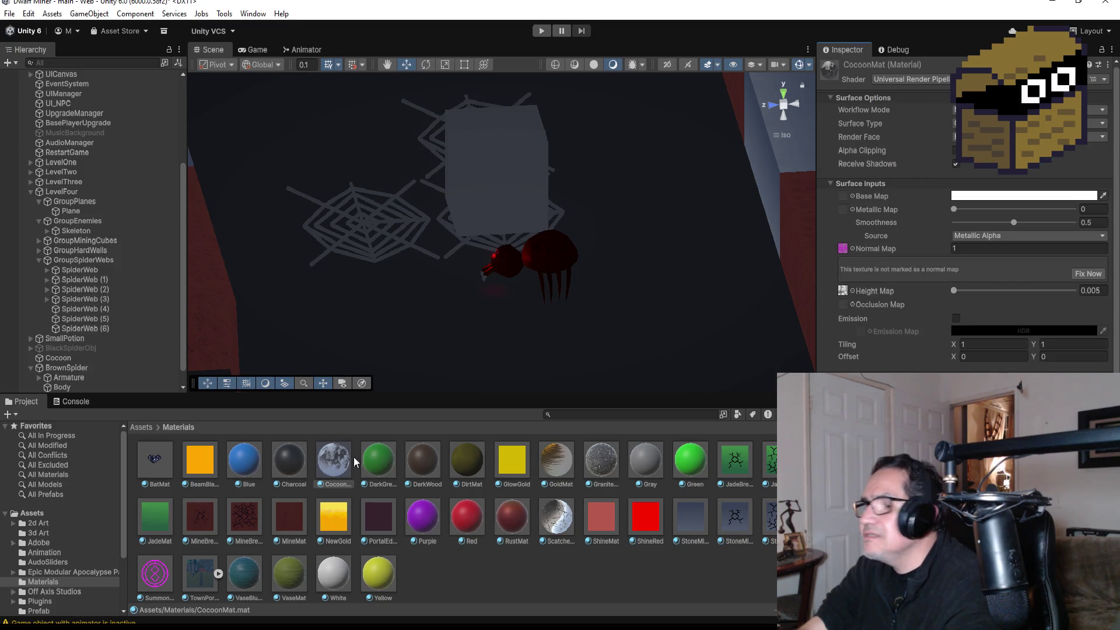
# Step: Drop CocoonMat's Smoothness to 0 and keep its Base Map white
pyautogui.moveTo(1010, 223)
pyautogui.mouseDown()
pyautogui.moveTo(963, 223)
pyautogui.moveTo(1101, 226)
pyautogui.mouseUp()
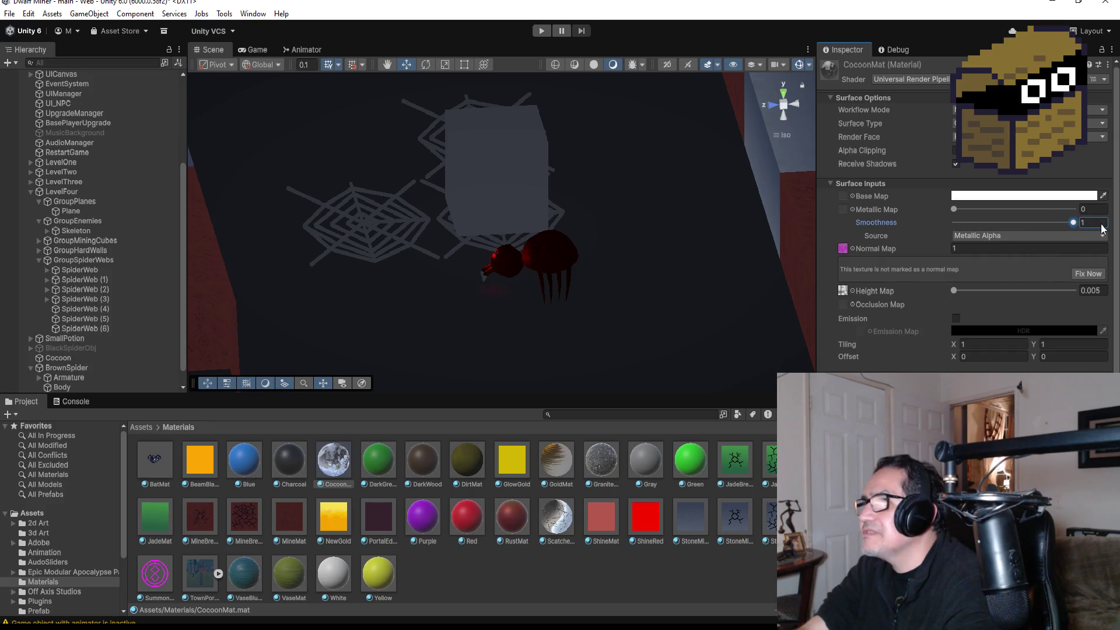
pyautogui.moveTo(974, 227); pyautogui.dragTo(923, 227)
pyautogui.click(1025, 196)
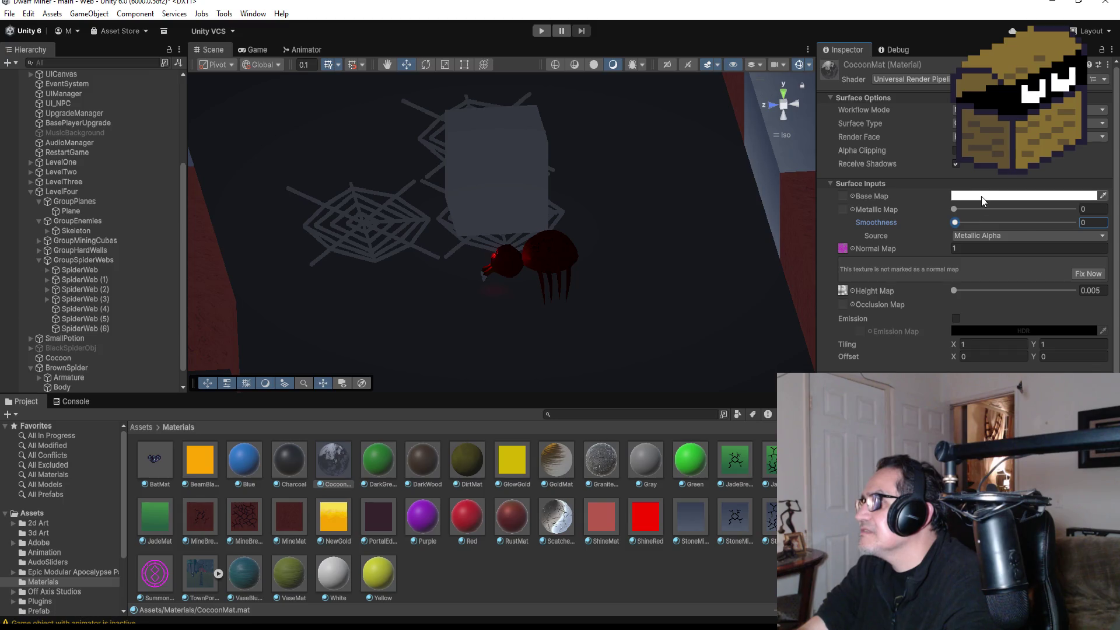
pyautogui.click(1033, 275)
pyautogui.moveTo(1062, 276)
pyautogui.mouseDown()
pyautogui.moveTo(1045, 298)
pyautogui.moveTo(926, 240)
pyautogui.mouseUp()
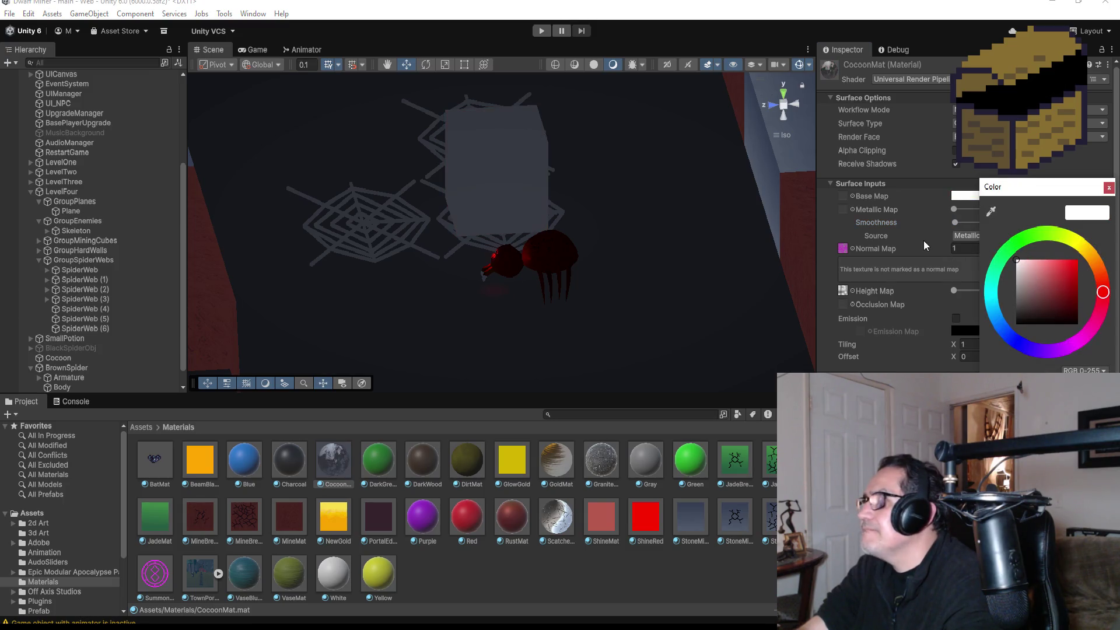
pyautogui.click(1109, 188)
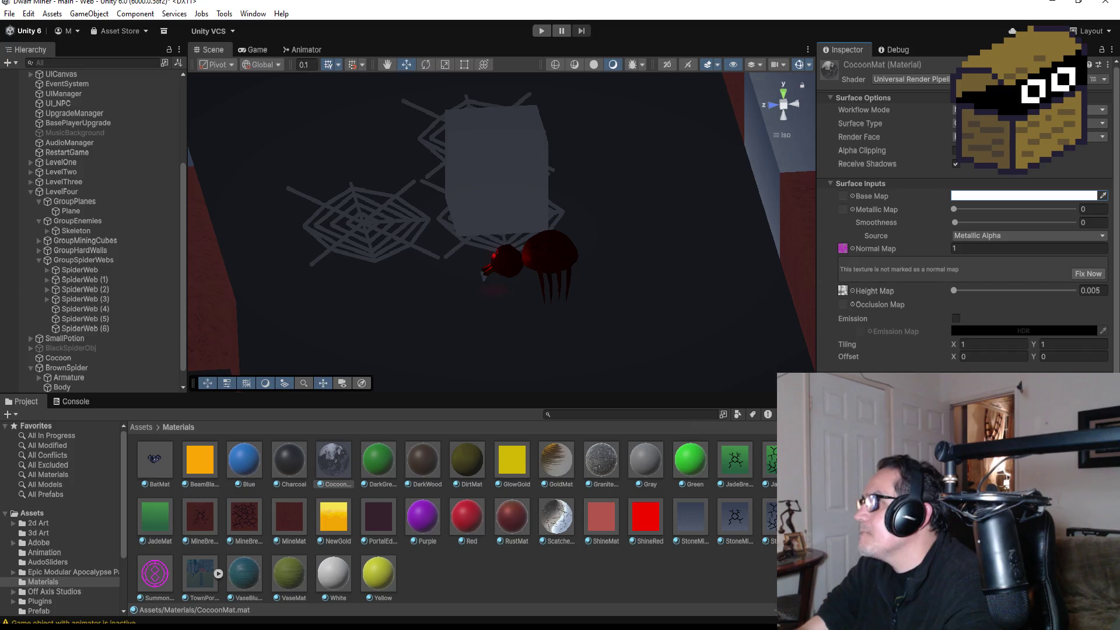
# Step: Keep the Metallic workflow and change CocoonMat's Surface Type to Transparent
pyautogui.click(992, 120)
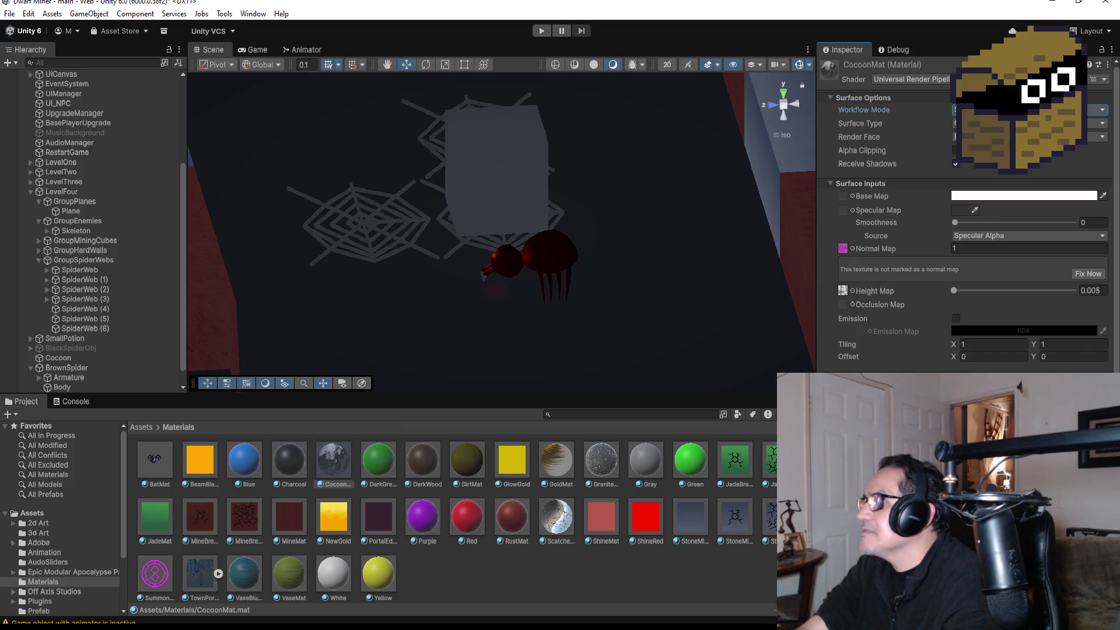
pyautogui.click(992, 132)
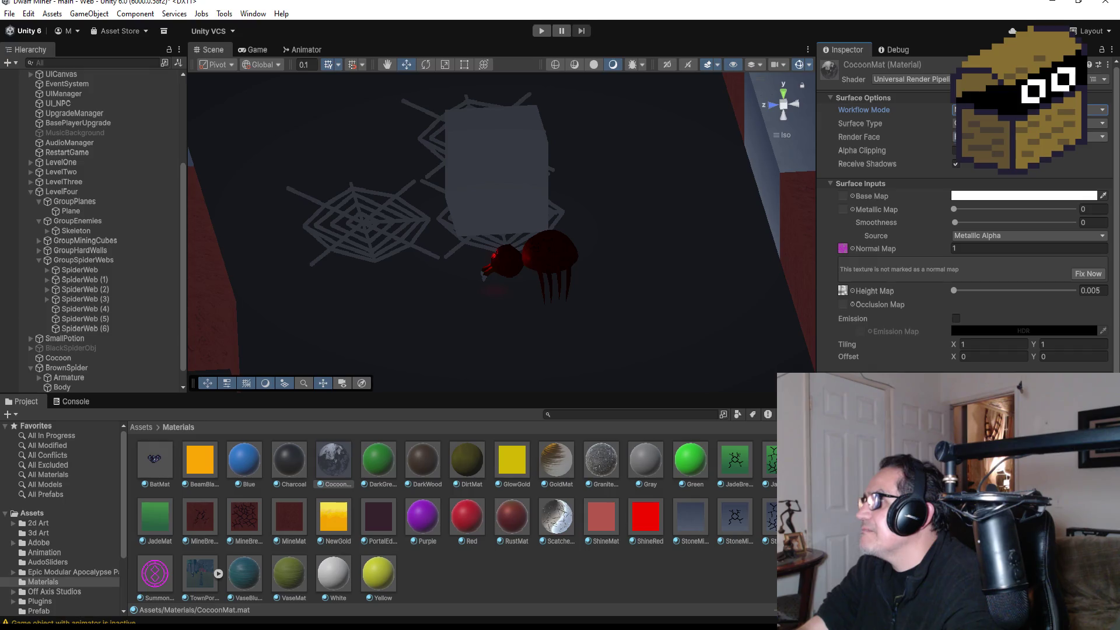
pyautogui.click(992, 123)
pyautogui.click(986, 146)
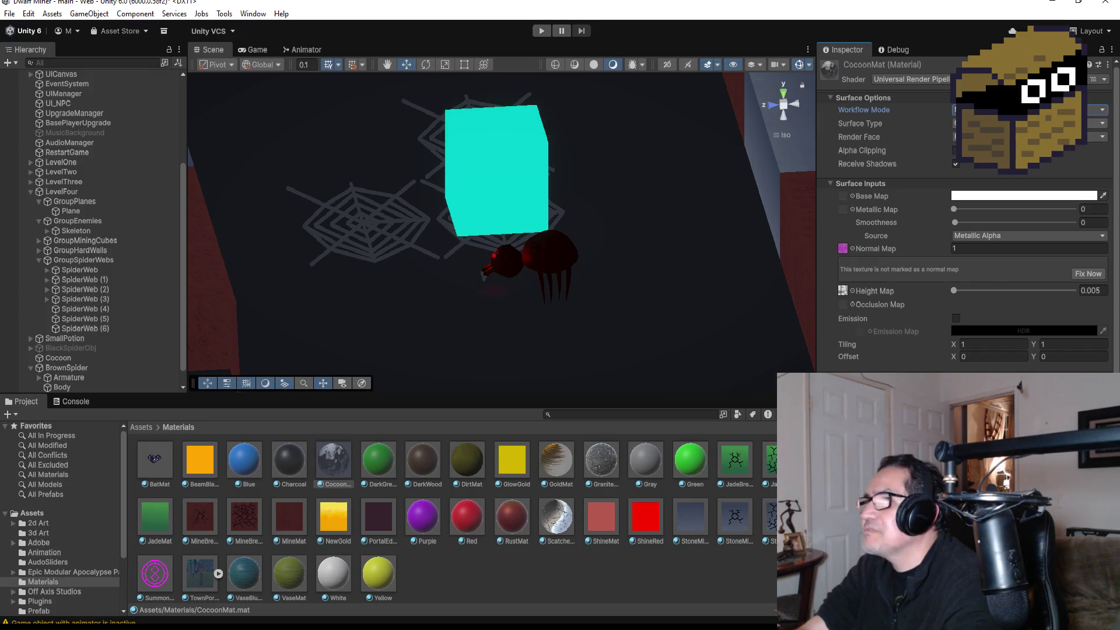
pyautogui.moveTo(578, 222)
pyautogui.keyDown('alt'); pyautogui.mouseDown()
pyautogui.moveTo(741, 157)
pyautogui.moveTo(763, 253)
pyautogui.moveTo(758, 239)
pyautogui.moveTo(658, 240)
pyautogui.moveTo(687, 240)
pyautogui.mouseUp(); pyautogui.keyUp('alt')
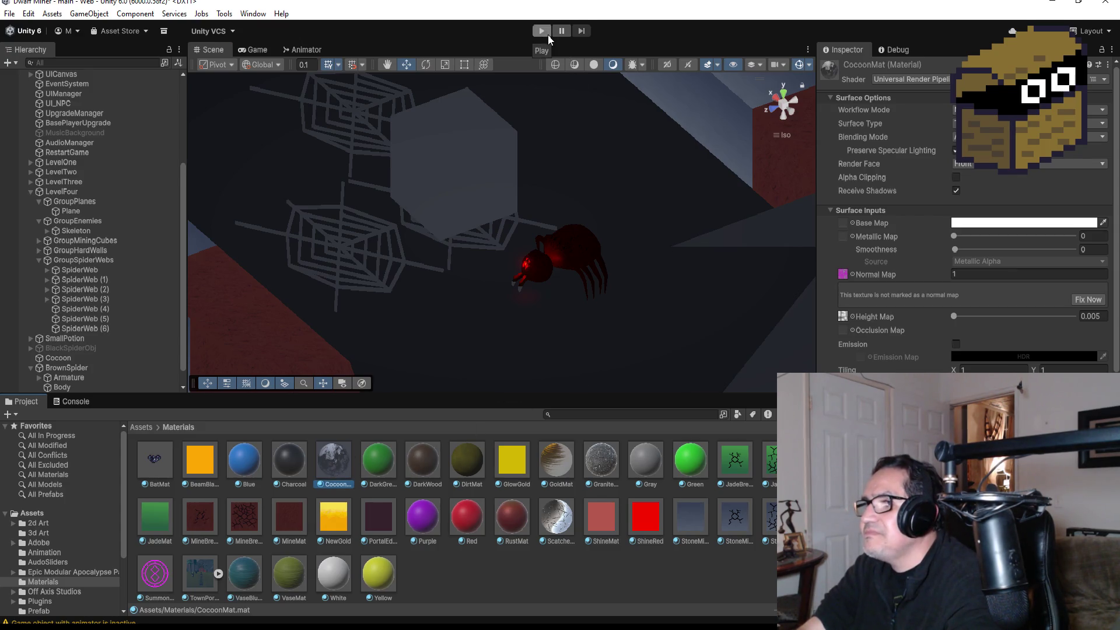
# Step: Frame the spider's head in the Scene view and select its body
pyautogui.click(546, 265)
pyautogui.press('f')
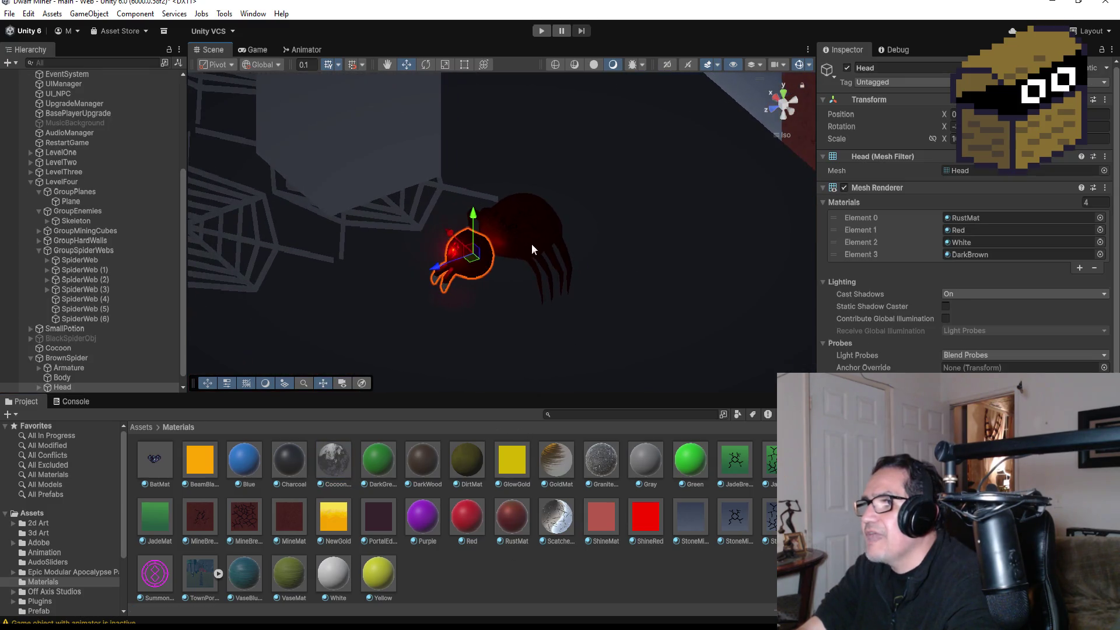
pyautogui.click(523, 234)
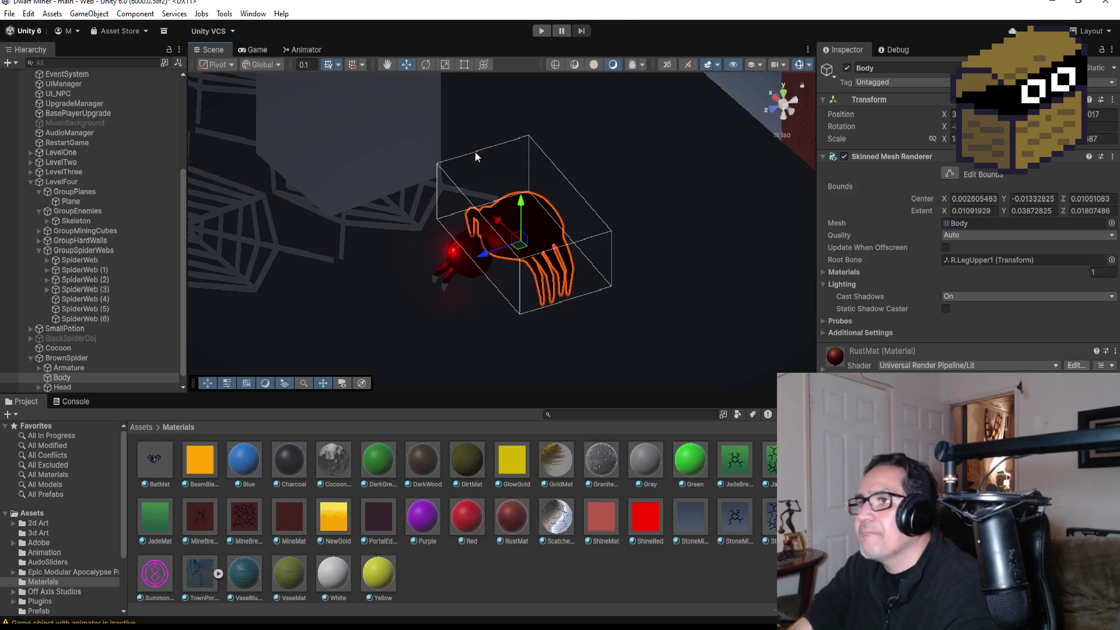
# Step: Collapse BrownSpider, LevelFour and TeleportManager in the Hierarchy, then select BrownSpider
pyautogui.click(31, 358)
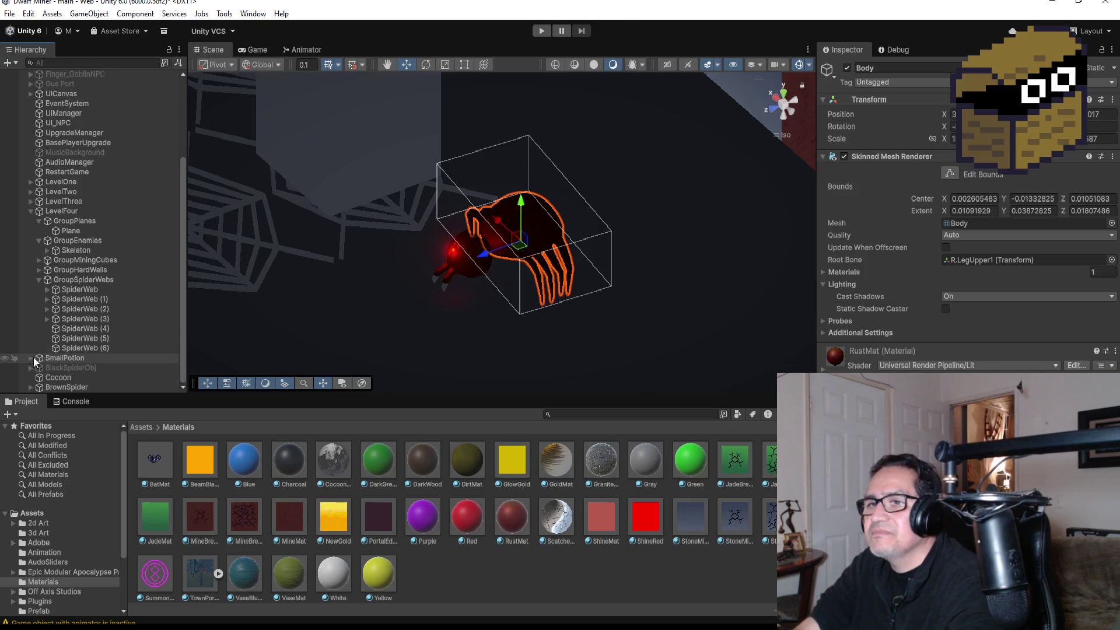
pyautogui.click(31, 211)
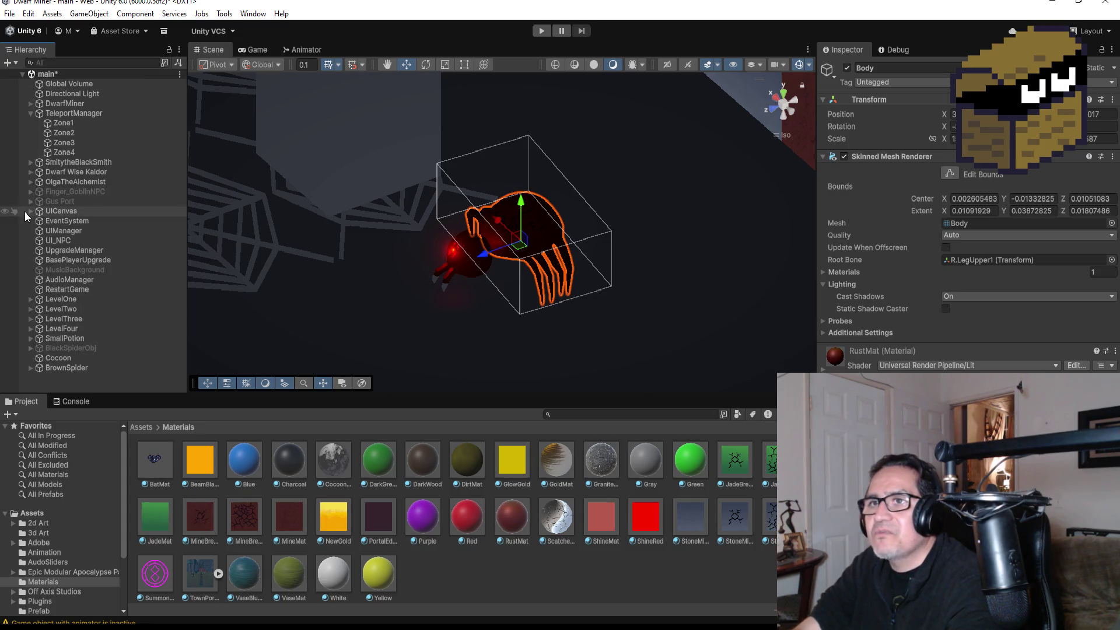
pyautogui.click(31, 113)
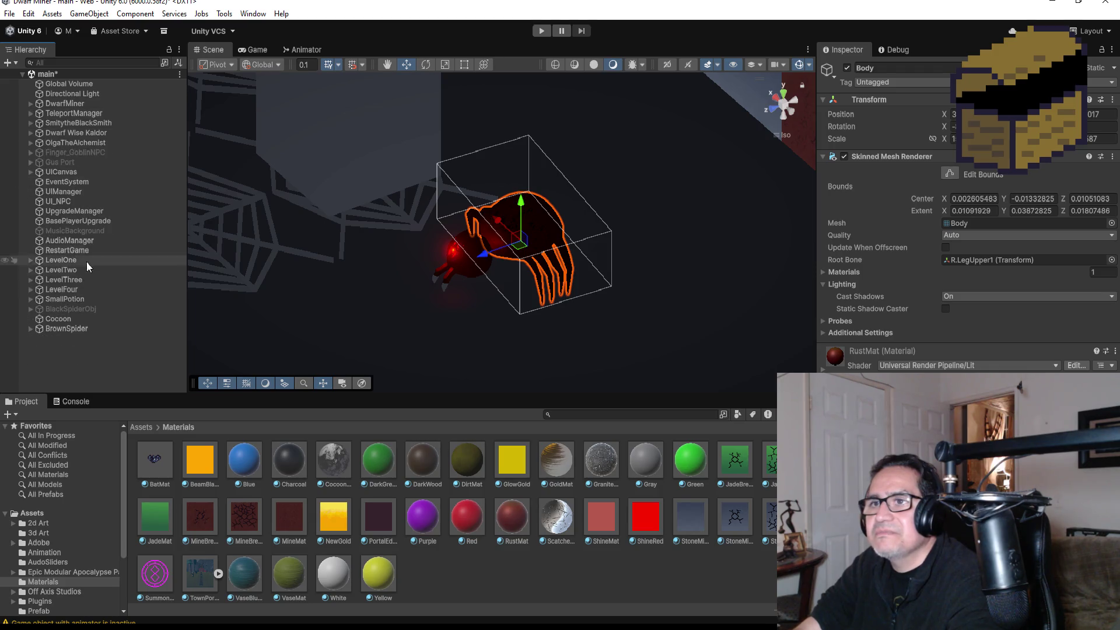
pyautogui.click(65, 328)
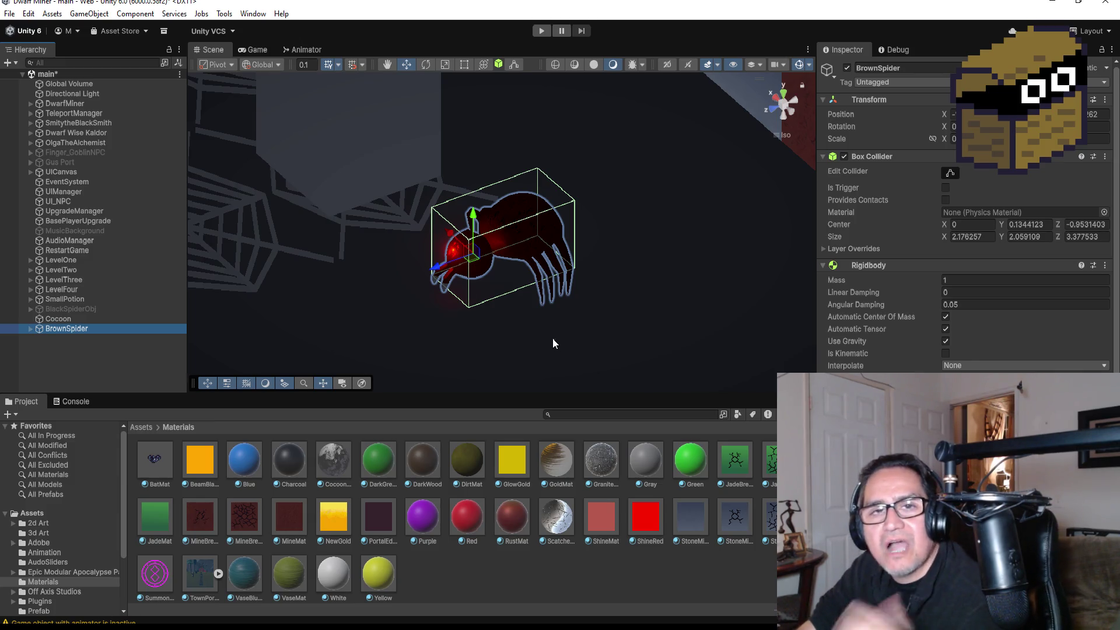
# Step: Review BrownSpider's components, reselect it, and go back to the Assets root folder
pyautogui.scroll(-2, 1018, 352)
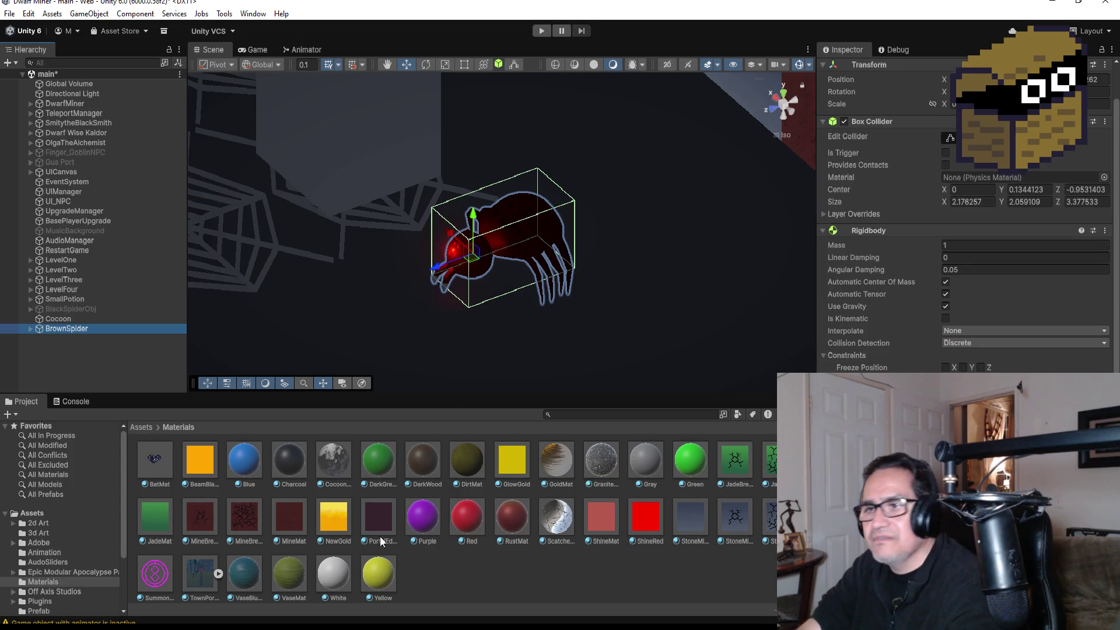
pyautogui.scroll(-1, 429, 575)
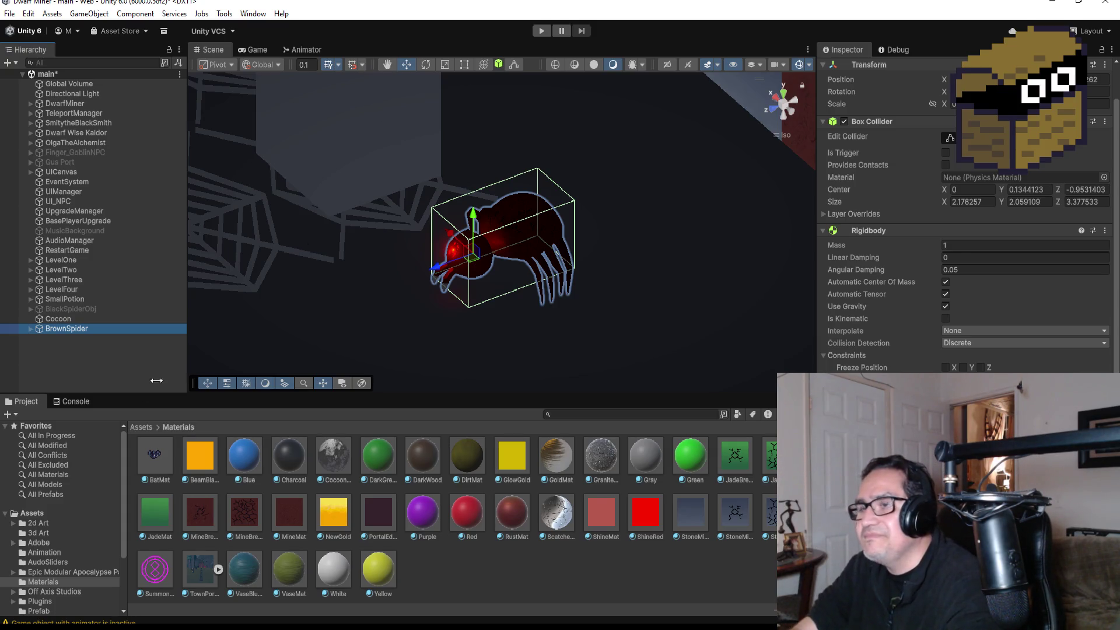
pyautogui.click(86, 357)
pyautogui.click(66, 328)
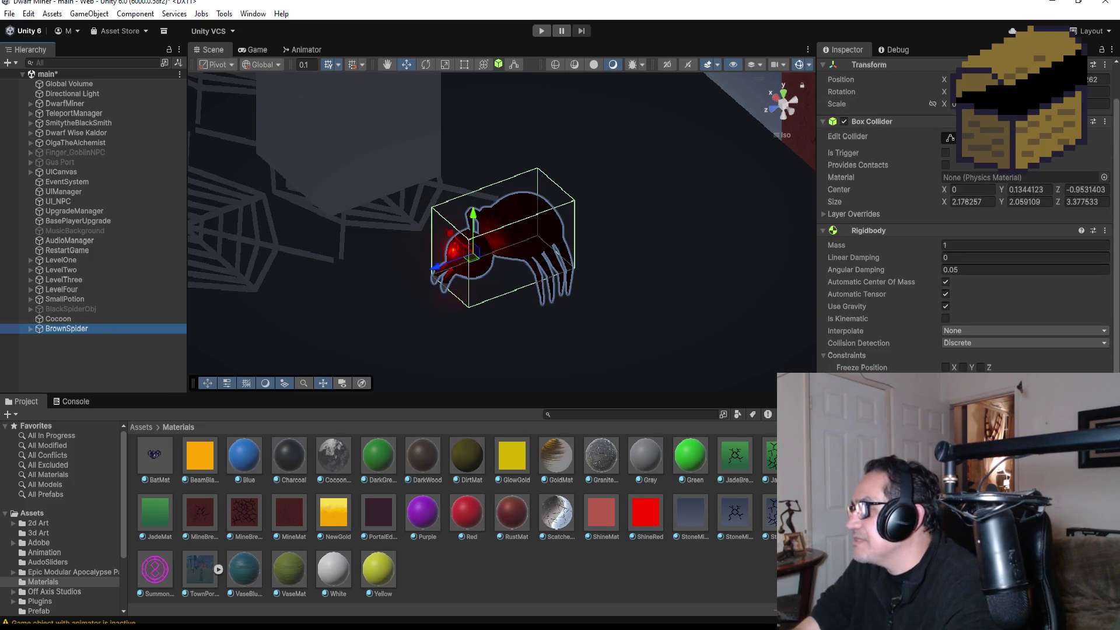
pyautogui.click(140, 427)
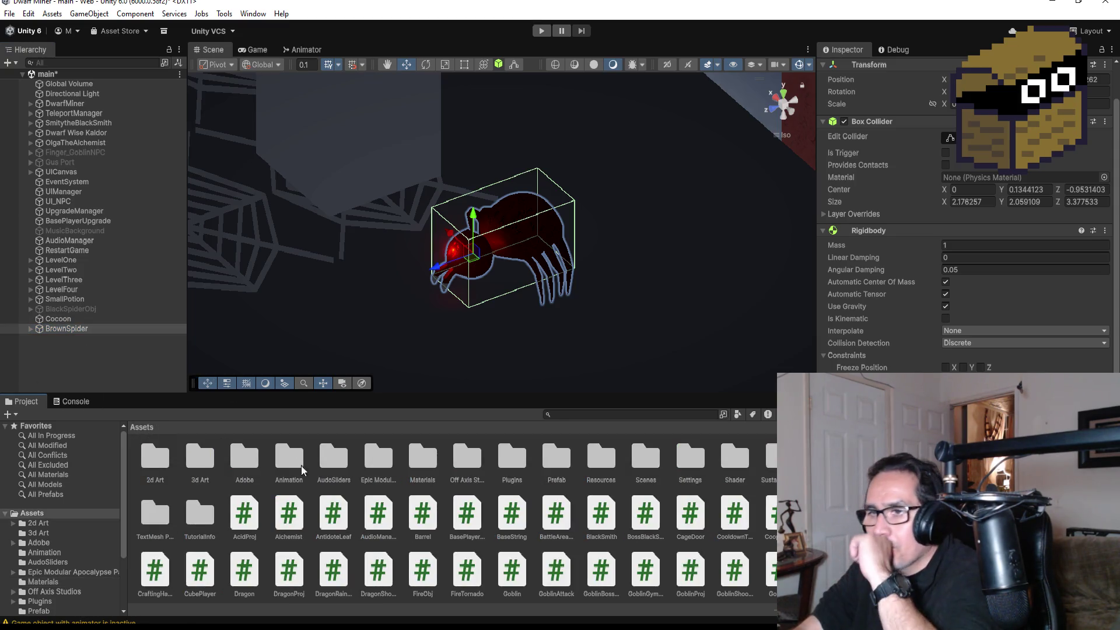
# Step: Open the Prefab folder and inspect the SmokeEffect, Skeleton and ShockWaveEffect prefabs
pyautogui.click(423, 461)
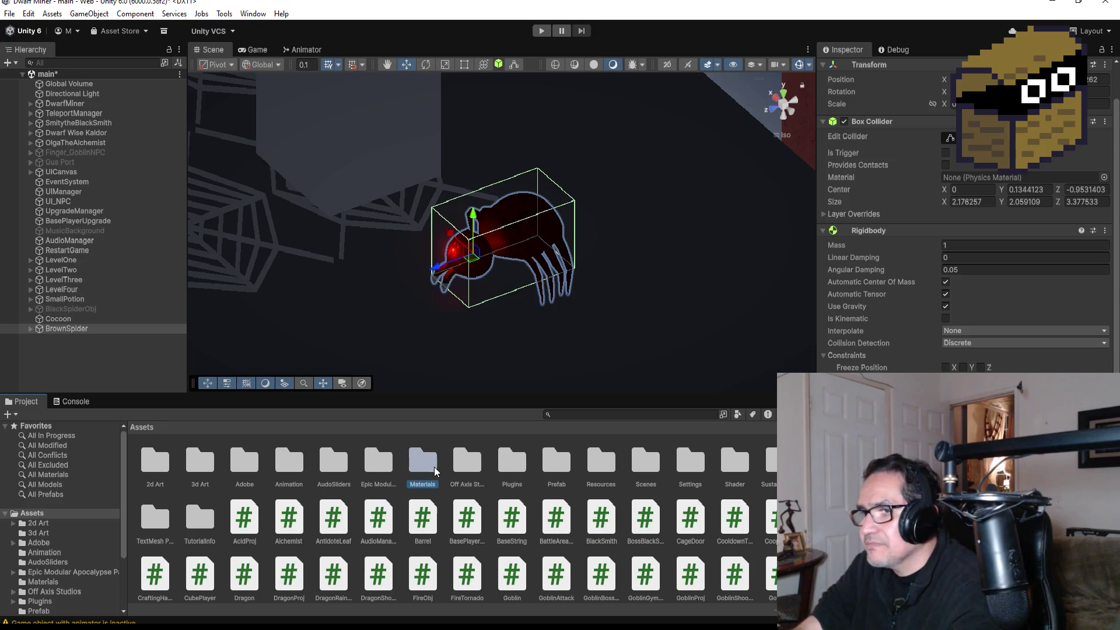
pyautogui.click(514, 465)
pyautogui.doubleClick(557, 461)
pyautogui.scroll(-2, 495, 546)
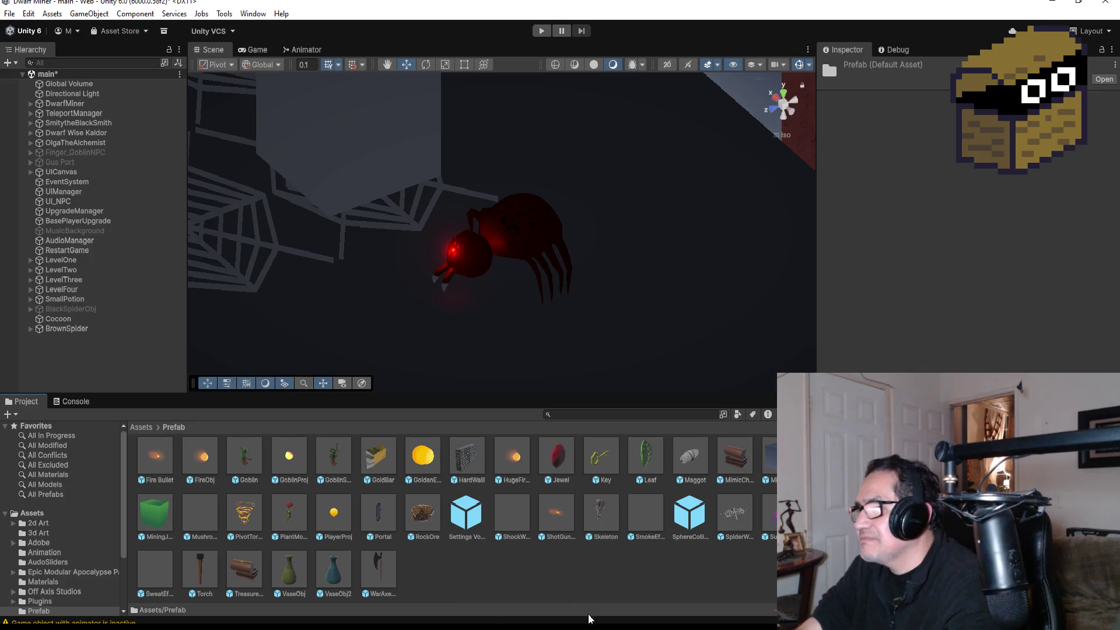
pyautogui.click(633, 513)
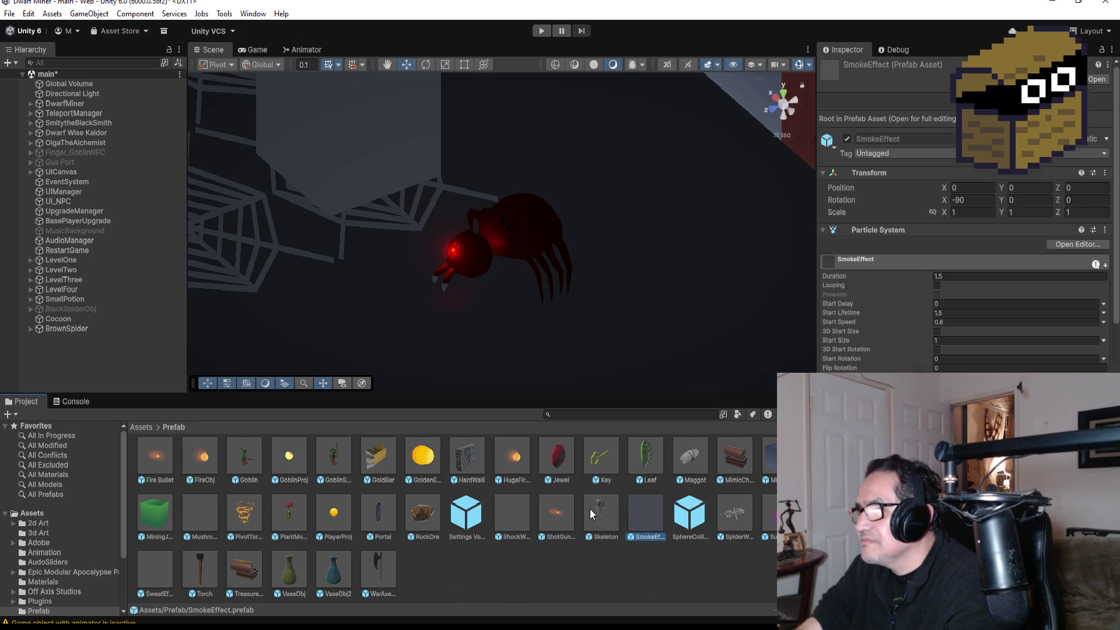
pyautogui.click(596, 510)
pyautogui.click(512, 514)
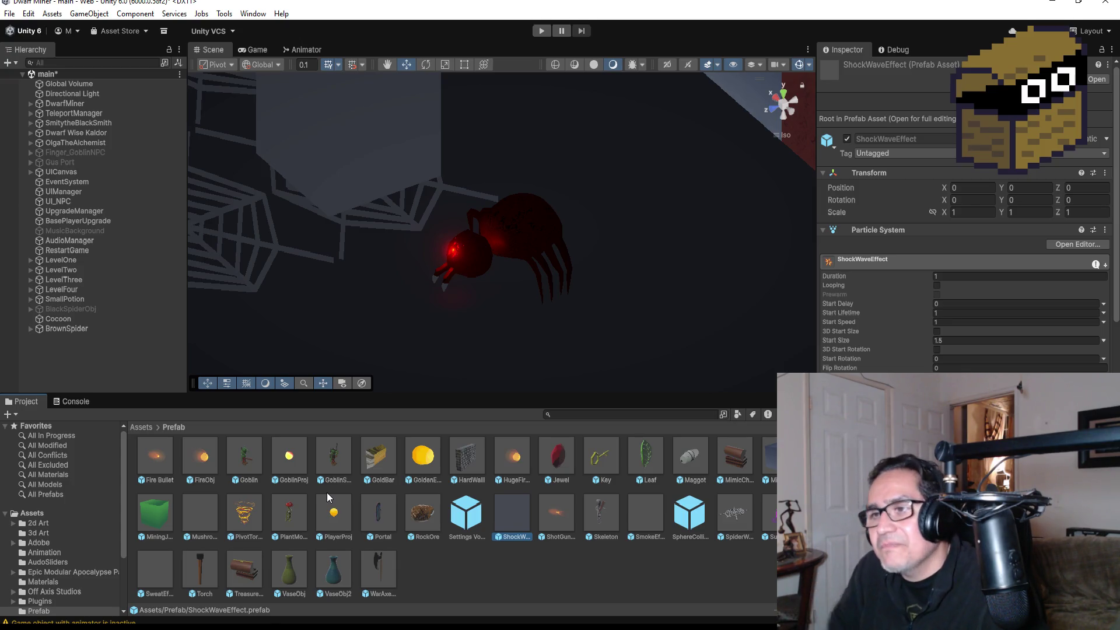
# Step: Go from the Assets root back into the Materials folder
pyautogui.click(145, 429)
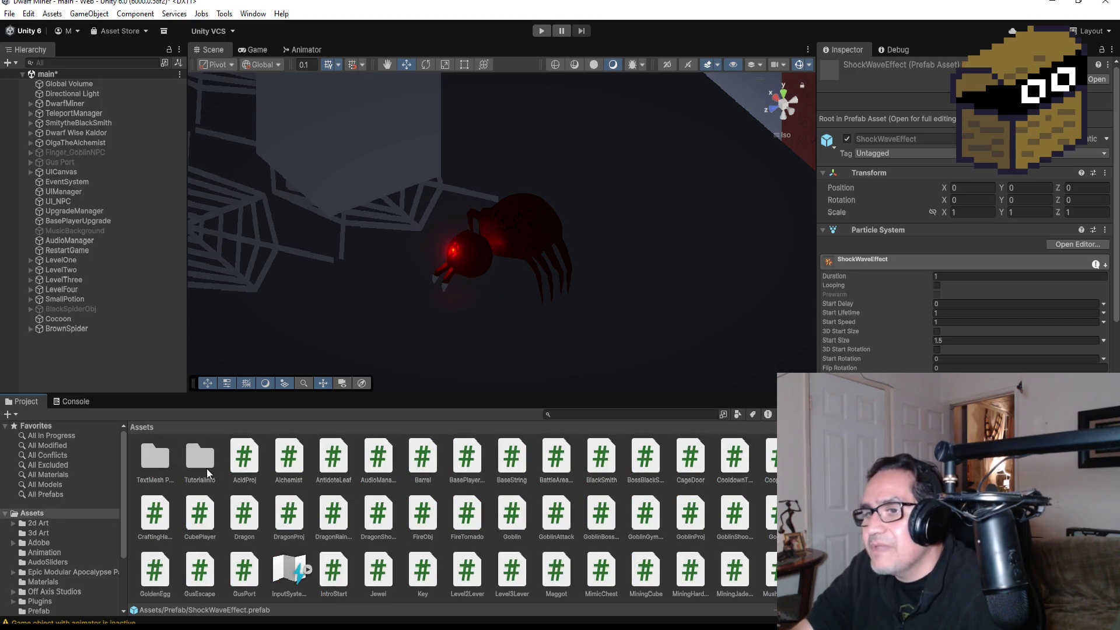
pyautogui.scroll(2, 481, 485)
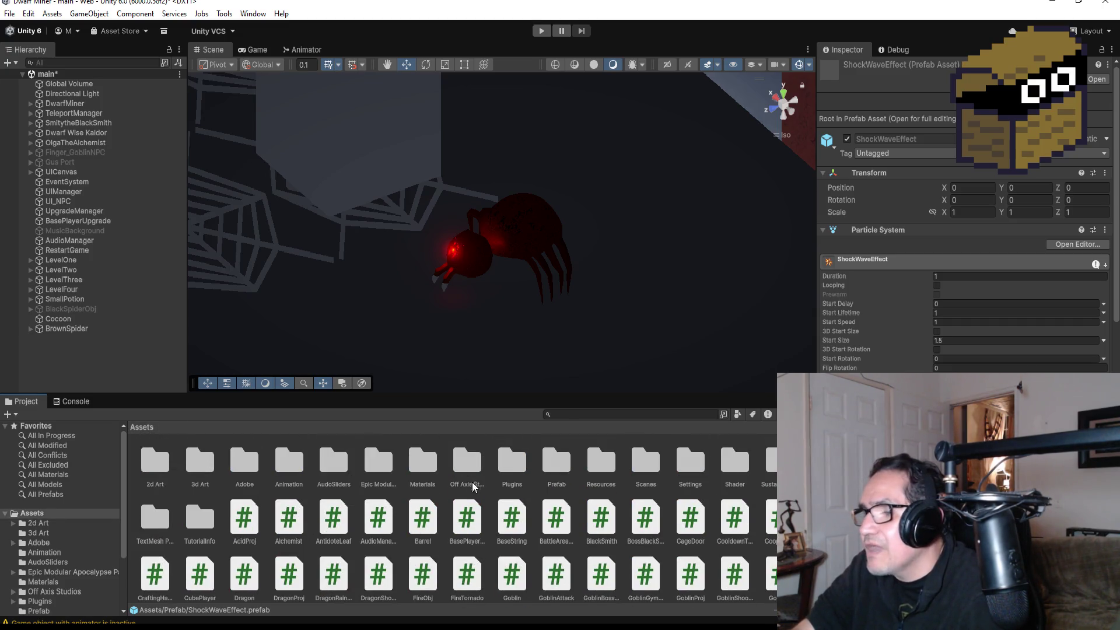
pyautogui.click(598, 467)
pyautogui.doubleClick(437, 470)
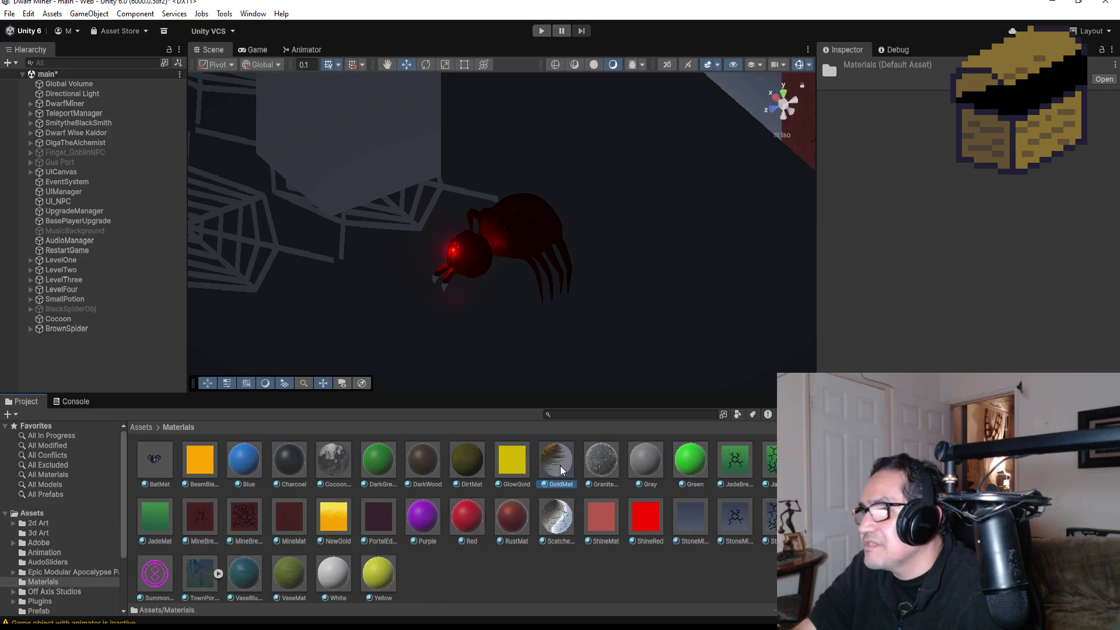
# Step: Inspect ScatchesMat, MineBreak2 and TownPortraitMat, then select the Cocoon object
pyautogui.click(556, 517)
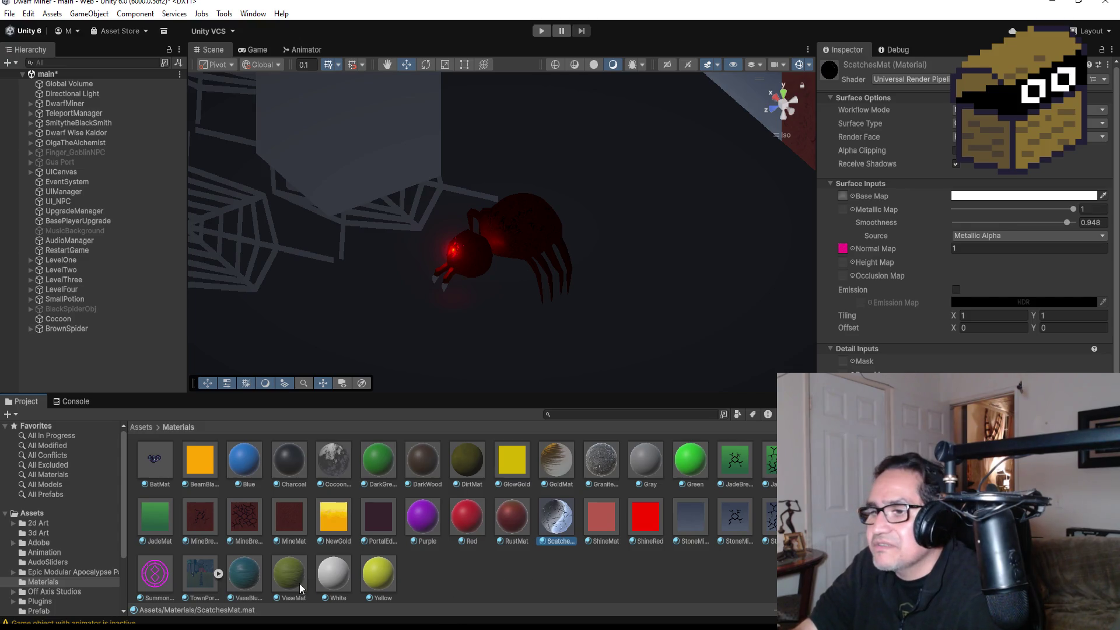
pyautogui.click(256, 531)
pyautogui.click(202, 576)
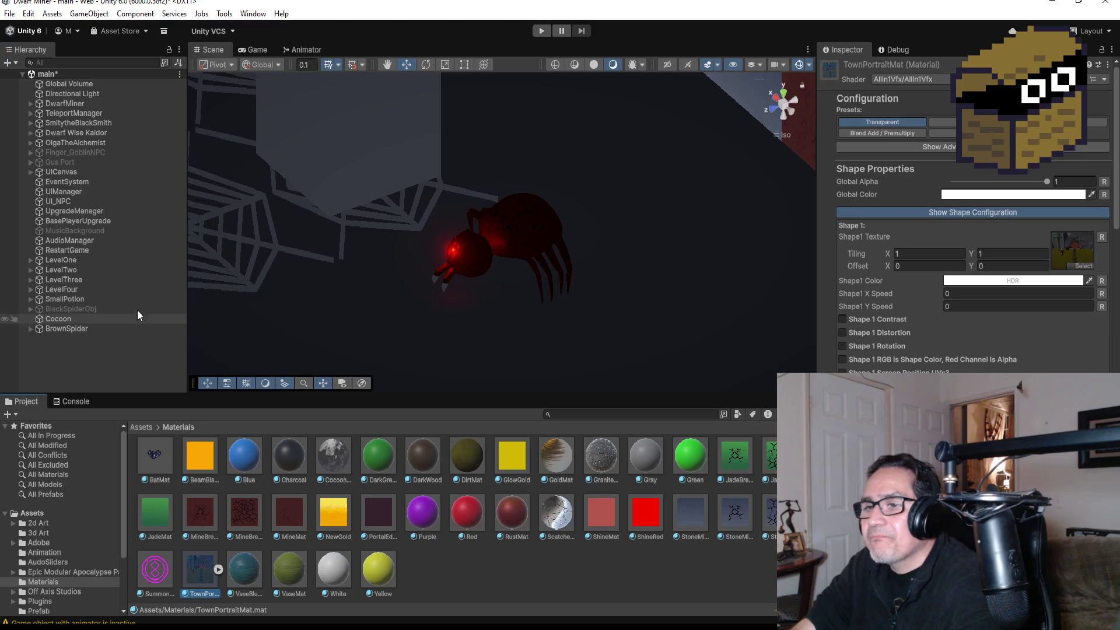
pyautogui.click(74, 321)
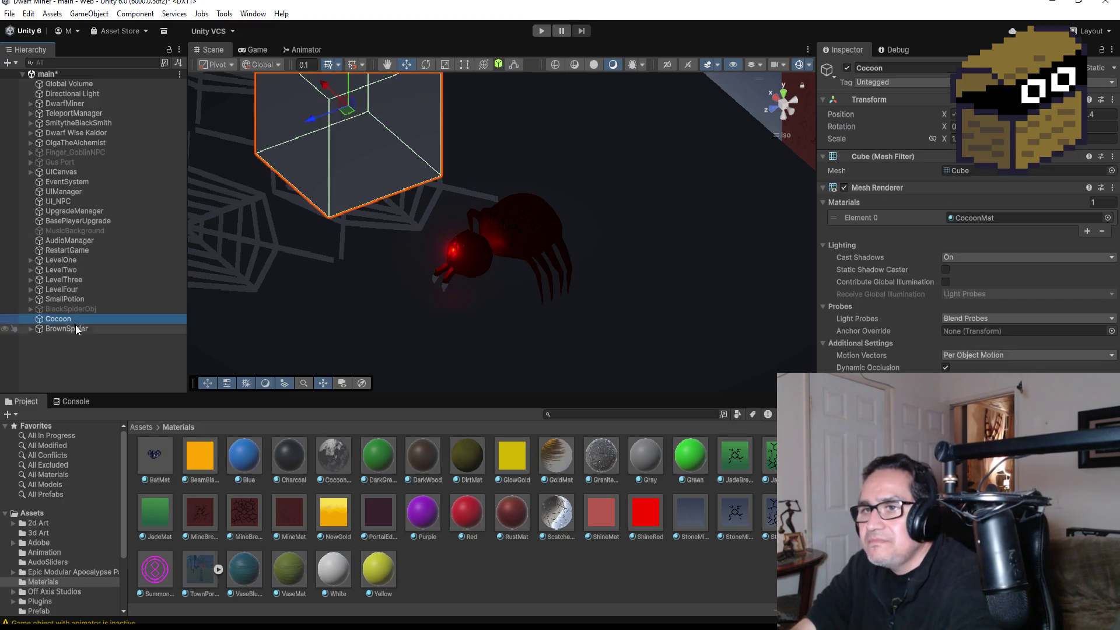
# Step: Select BrownSpider, zoom in and orbit, then snap the Scene view to Front
pyautogui.click(83, 329)
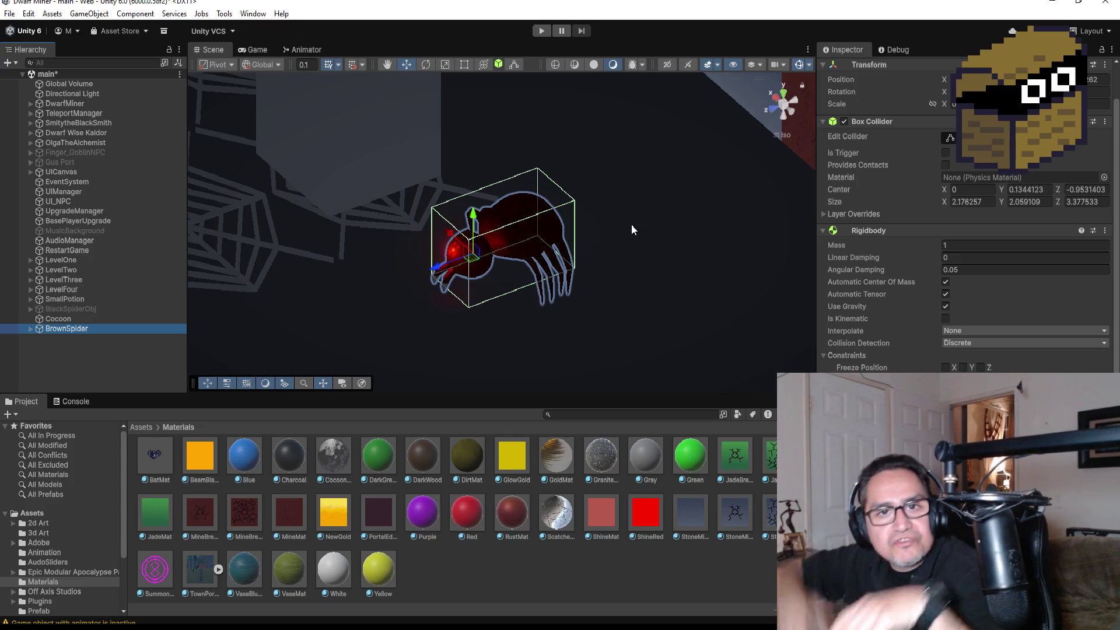
pyautogui.scroll(5, 675, 155)
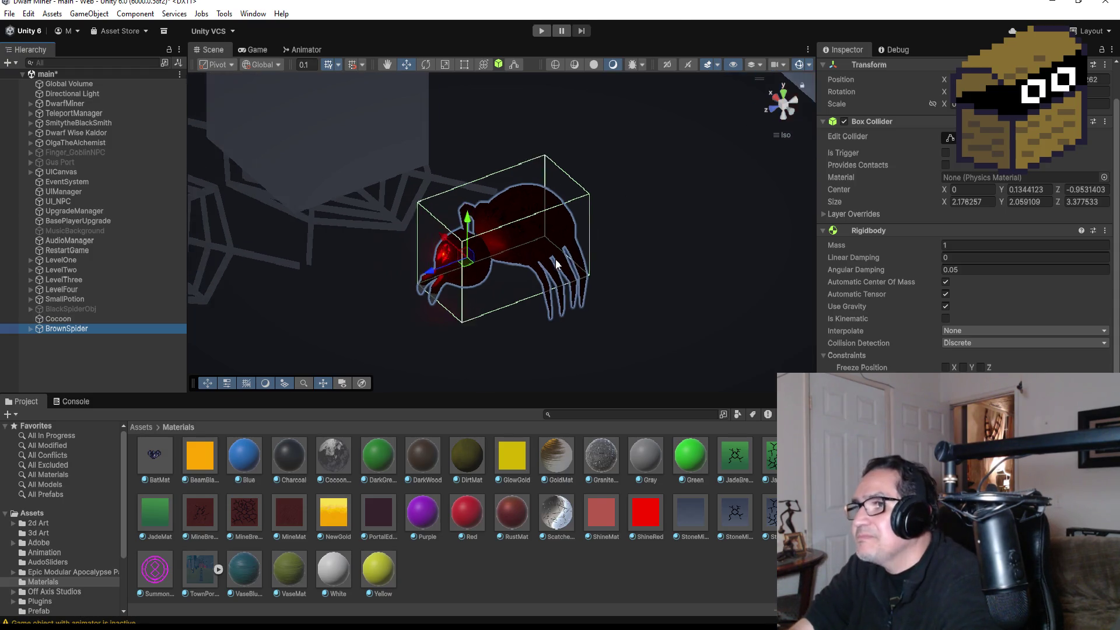
pyautogui.moveTo(713, 208); pyautogui.dragTo(751, 113)
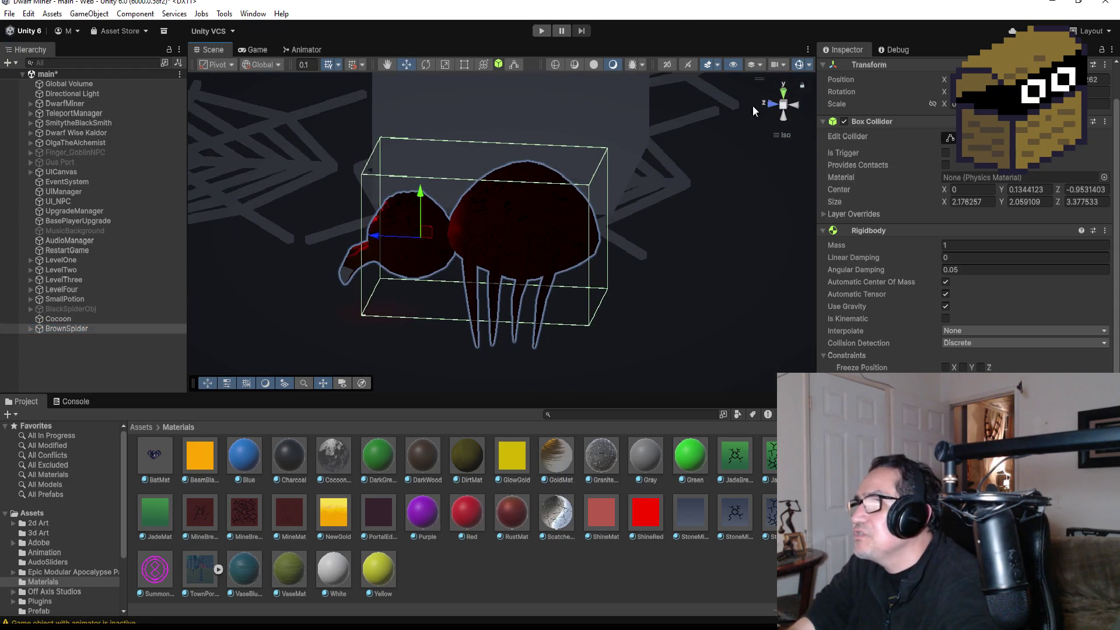
pyautogui.click(776, 104)
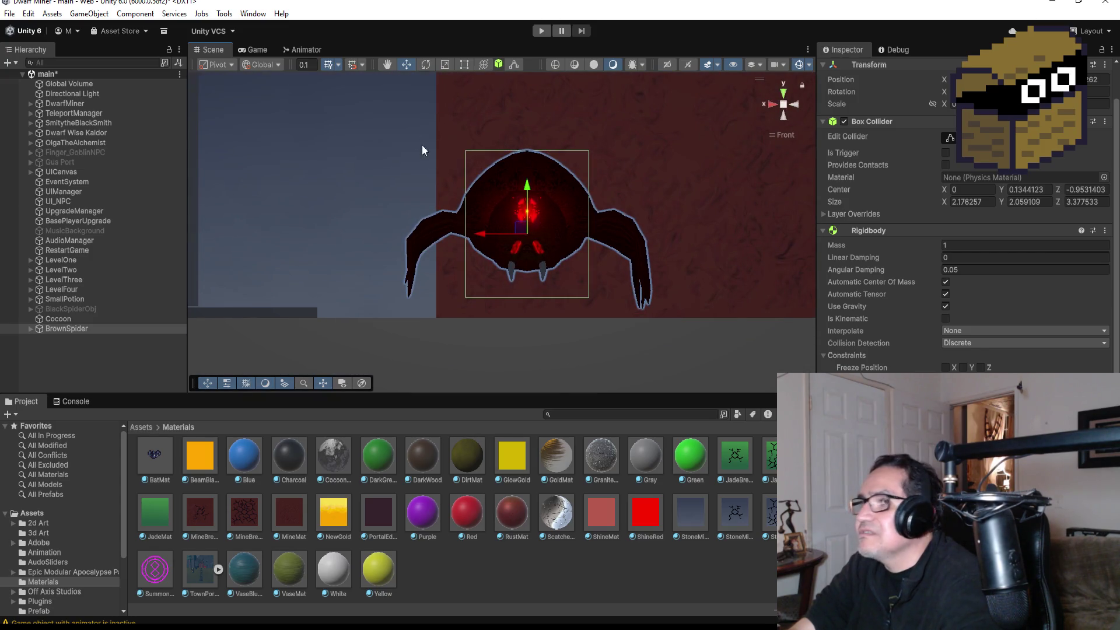
pyautogui.click(253, 14)
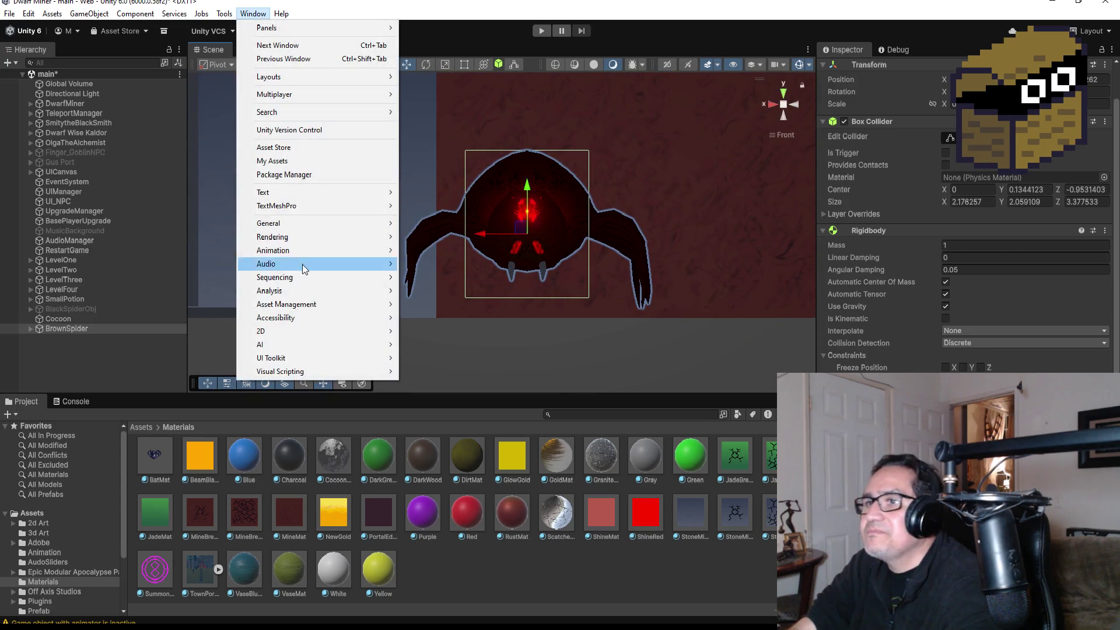
# Step: Open the Animation window and start a new clip for BrownSpider
pyautogui.moveTo(310, 250)
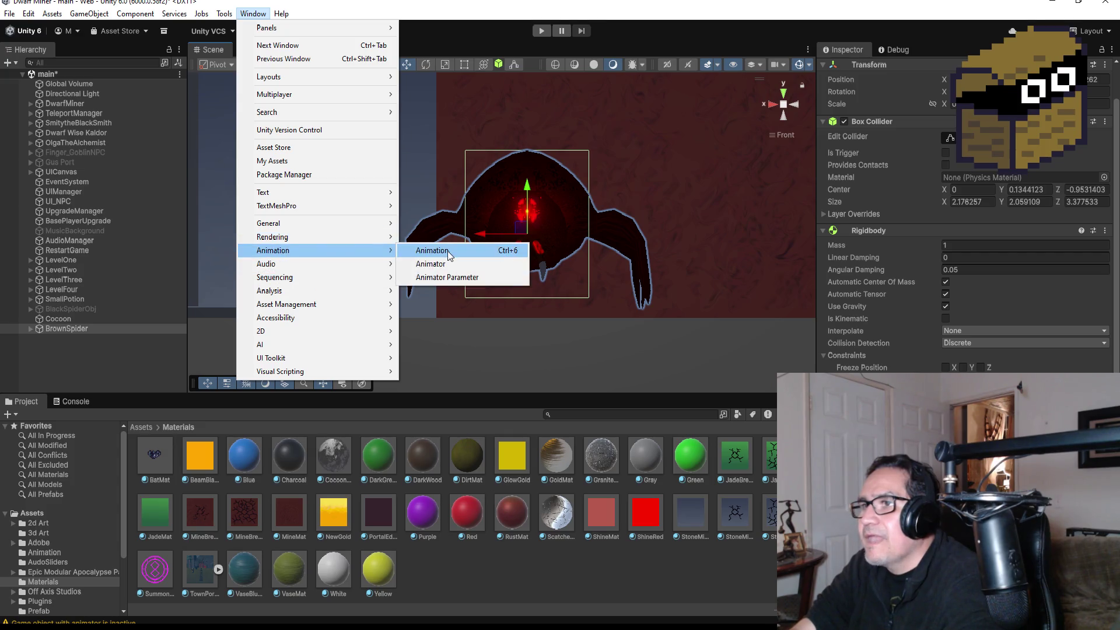
pyautogui.click(447, 251)
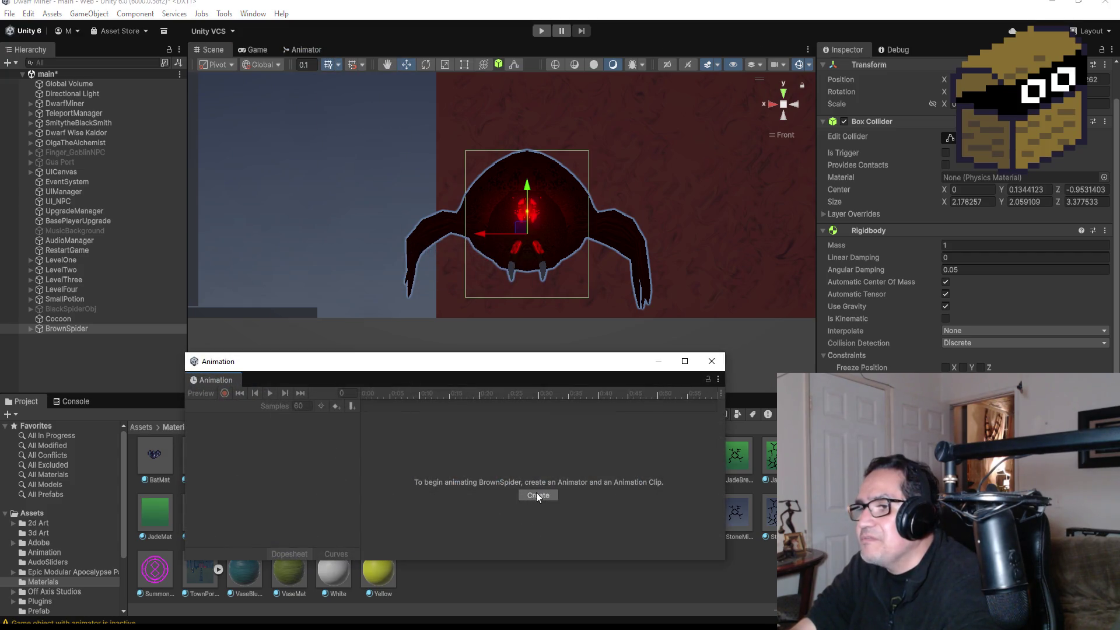
pyautogui.click(542, 495)
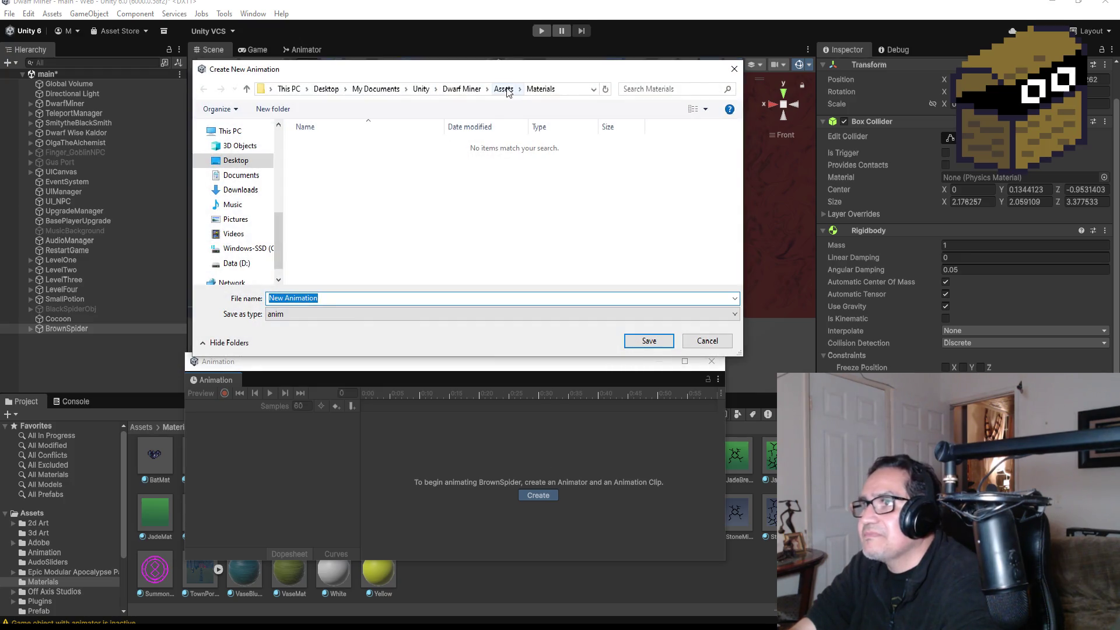
# Step: Save the new clip as SpiderBrownWalk in the Assets > Animation folder
pyautogui.click(507, 92)
pyautogui.click(352, 186)
pyautogui.doubleClick(352, 185)
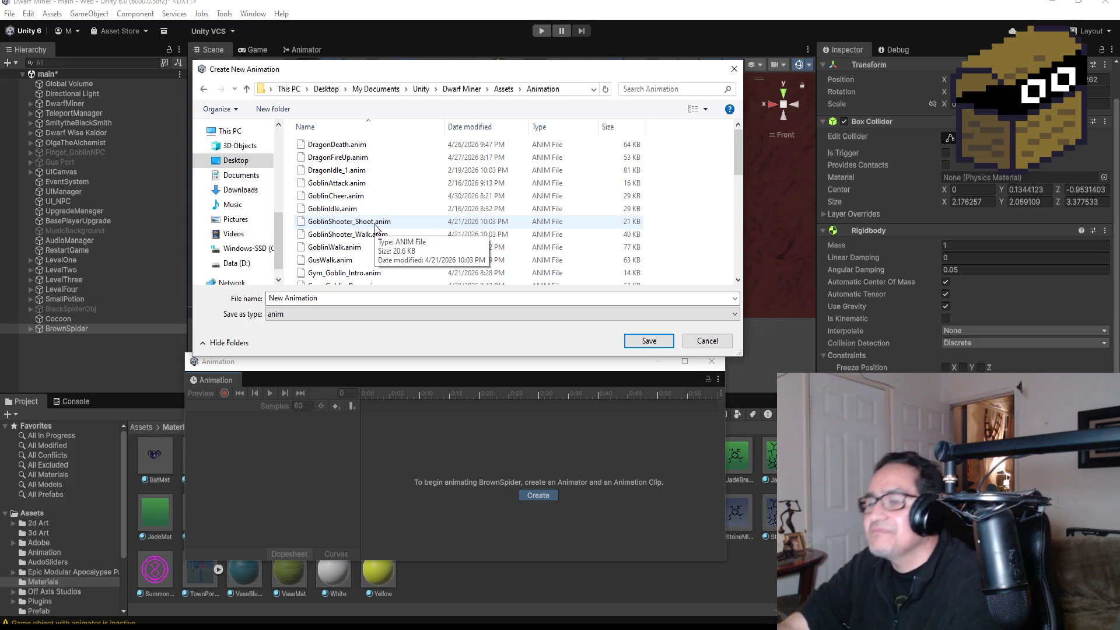
pyautogui.doubleClick(335, 303)
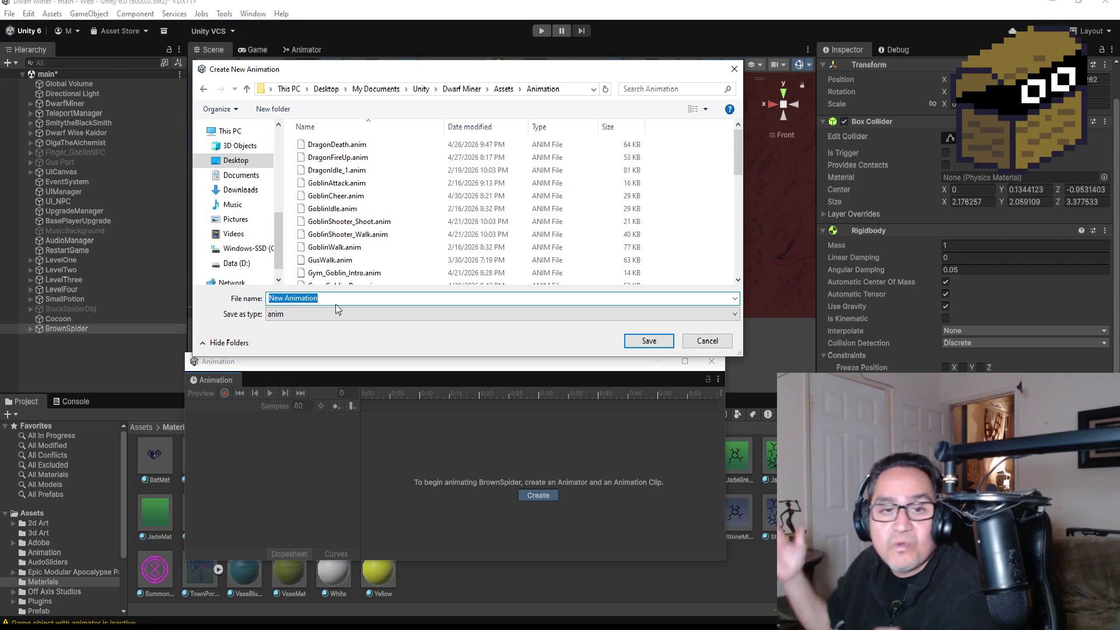
pyautogui.press('BackSpace')
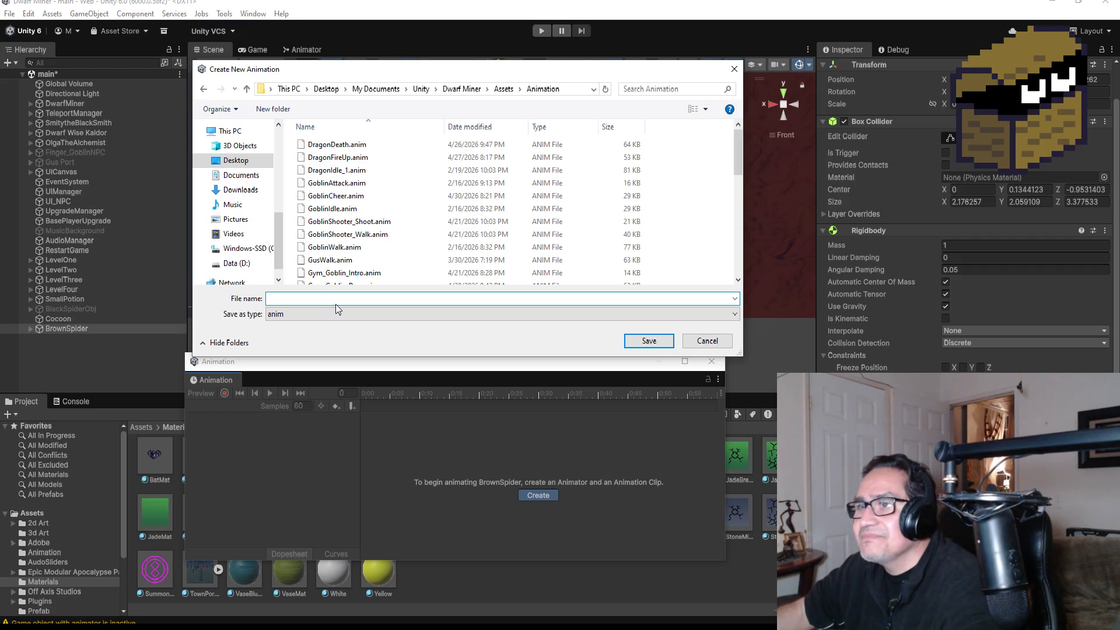
pyautogui.write('Spider')
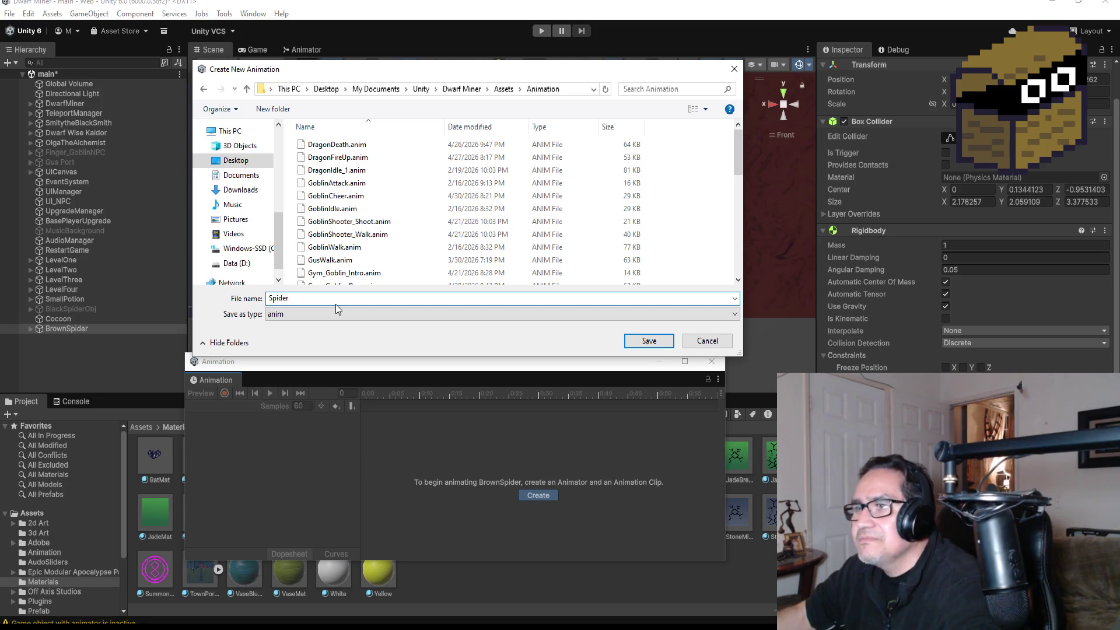
pyautogui.write('BrownWalk')
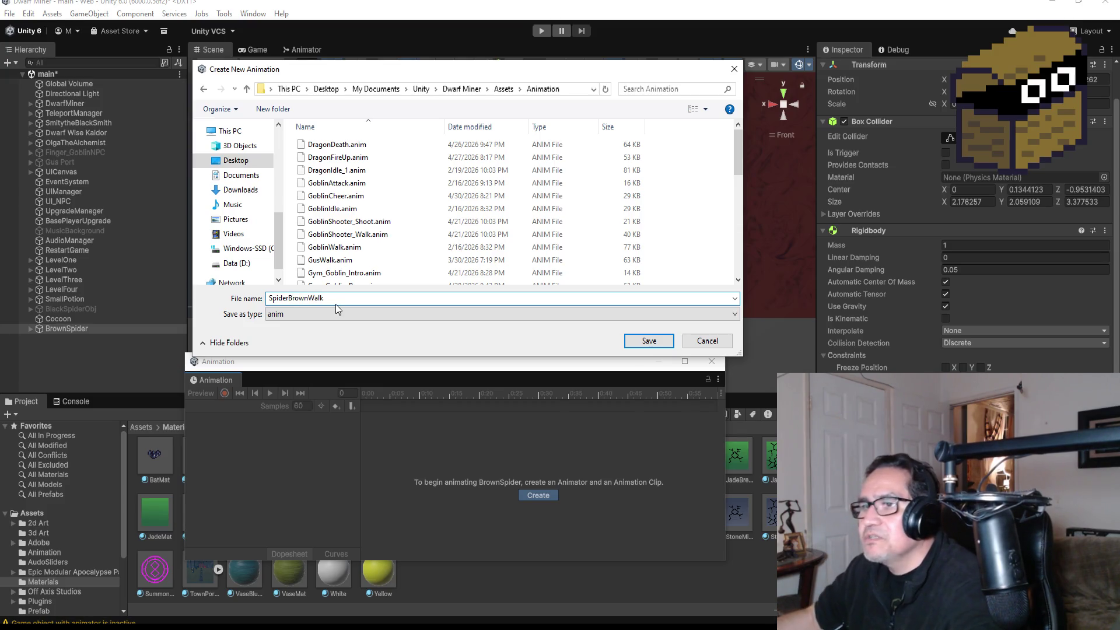
pyautogui.press('Return')
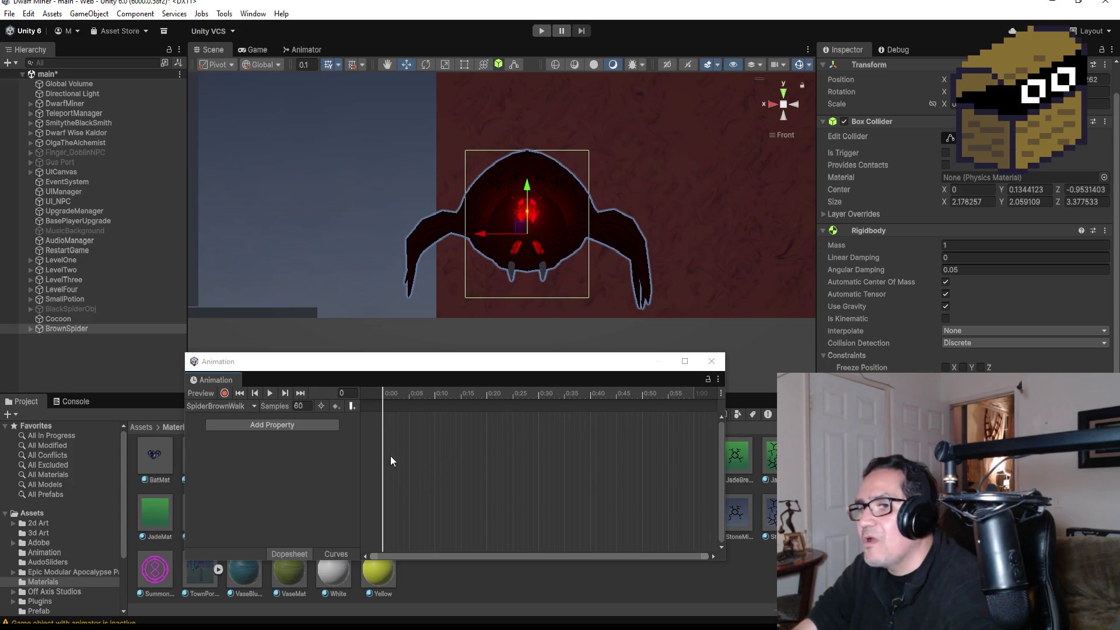
# Step: Add an Armature : Rotation track to SpiderBrownWalk and drag its end keyframe in to 0:10
pyautogui.click(271, 425)
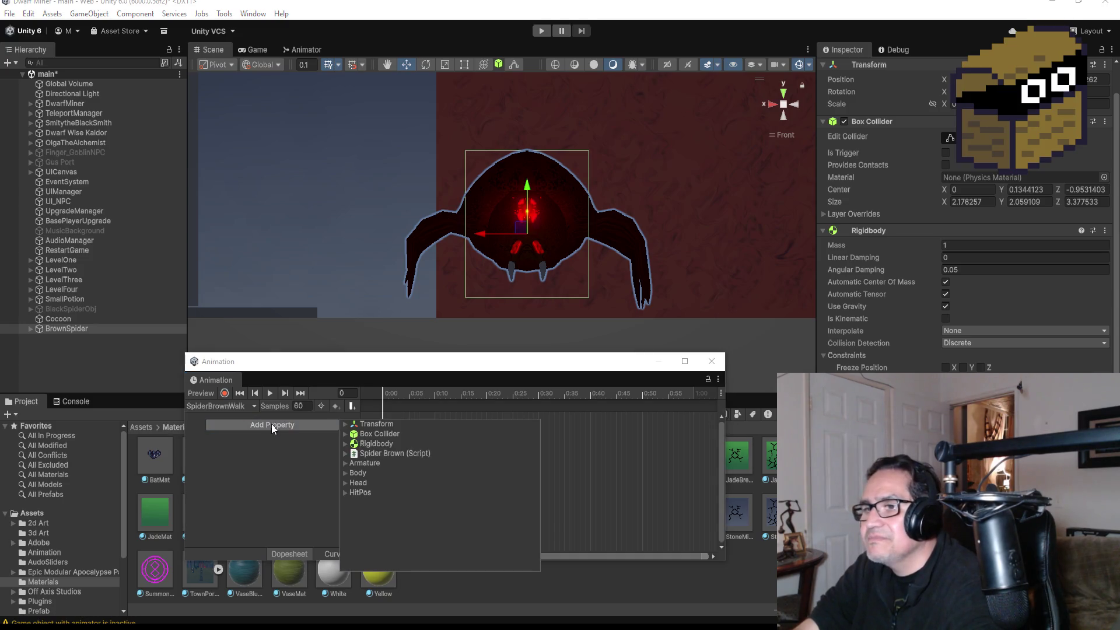
pyautogui.click(345, 425)
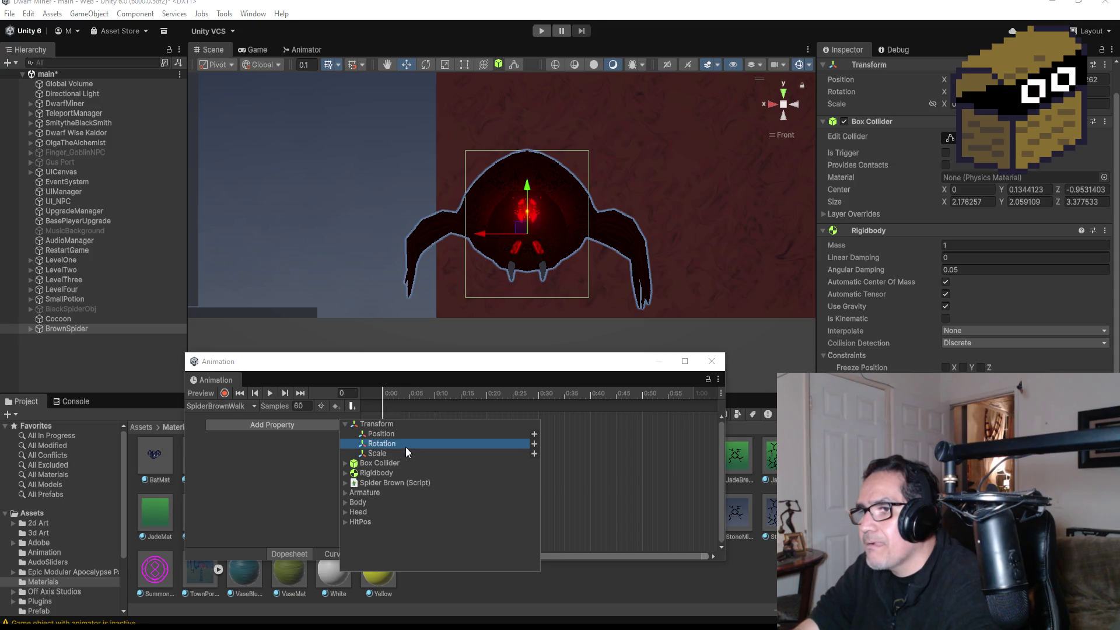
pyautogui.click(345, 424)
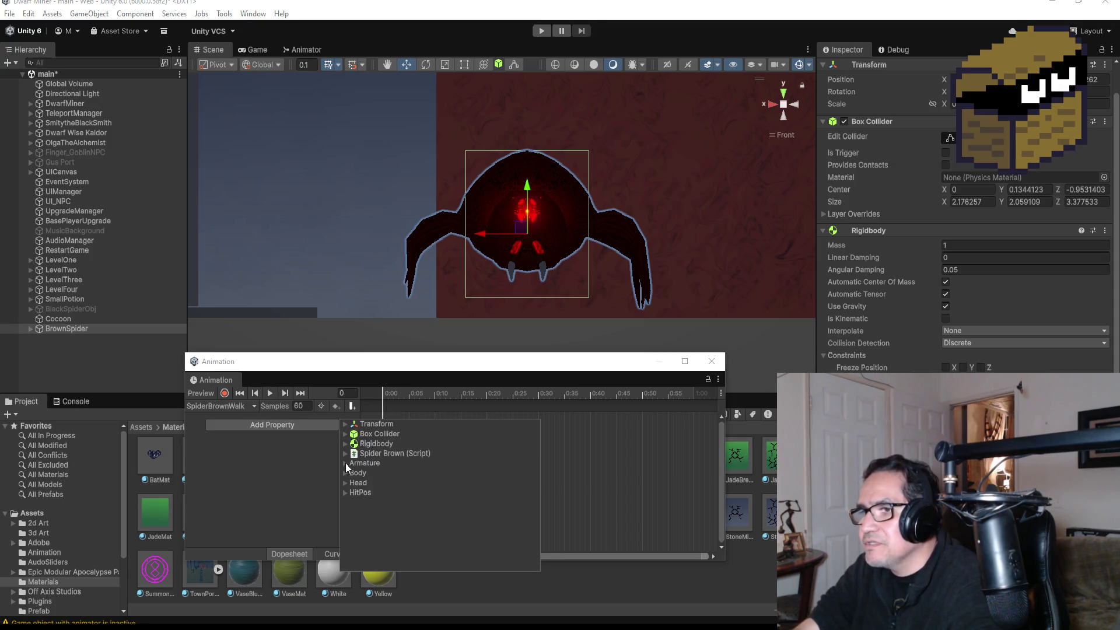
pyautogui.click(345, 463)
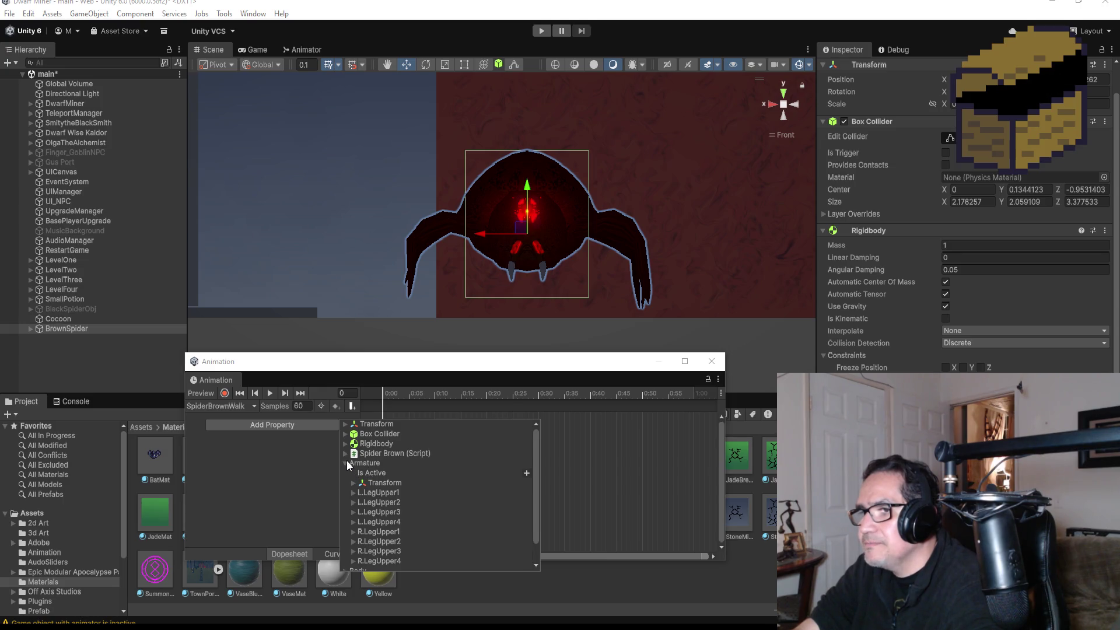
pyautogui.doubleClick(391, 485)
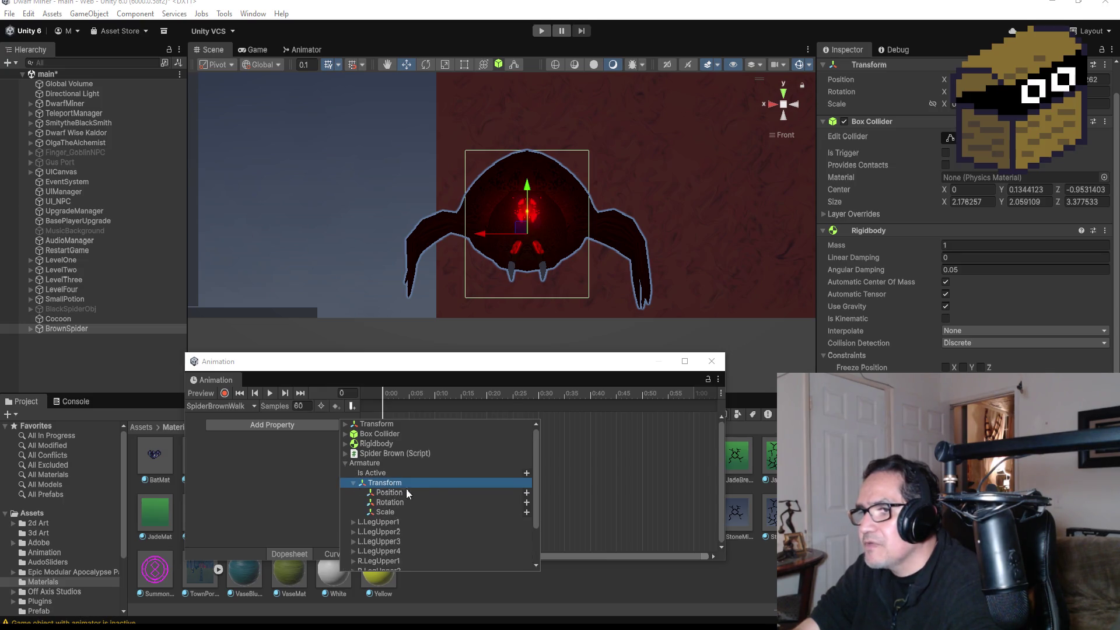
pyautogui.click(527, 502)
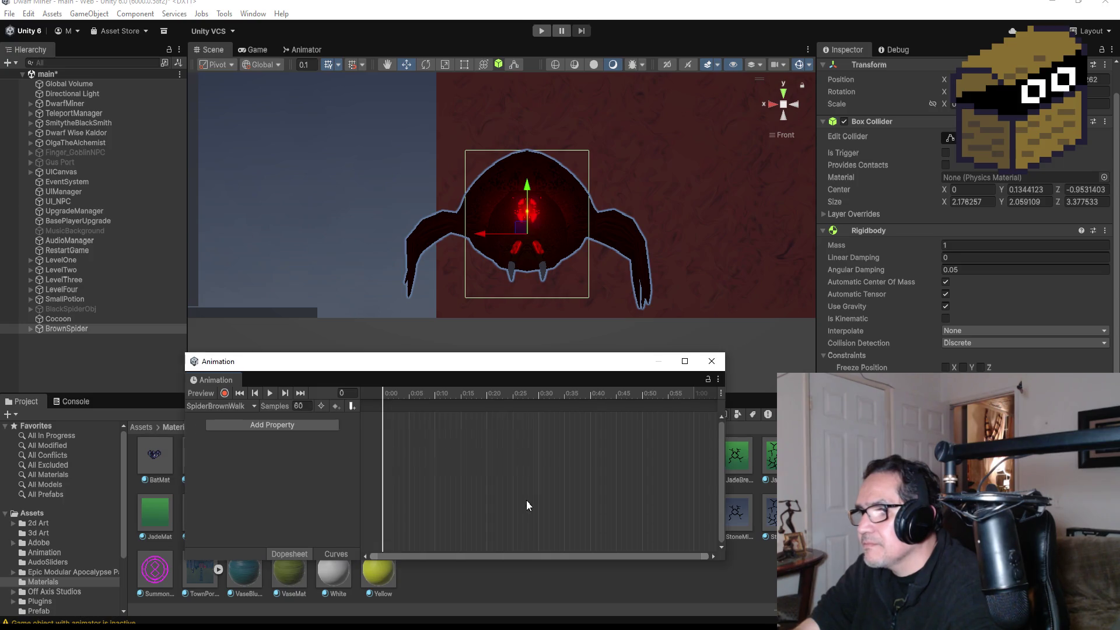
pyautogui.moveTo(693, 419); pyautogui.dragTo(435, 418)
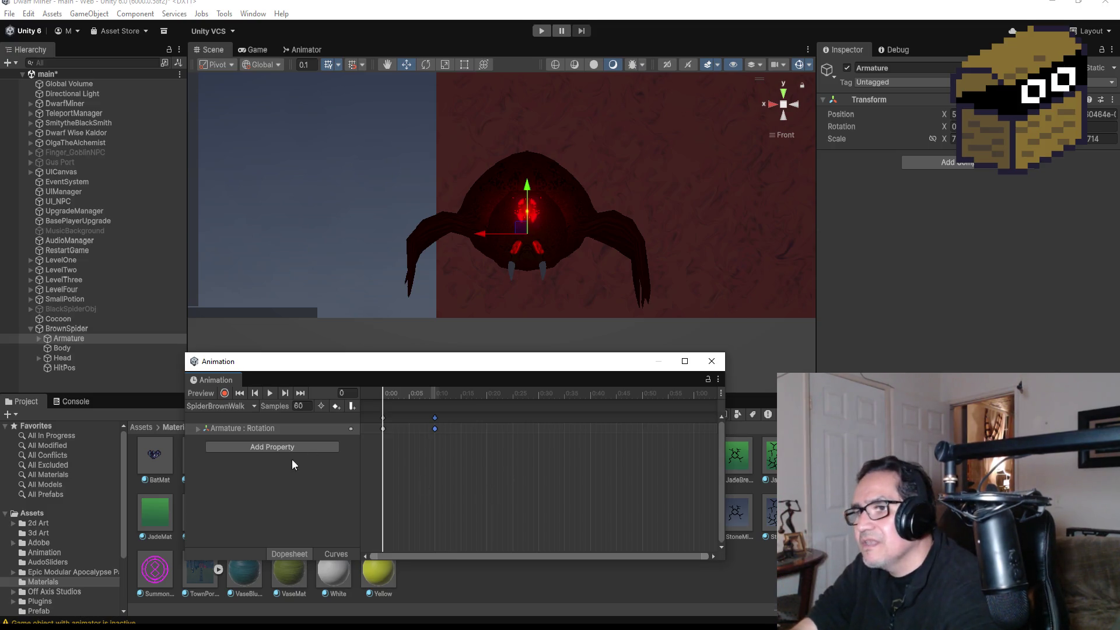
# Step: At frame 10, select the L.LegMid1 bone with Record on and the Rotate tool active
pyautogui.click(301, 393)
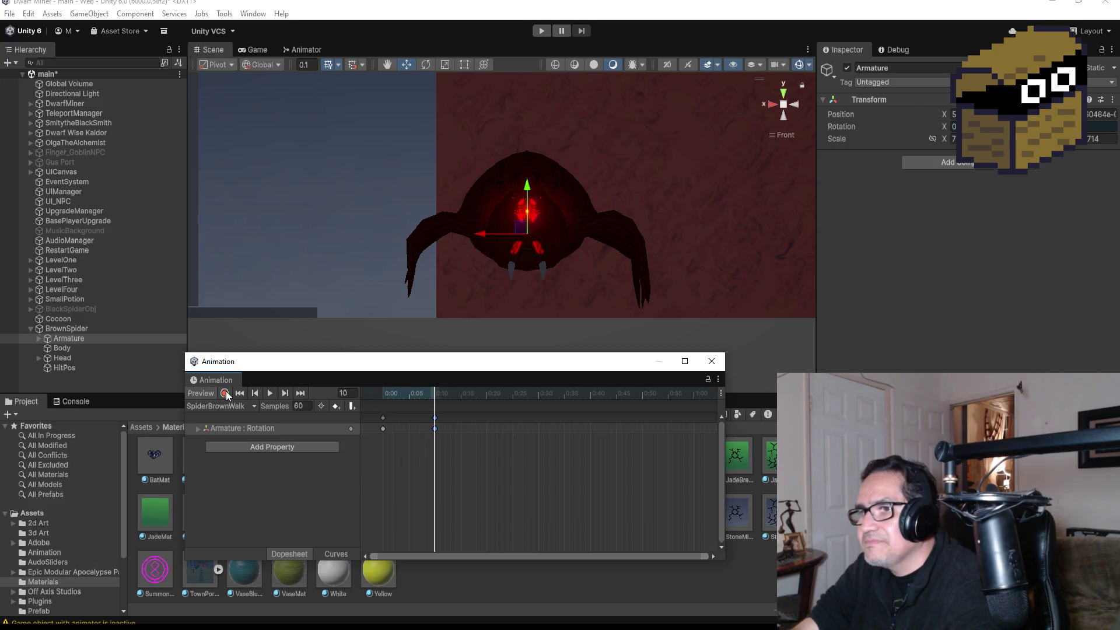
pyautogui.keyDown('alt'); pyautogui.click(39, 339); pyautogui.keyUp('alt')
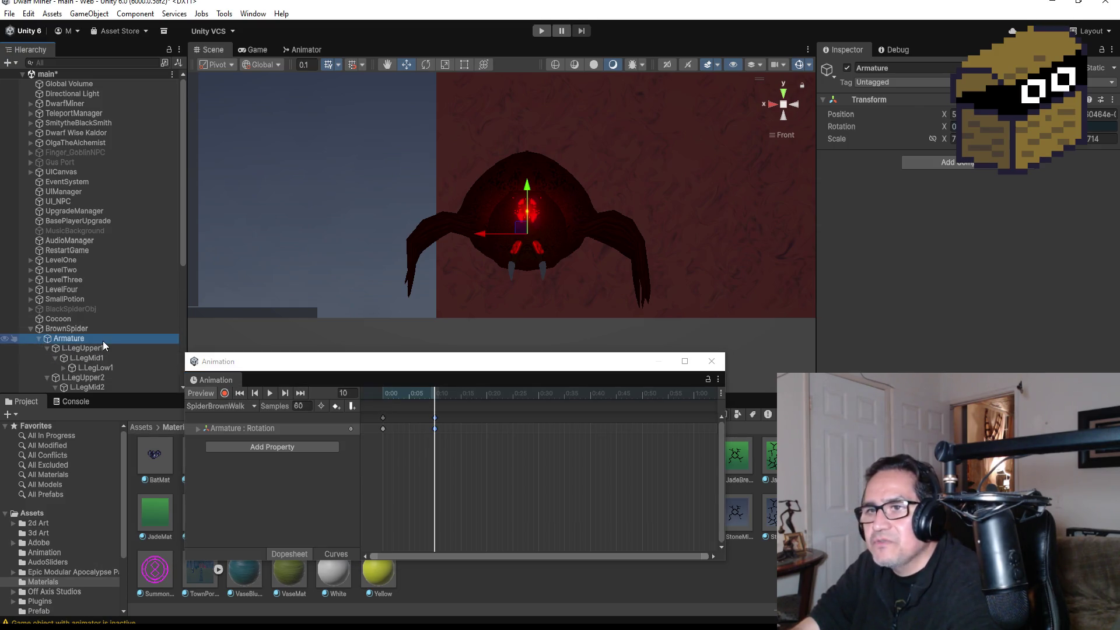
pyautogui.scroll(-3, 111, 344)
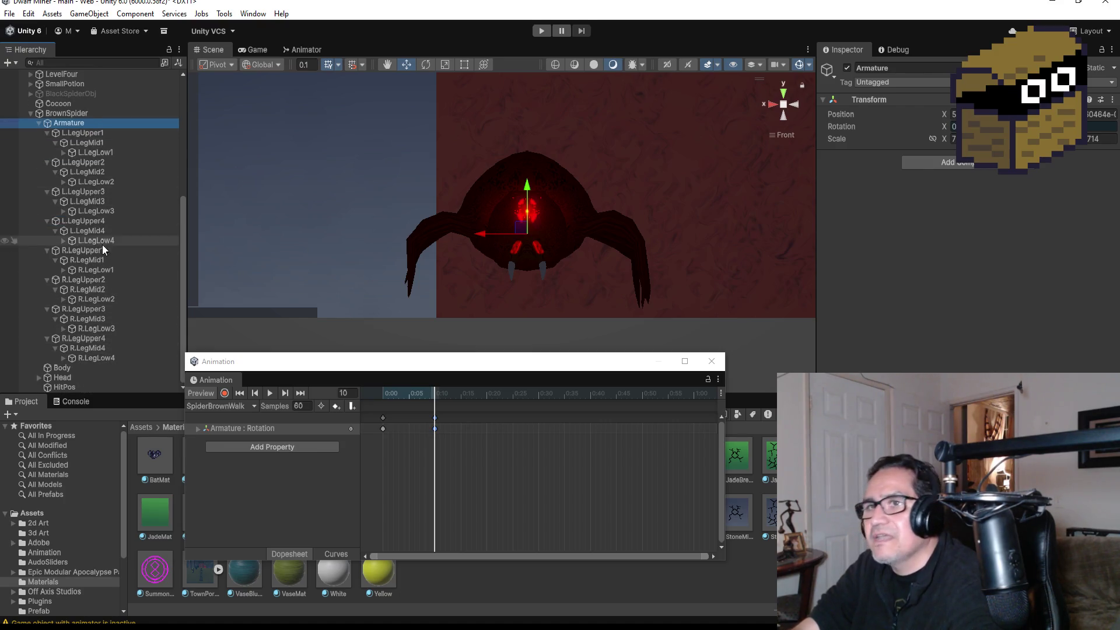
pyautogui.click(93, 143)
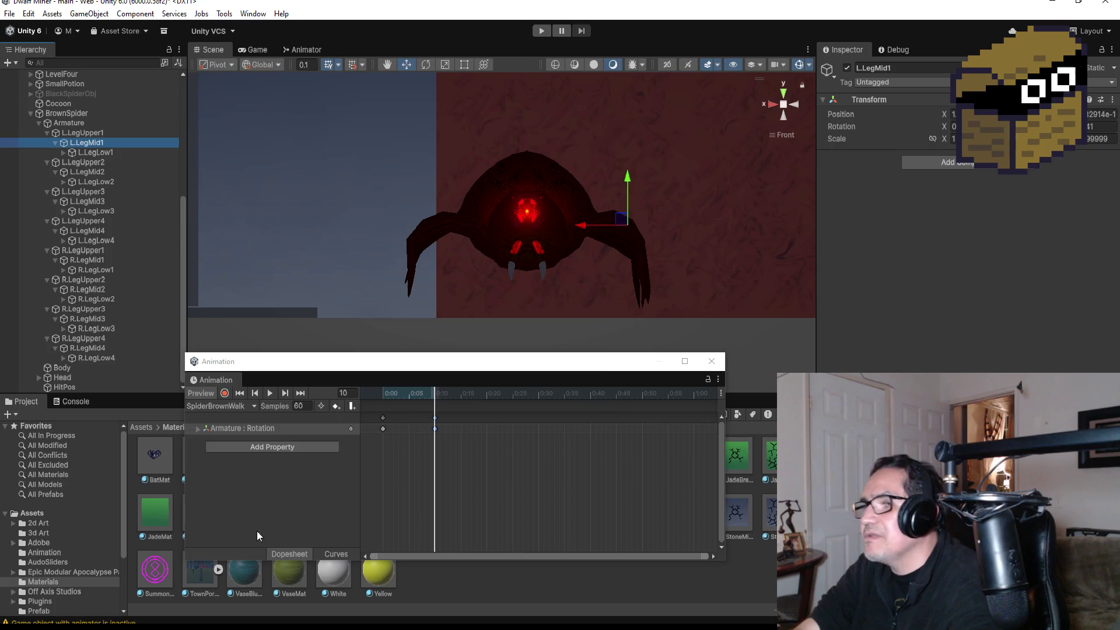
pyautogui.click(225, 393)
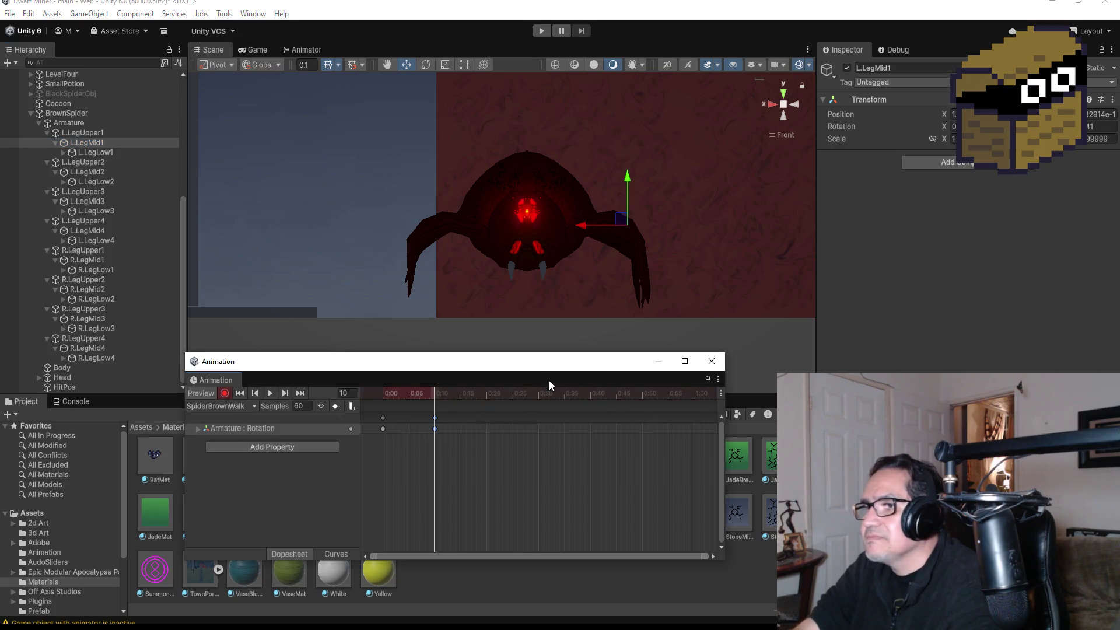
pyautogui.click(427, 64)
# Step: Rotate L.LegMid1 into a new frame-10 pose after several undone attempts
pyautogui.moveTo(658, 187); pyautogui.dragTo(636, 138)
pyautogui.hotkey('ctrl', 'z')
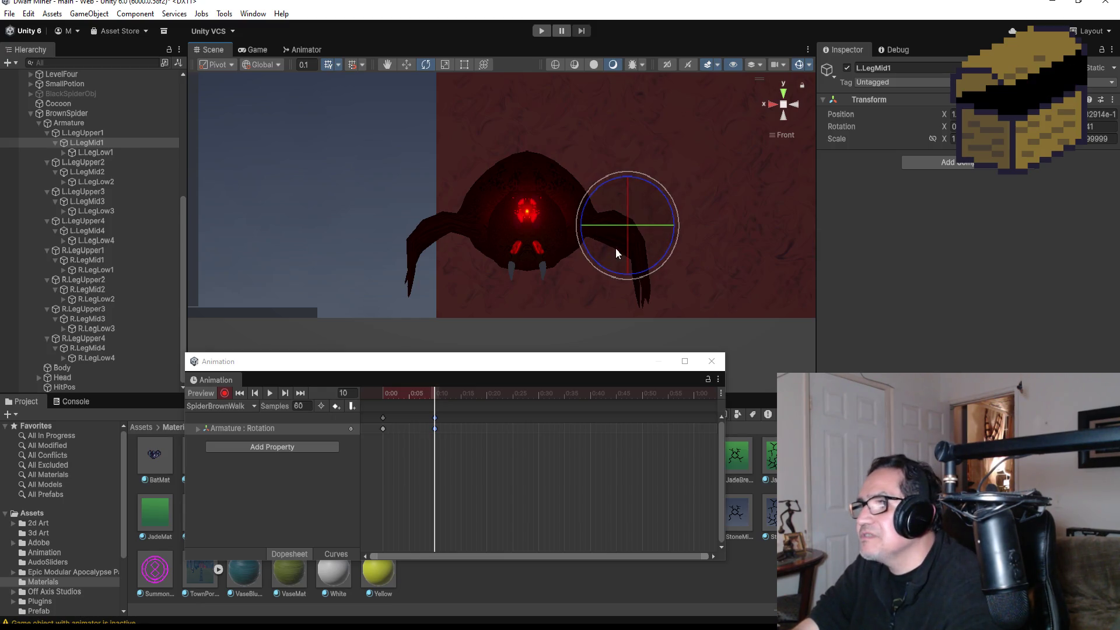
pyautogui.moveTo(622, 248); pyautogui.dragTo(614, 163)
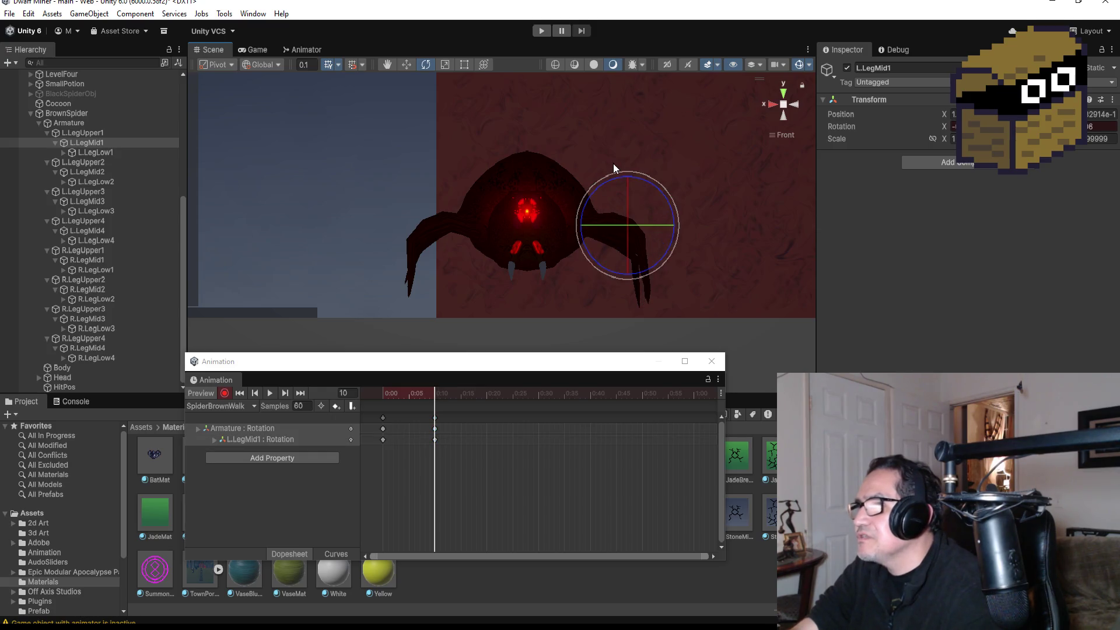
pyautogui.hotkey('ctrl', 'z')
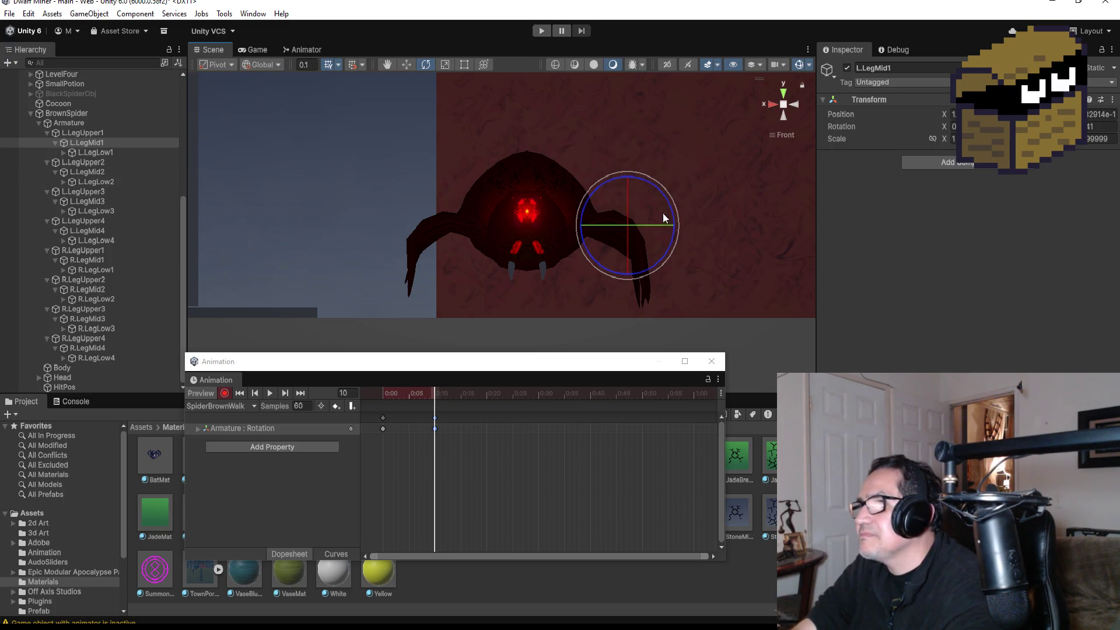
pyautogui.moveTo(666, 197); pyautogui.dragTo(654, 136)
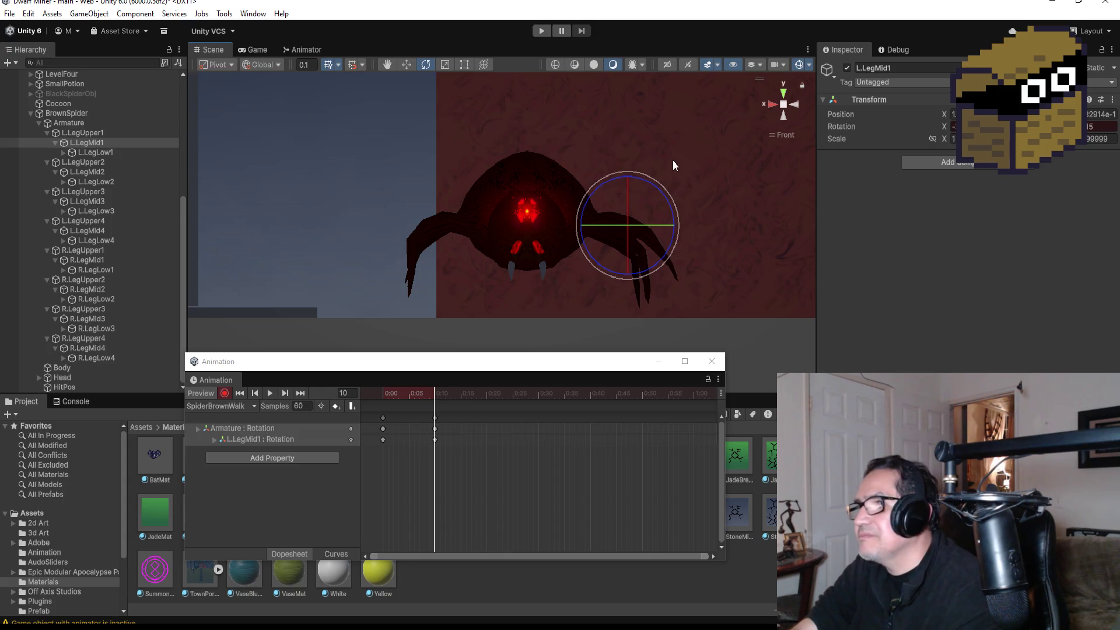
pyautogui.hotkey('ctrl', 'z')
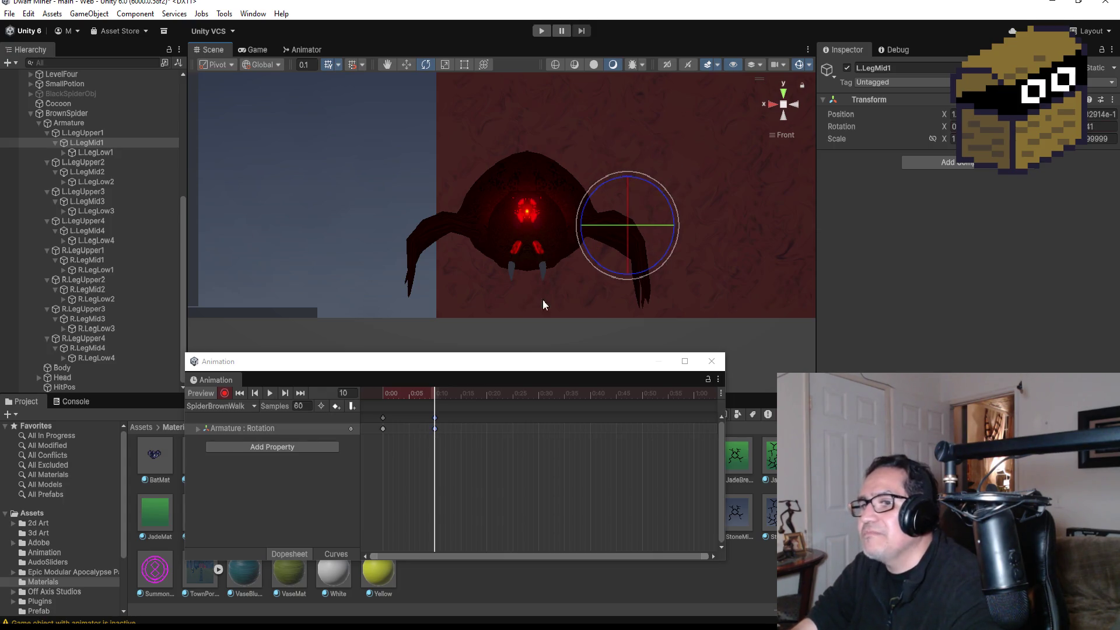
pyautogui.click(407, 65)
pyautogui.moveTo(632, 179); pyautogui.dragTo(635, 135)
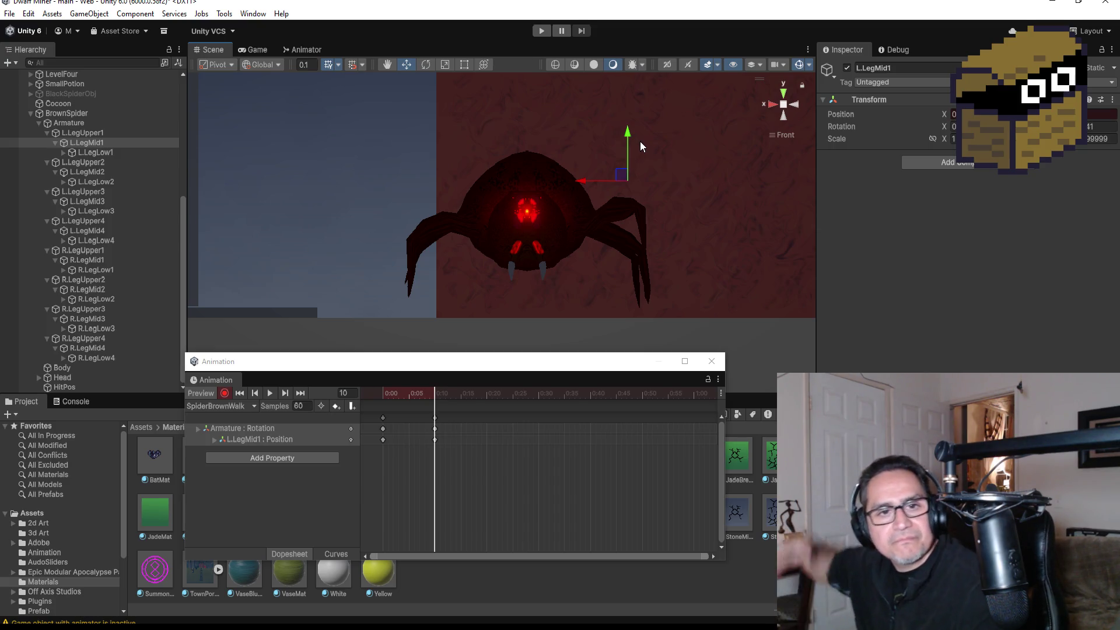
pyautogui.hotkey('ctrl', 'z')
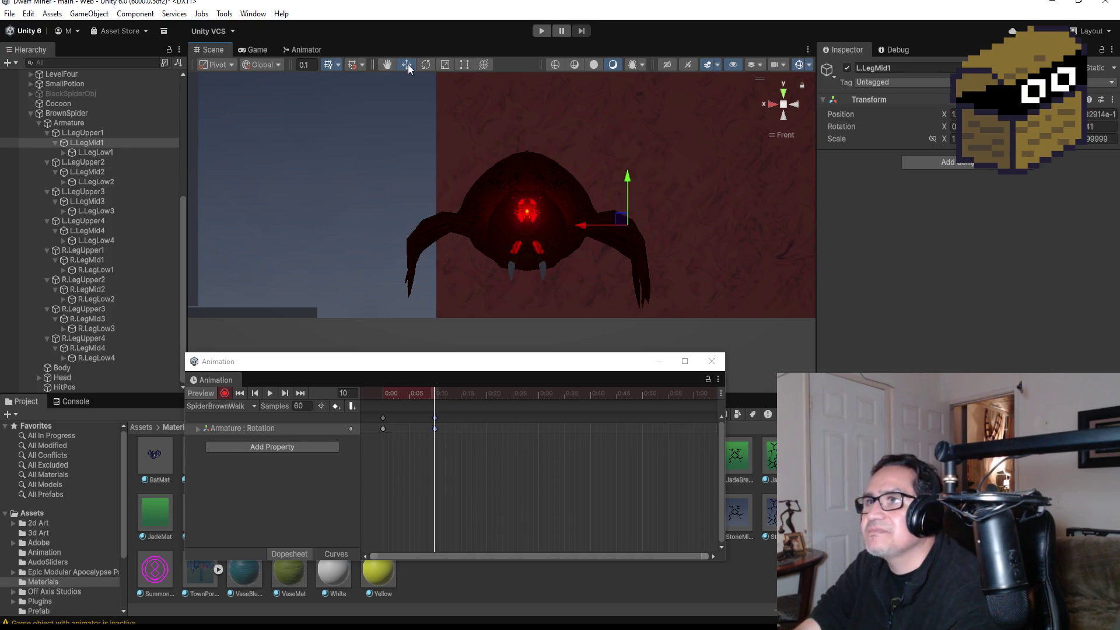
pyautogui.click(429, 61)
pyautogui.moveTo(666, 195); pyautogui.dragTo(636, 142)
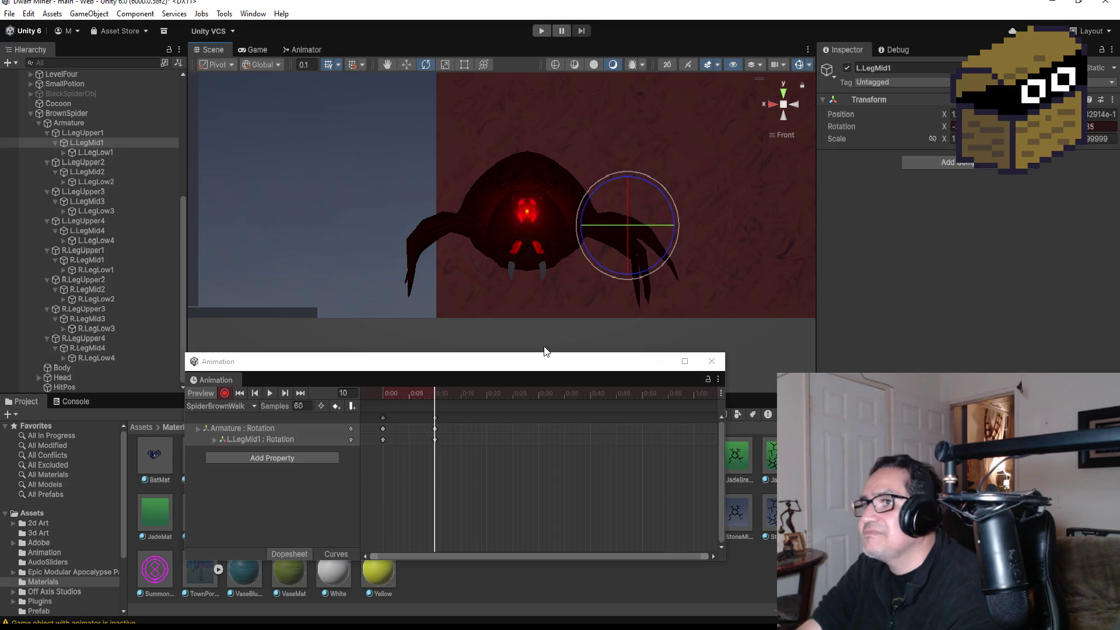
pyautogui.click(87, 261)
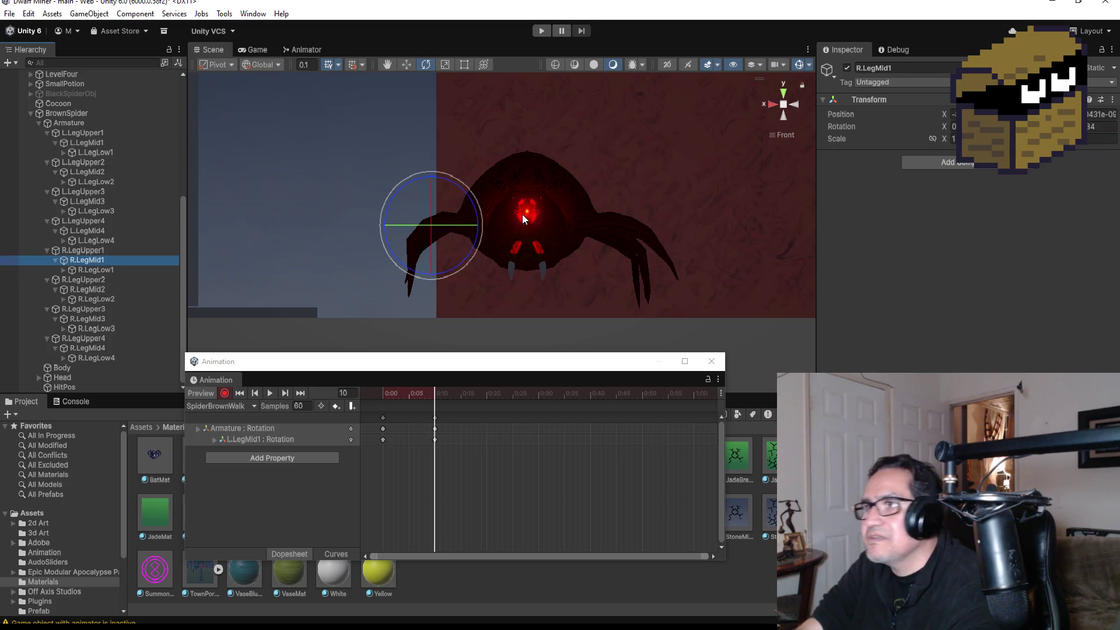
# Step: Rotate R.LegMid1, L.LegMid3 and R.LegMid3 into new poses at frame 10
pyautogui.moveTo(457, 176); pyautogui.dragTo(513, 202)
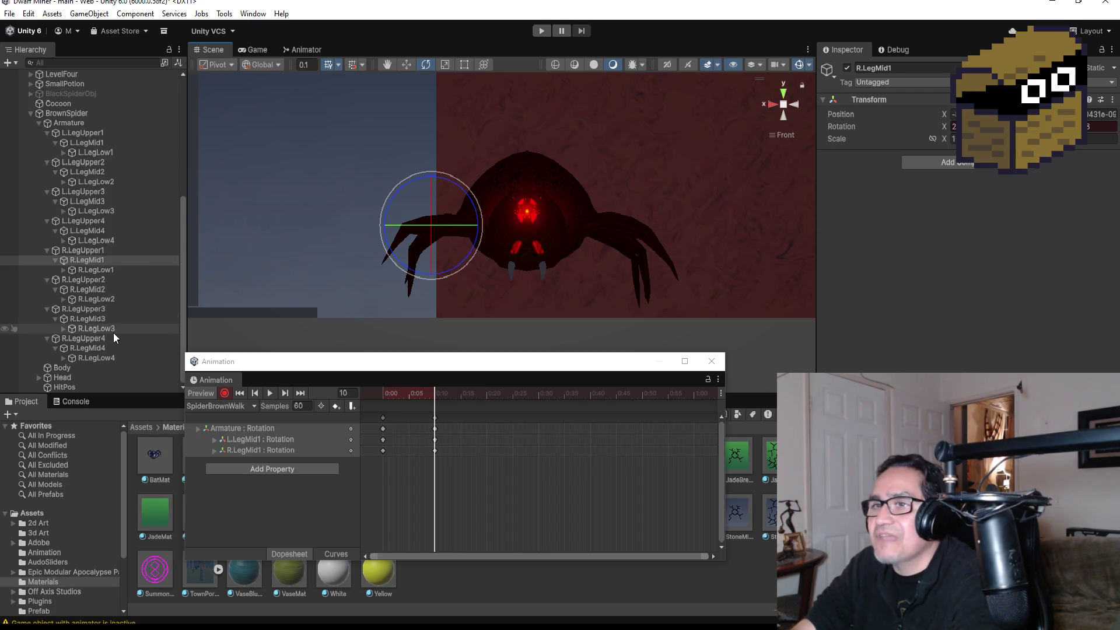
pyautogui.click(97, 202)
pyautogui.moveTo(660, 208); pyautogui.dragTo(621, 142)
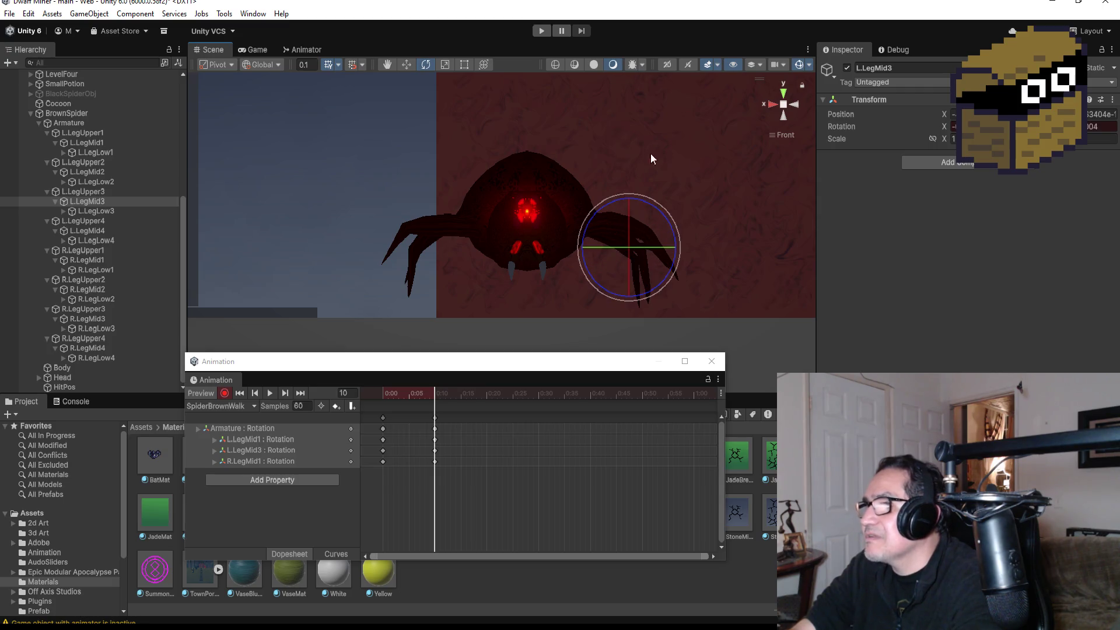
pyautogui.moveTo(723, 165)
pyautogui.mouseDown()
pyautogui.moveTo(352, 178)
pyautogui.moveTo(762, 208)
pyautogui.moveTo(723, 199)
pyautogui.mouseUp()
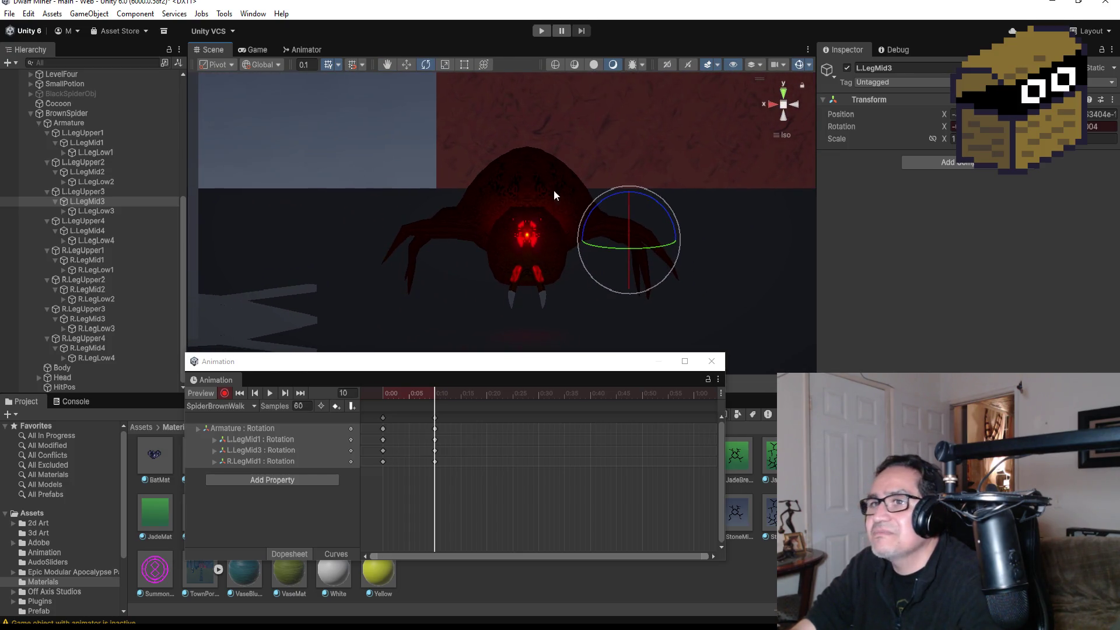
pyautogui.click(93, 289)
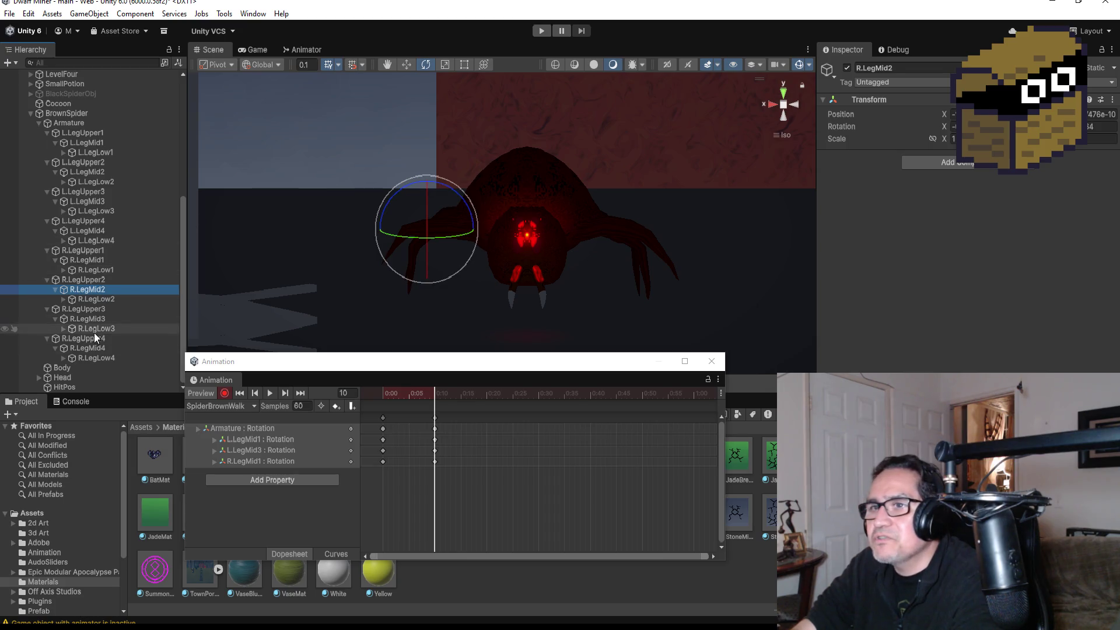
pyautogui.click(100, 318)
pyautogui.moveTo(438, 186); pyautogui.dragTo(524, 209)
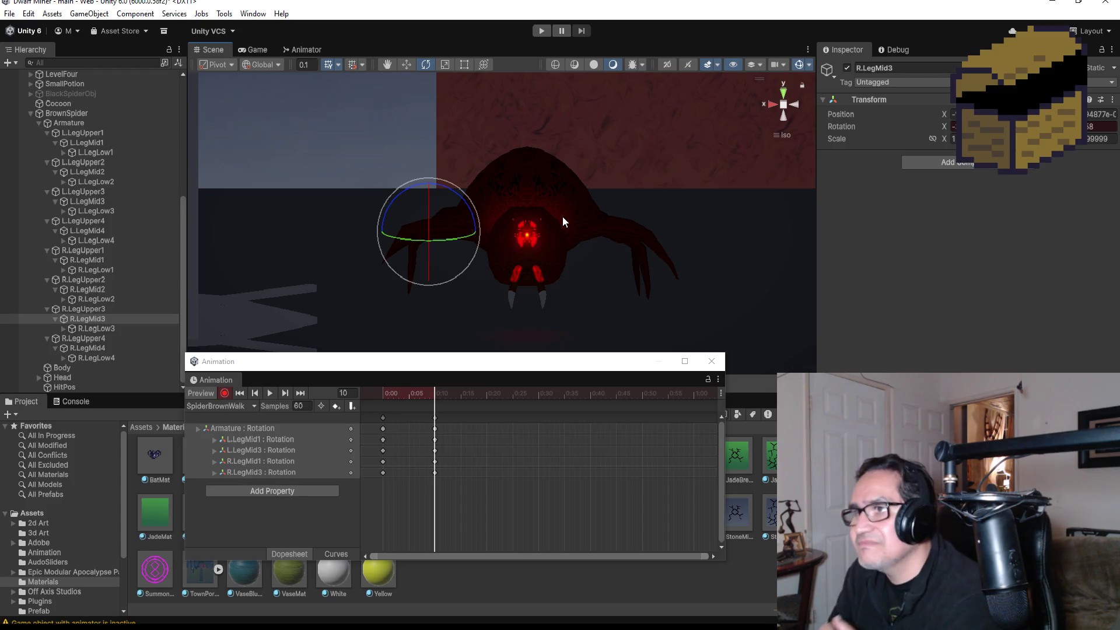
# Step: Play the walk clip to preview the leg motion, then stop it at frame 0
pyautogui.click(226, 394)
pyautogui.click(269, 394)
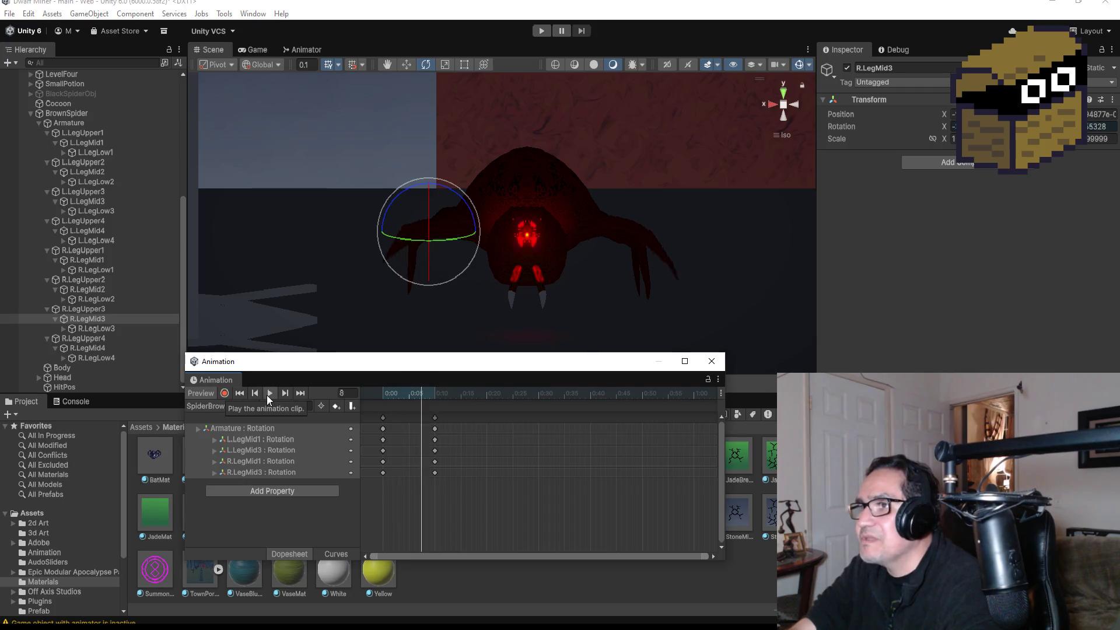
pyautogui.click(267, 395)
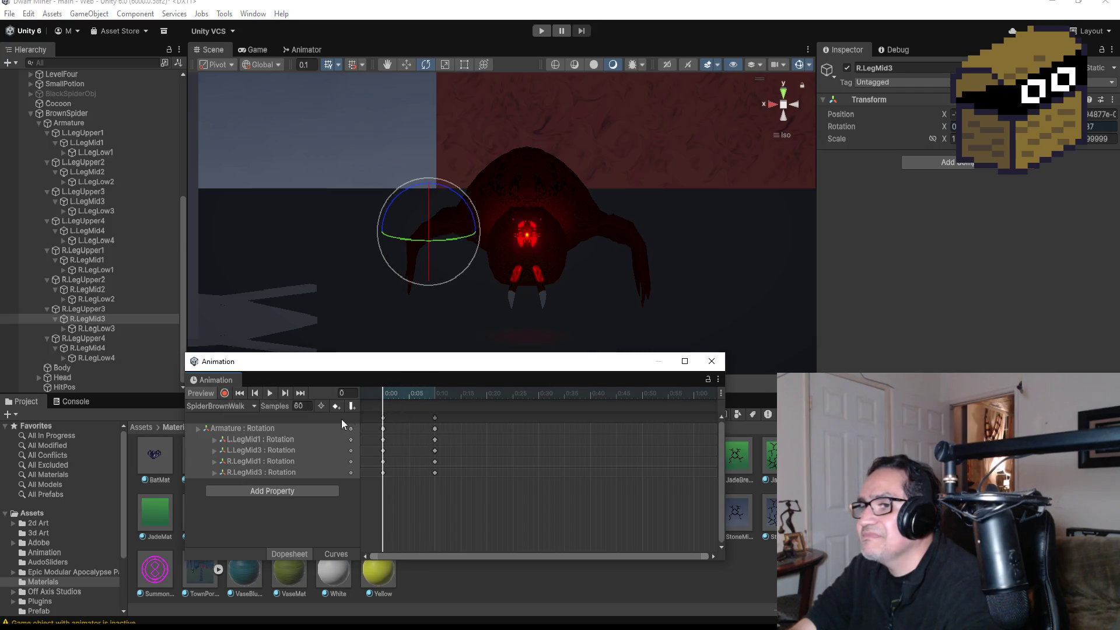
# Step: Move the playhead to the 0:10 keyframe so the spider shows its leg pose
pyautogui.click(300, 394)
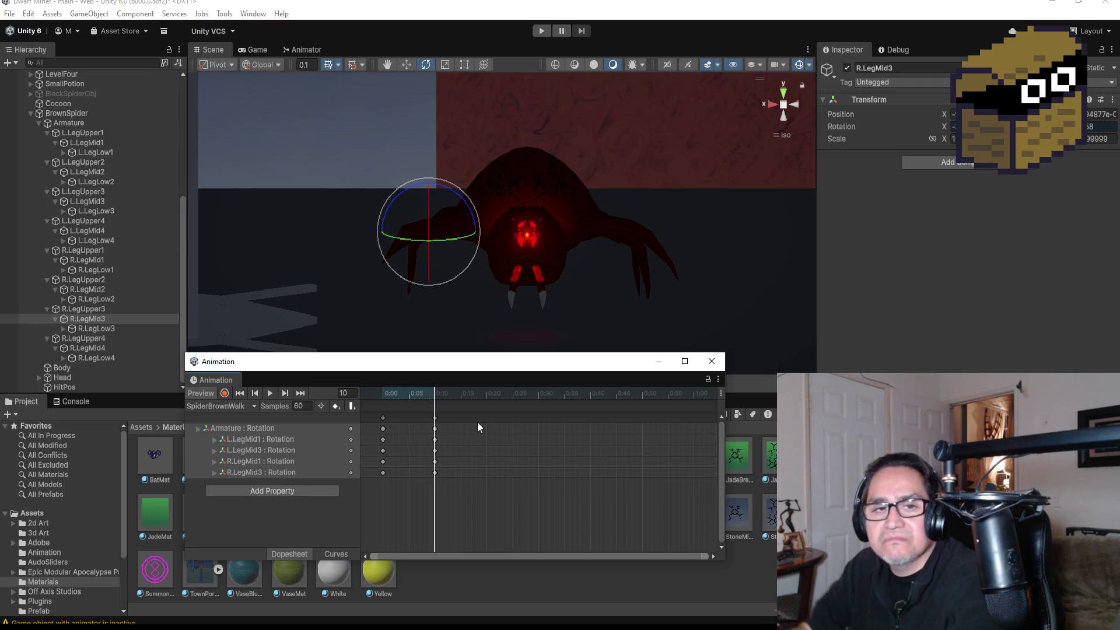
# Step: Add a column of keys at 0:20 across all rotation tracks of the walk clip
pyautogui.scroll(-2, 646, 225)
pyautogui.scroll(2, 629, 239)
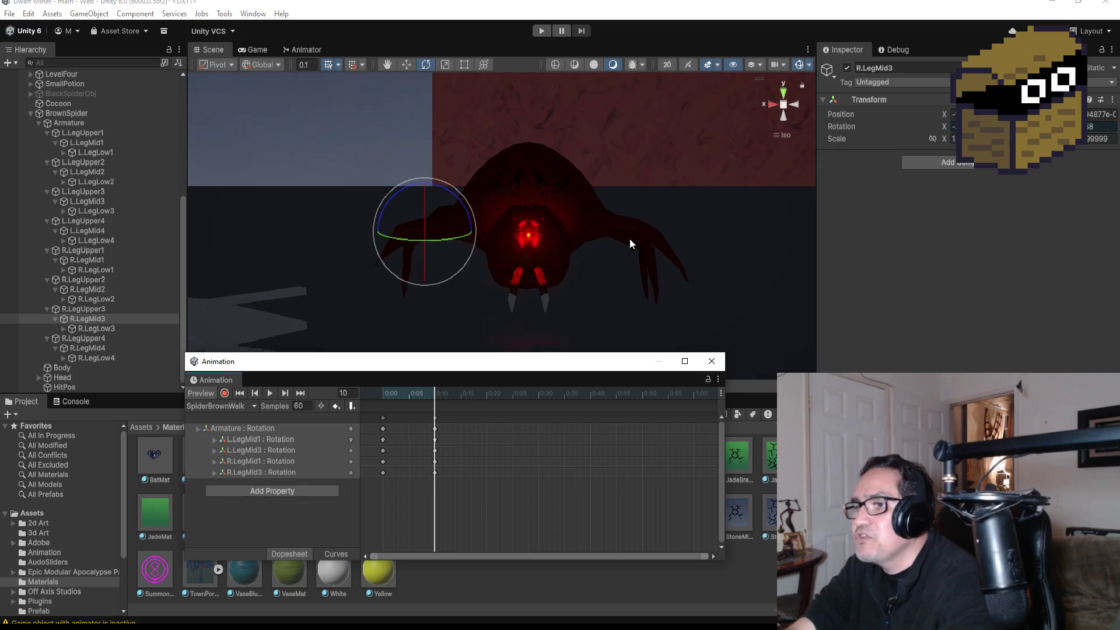
pyautogui.click(271, 391)
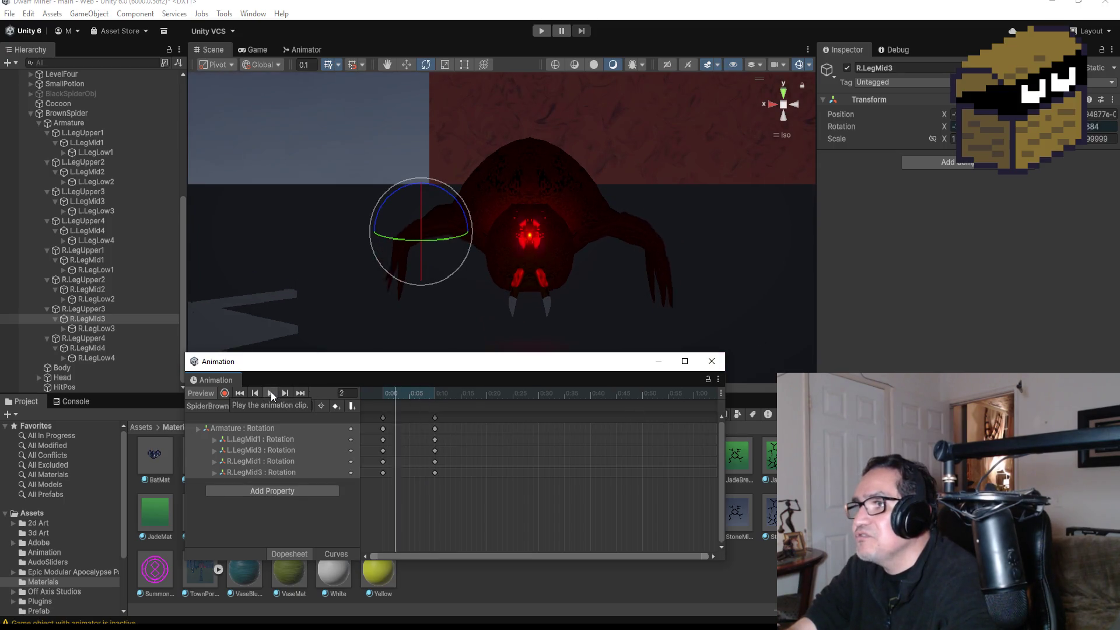
pyautogui.click(300, 394)
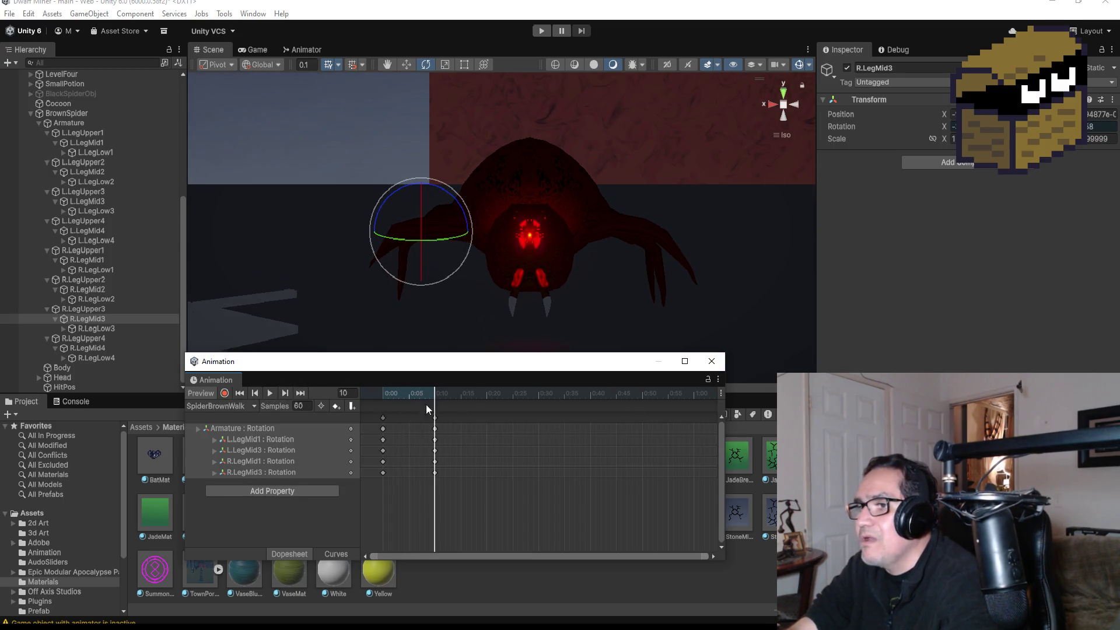
pyautogui.rightClick(486, 419)
pyautogui.click(491, 424)
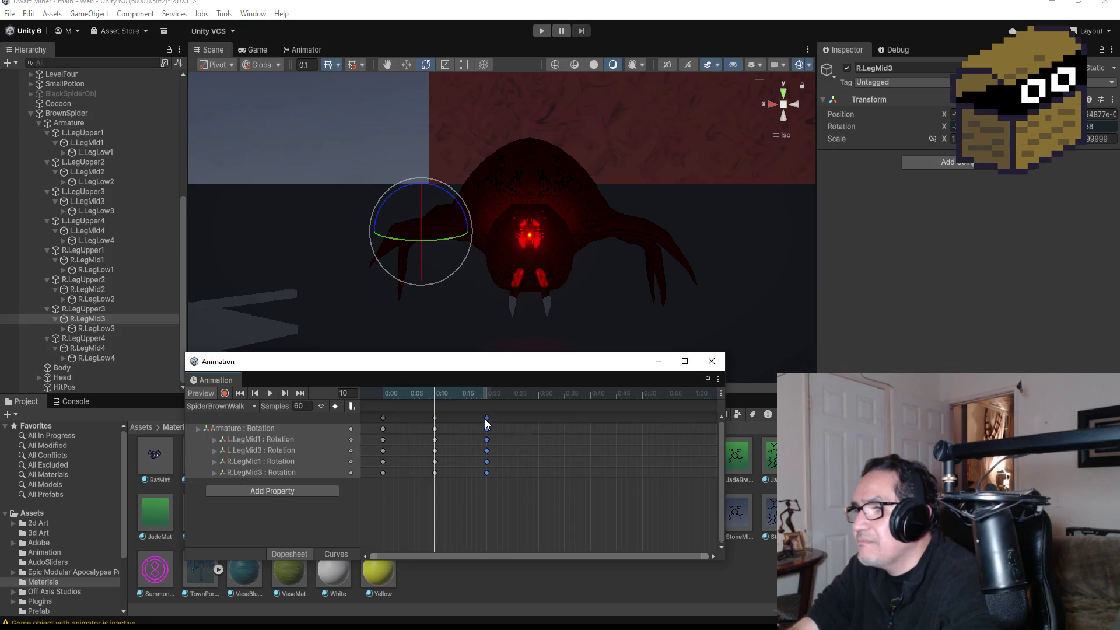
pyautogui.click(487, 418)
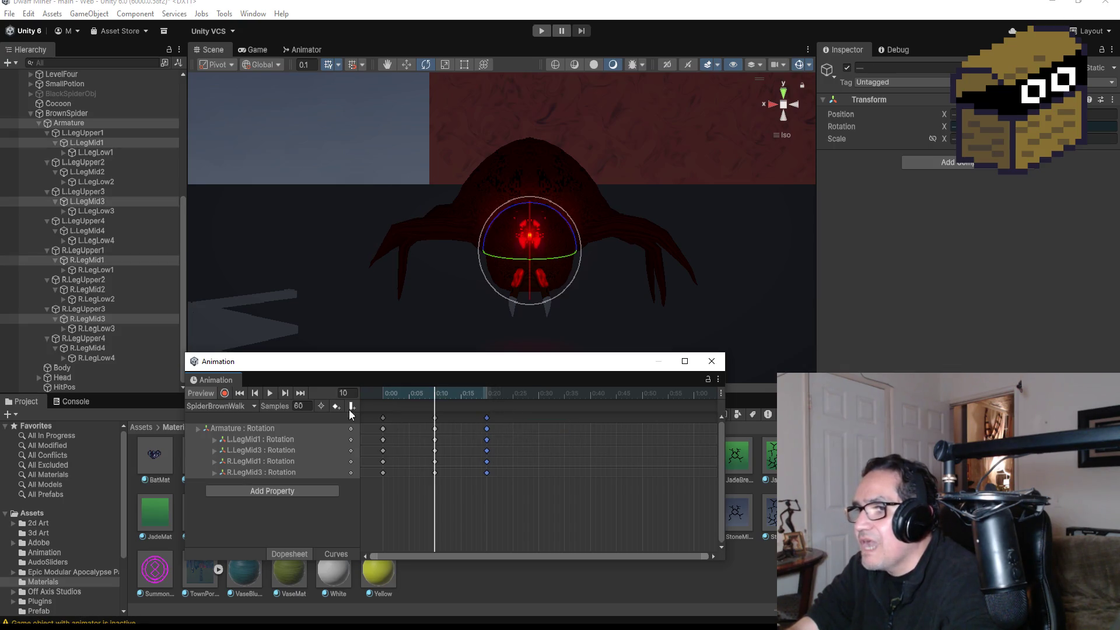
# Step: After recording an L.LegMid1 rotation at the clip end, delete the 0:20 key column
pyautogui.click(301, 394)
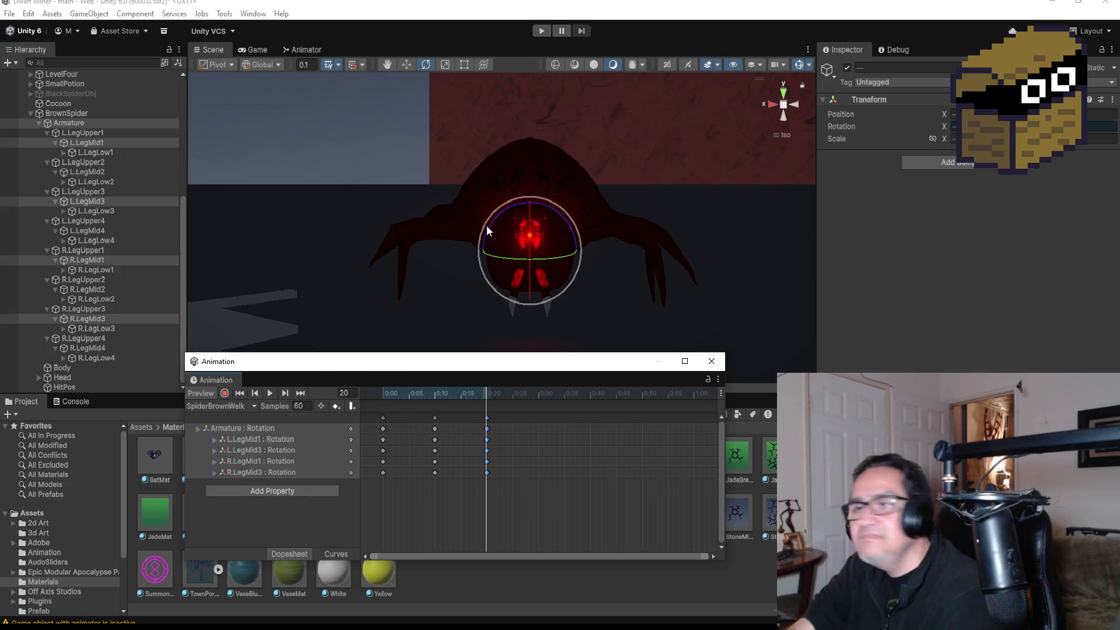
pyautogui.click(225, 393)
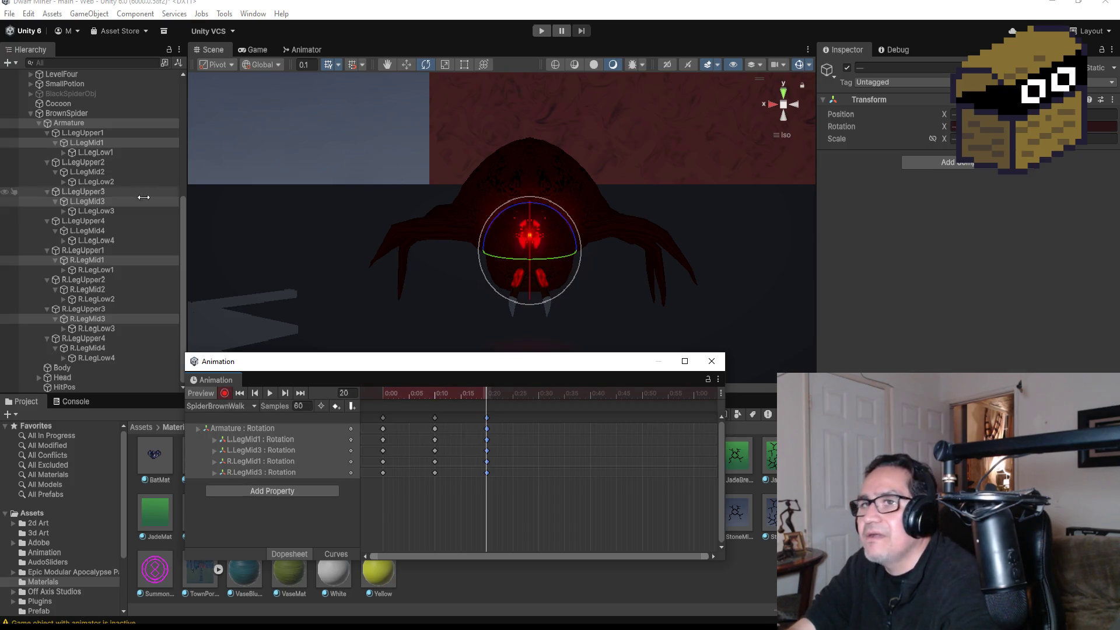
pyautogui.click(94, 146)
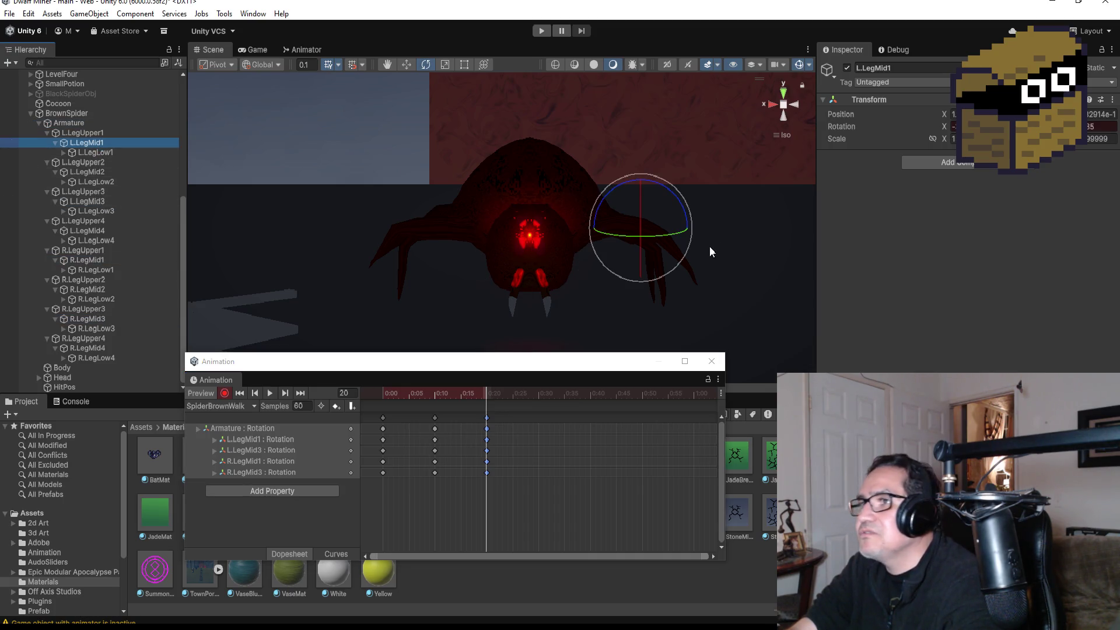
pyautogui.moveTo(671, 190); pyautogui.dragTo(709, 212)
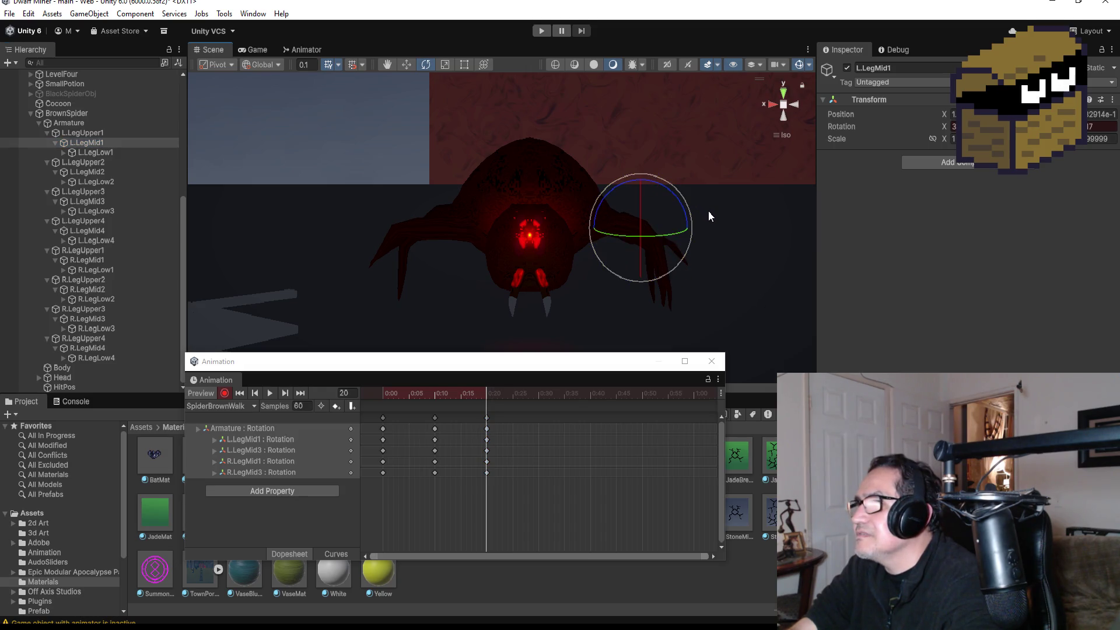
pyautogui.click(523, 455)
pyautogui.press('Delete')
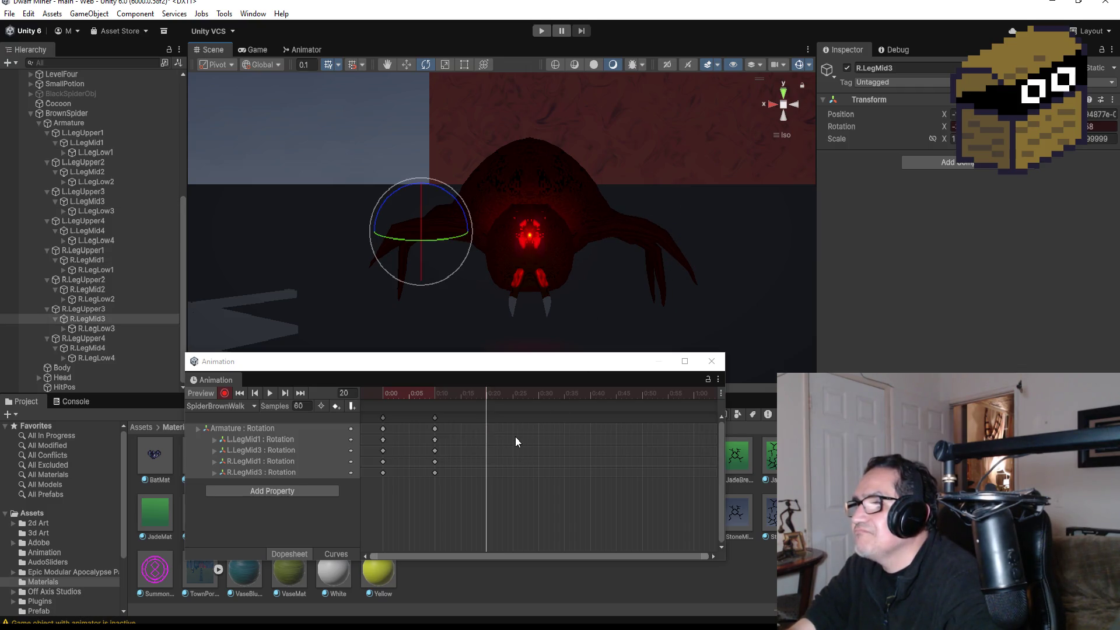
# Step: Add a new key column on all rotation tracks, shift it to 0:20, and preview the walk
pyautogui.click(214, 384)
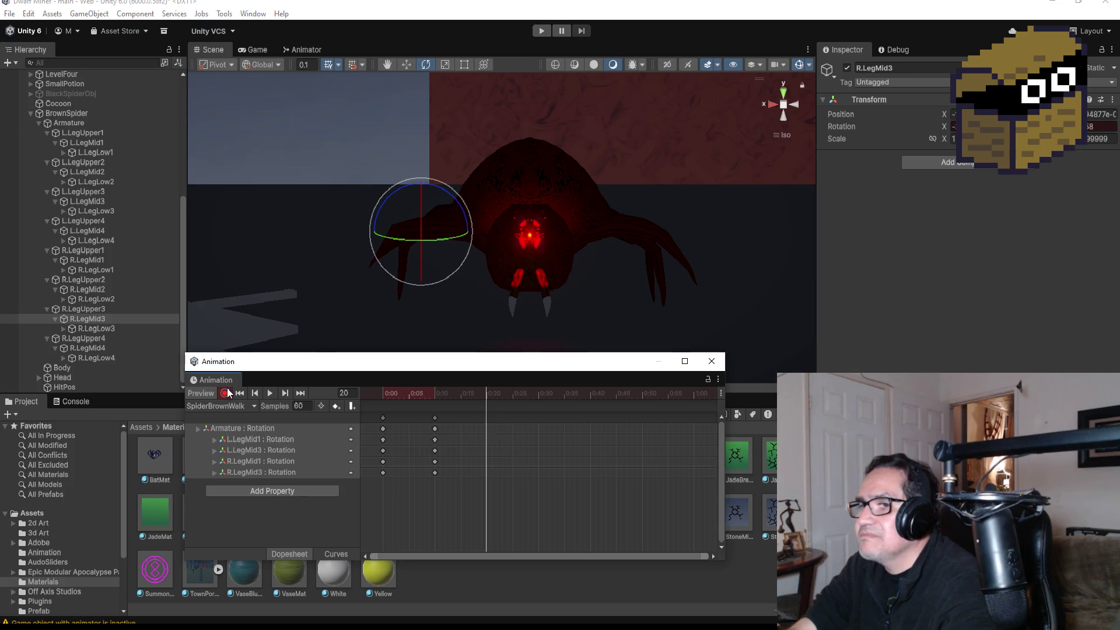
pyautogui.click(240, 393)
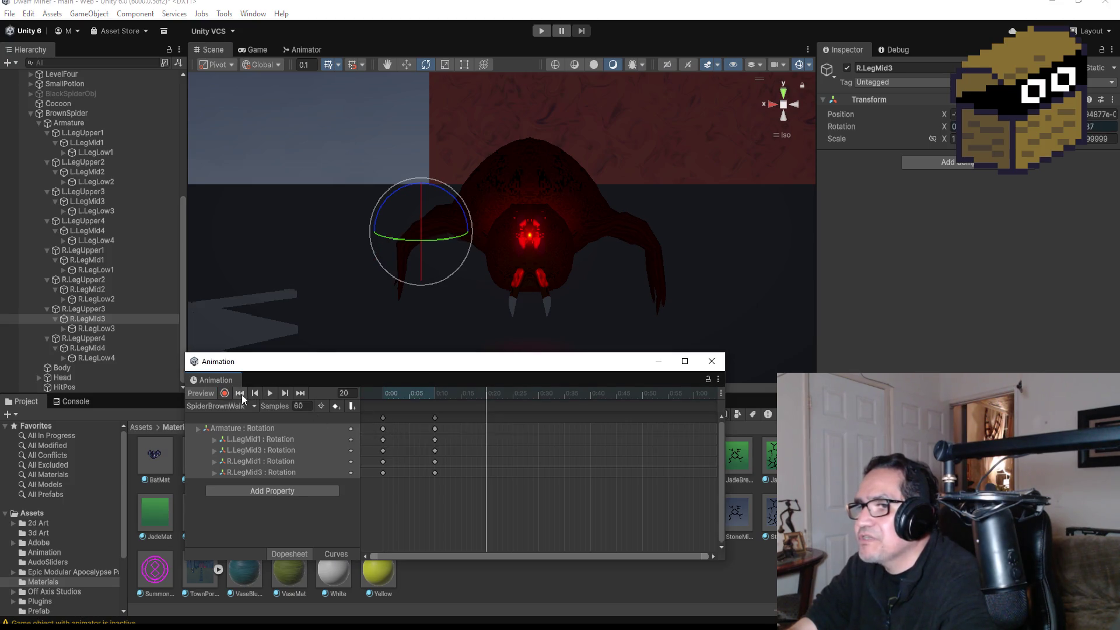
pyautogui.click(383, 419)
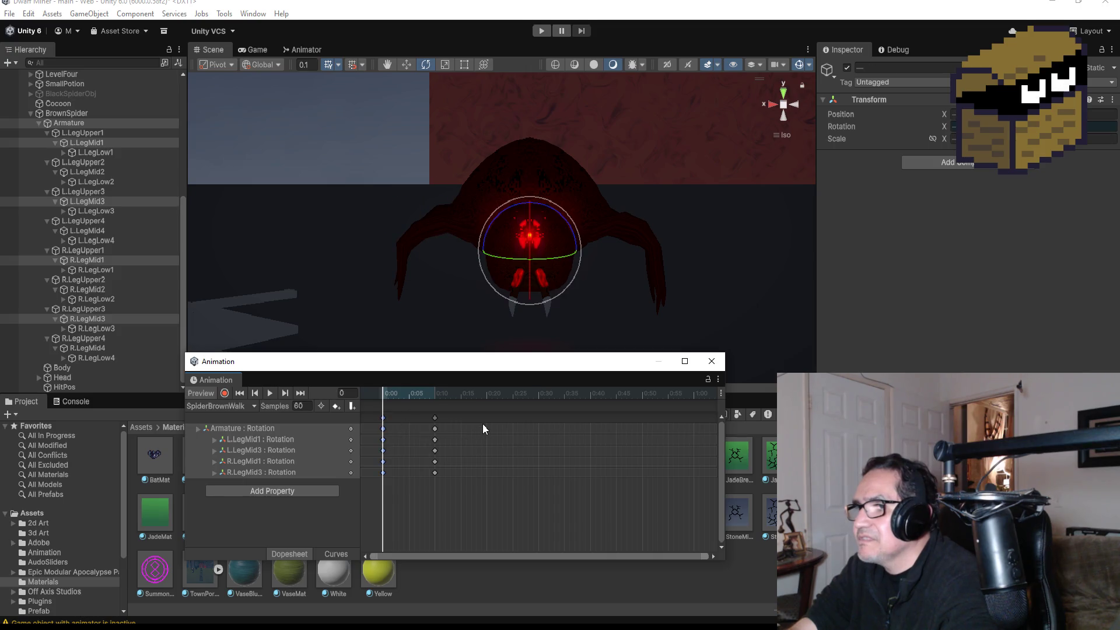
pyautogui.rightClick(484, 422)
pyautogui.click(496, 429)
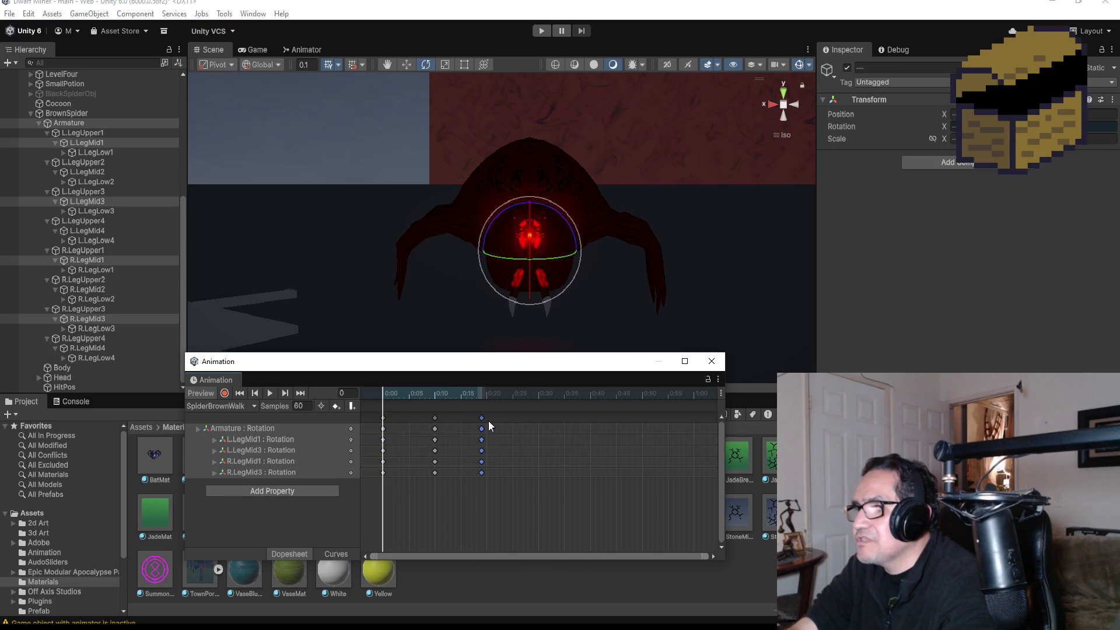
pyautogui.moveTo(482, 418); pyautogui.dragTo(486, 418)
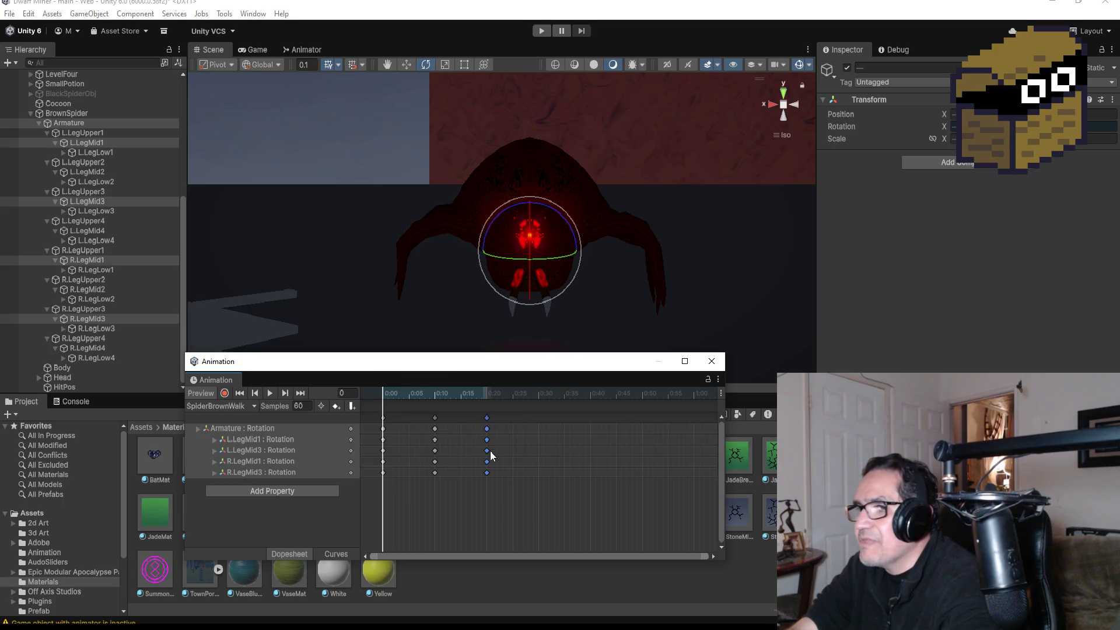
pyautogui.click(275, 393)
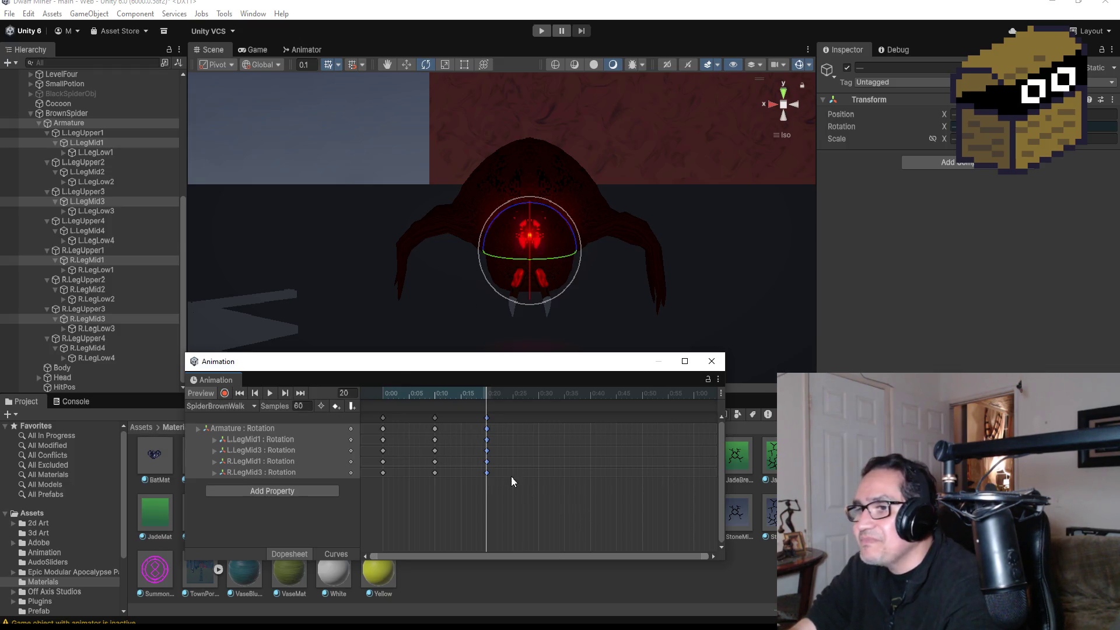
# Step: Rotate L.LegUpper2, L.LegUpper4, R.LegUpper2 and R.LegUpper4 upward, undoing a stray L.LegMid2 rotation
pyautogui.click(87, 172)
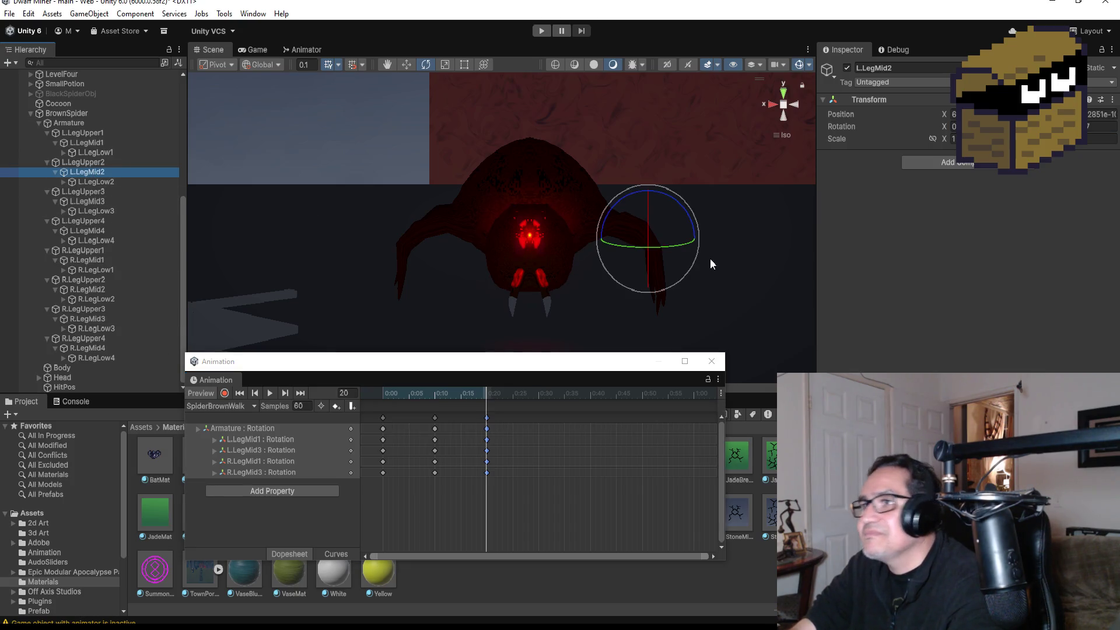
pyautogui.moveTo(678, 202); pyautogui.dragTo(646, 145)
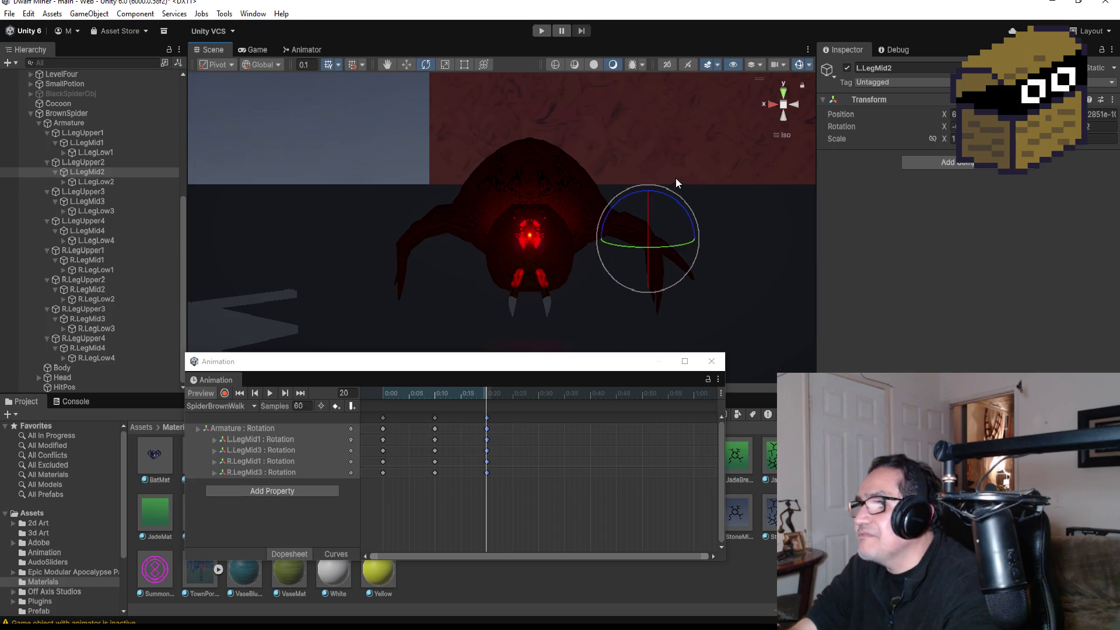
pyautogui.hotkey('ctrl', 'z')
pyautogui.click(88, 163)
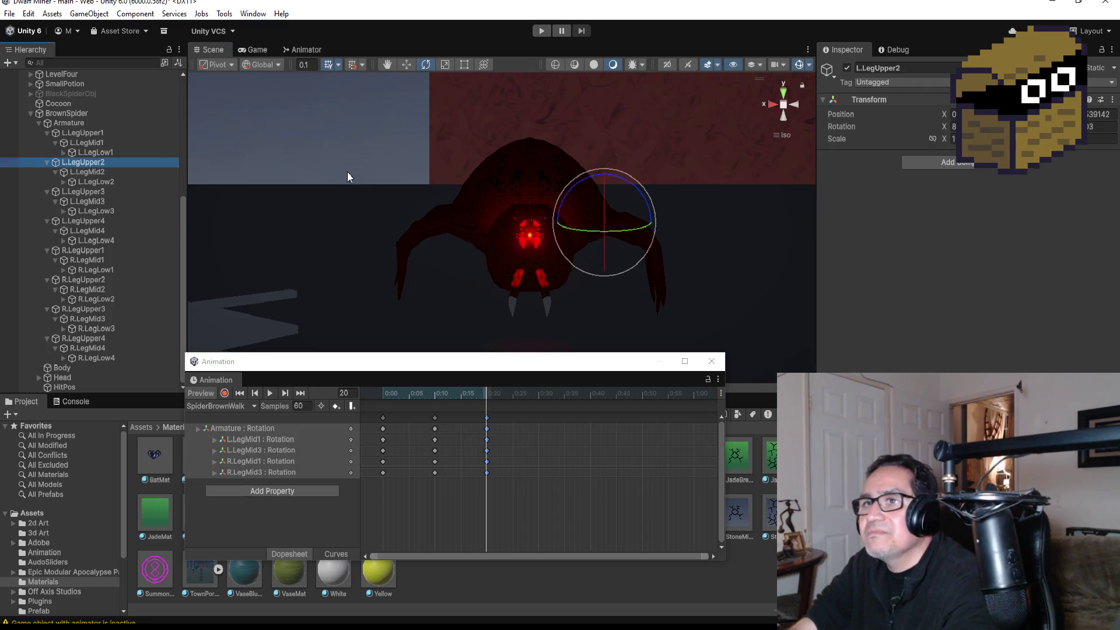
pyautogui.moveTo(639, 188); pyautogui.dragTo(607, 123)
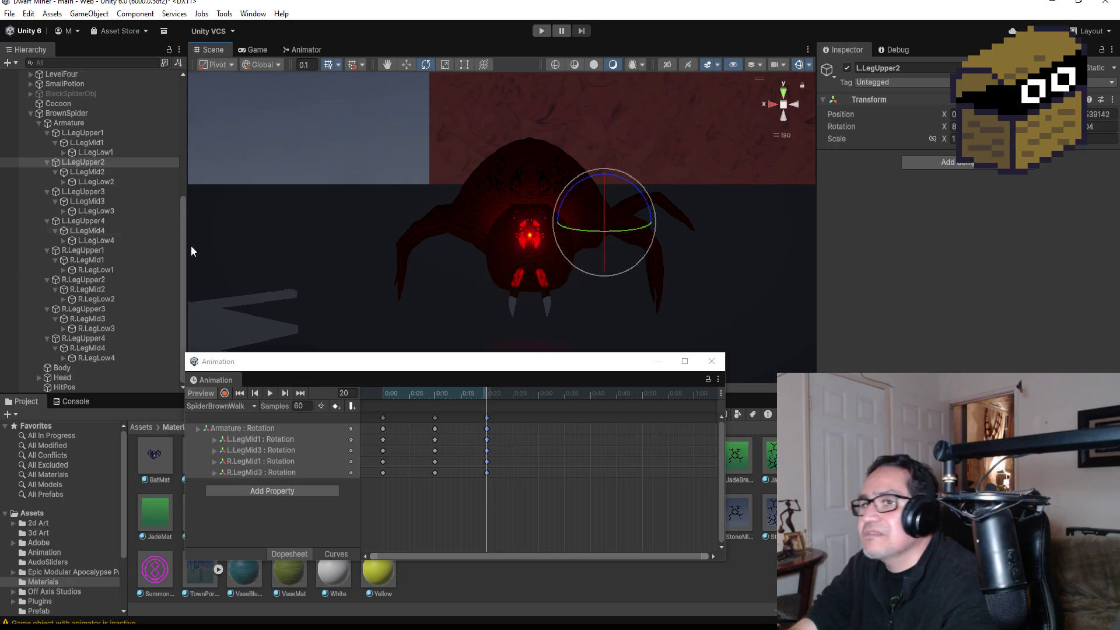
pyautogui.click(90, 222)
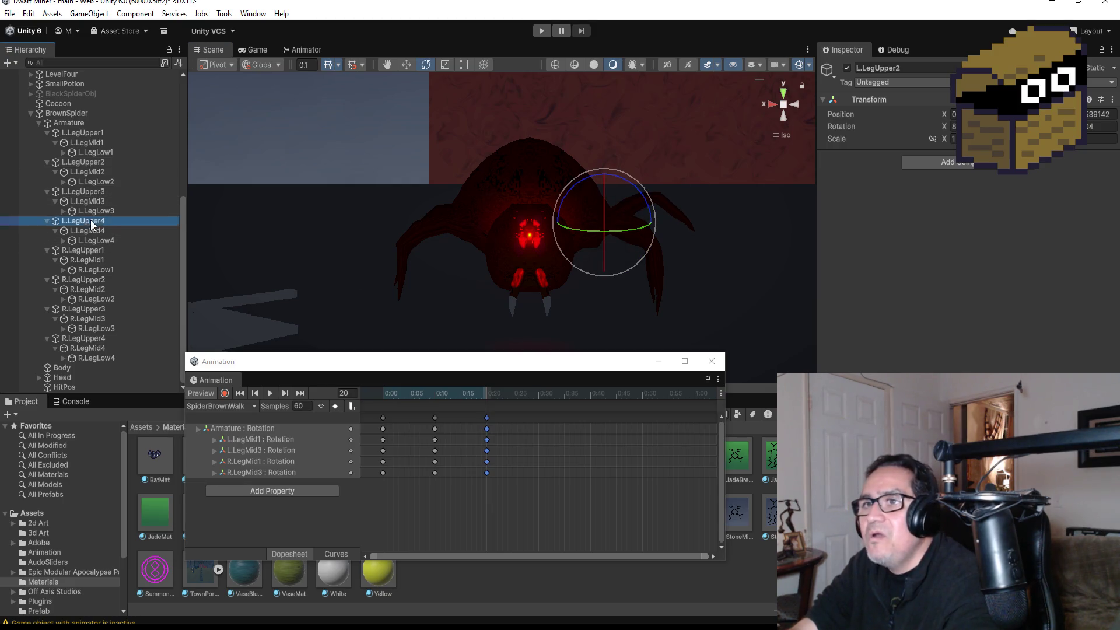
pyautogui.moveTo(625, 171); pyautogui.dragTo(582, 105)
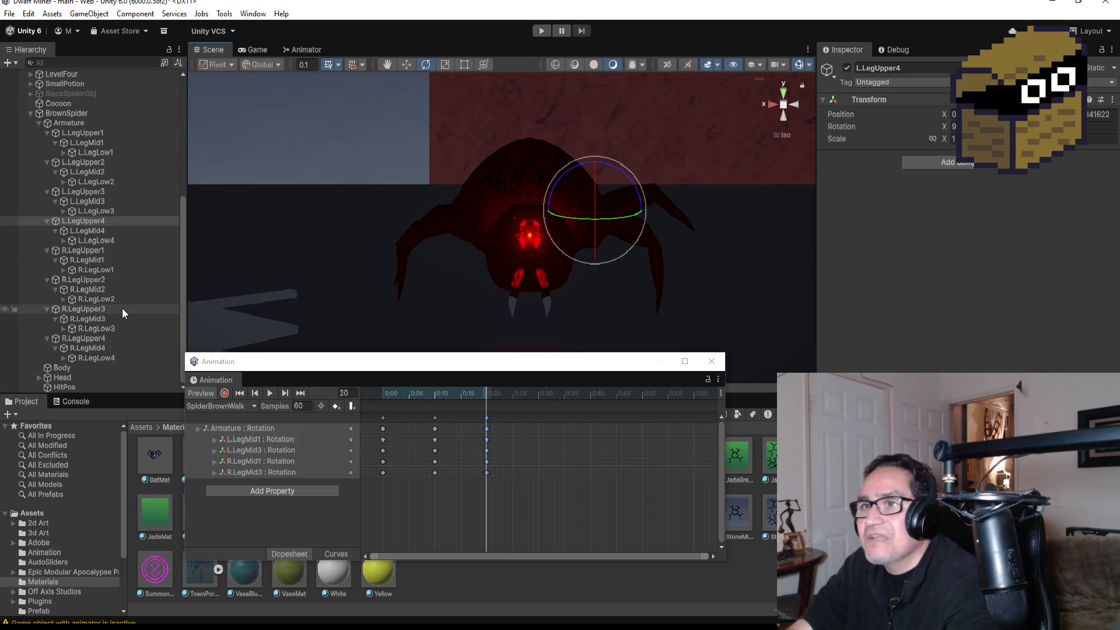
pyautogui.click(86, 278)
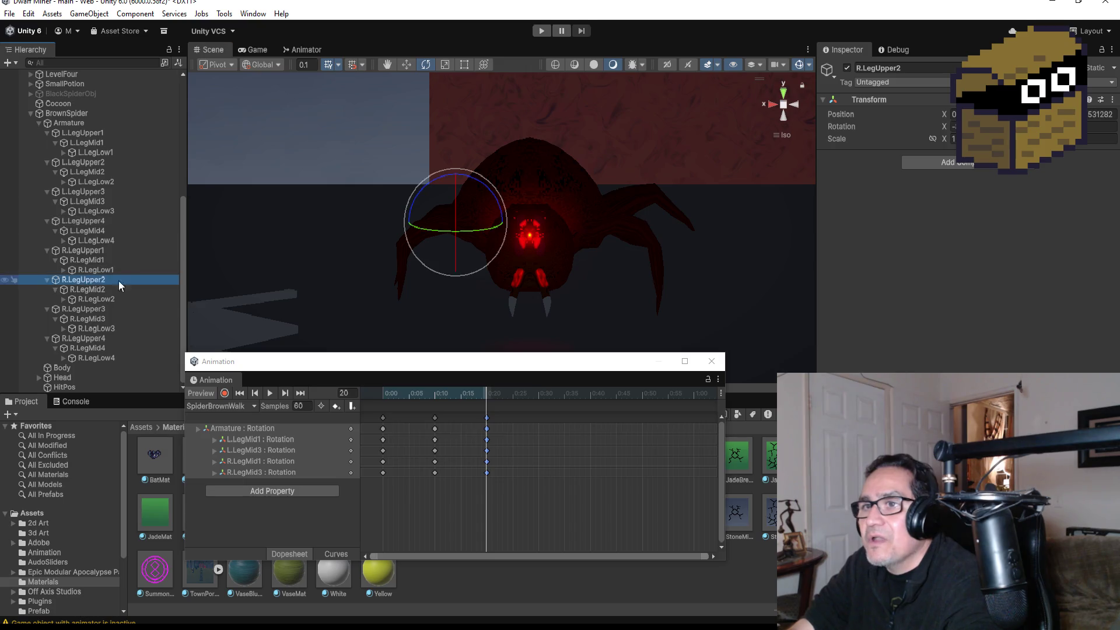
pyautogui.moveTo(464, 173); pyautogui.dragTo(537, 187)
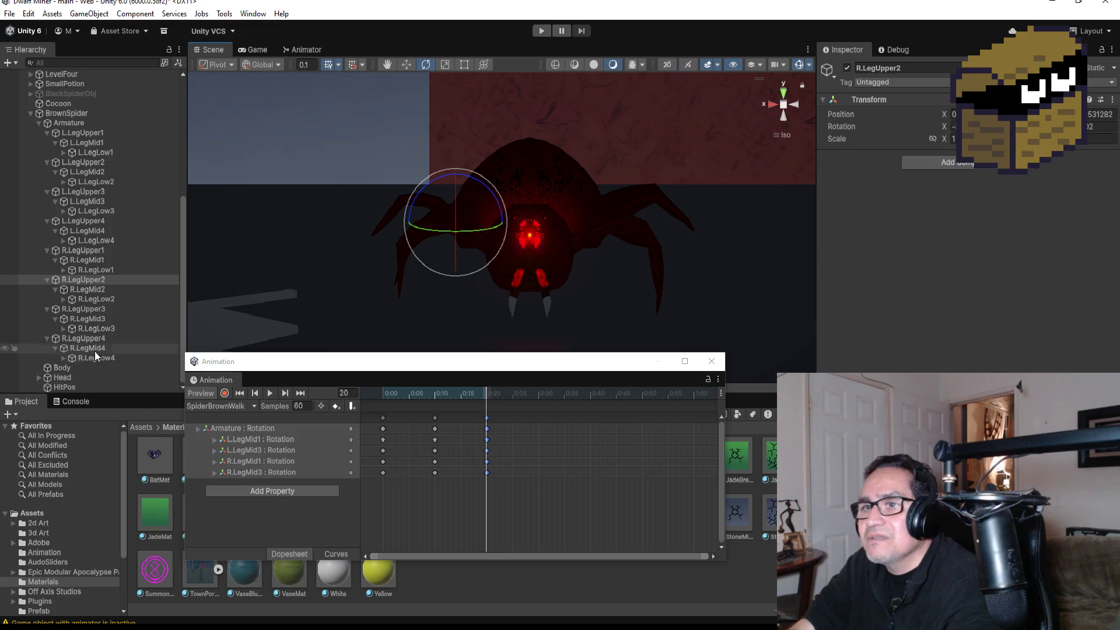
pyautogui.click(88, 339)
pyautogui.moveTo(490, 177); pyautogui.dragTo(549, 191)
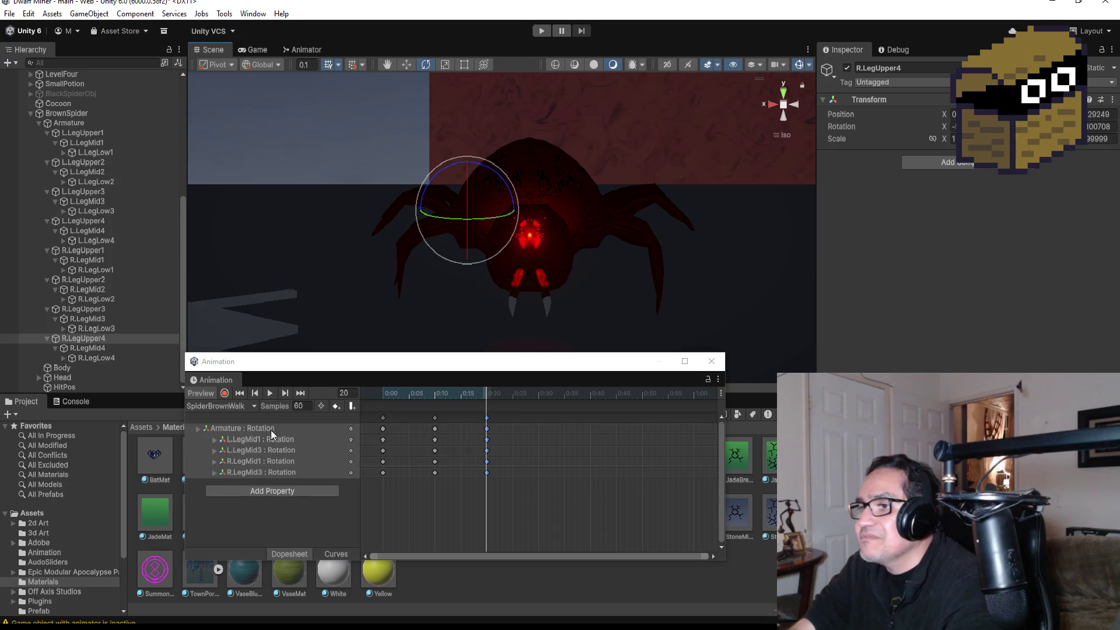
# Step: Play a preview of the SpiderBrownWalk cycle, then stop it
pyautogui.click(227, 393)
pyautogui.click(271, 396)
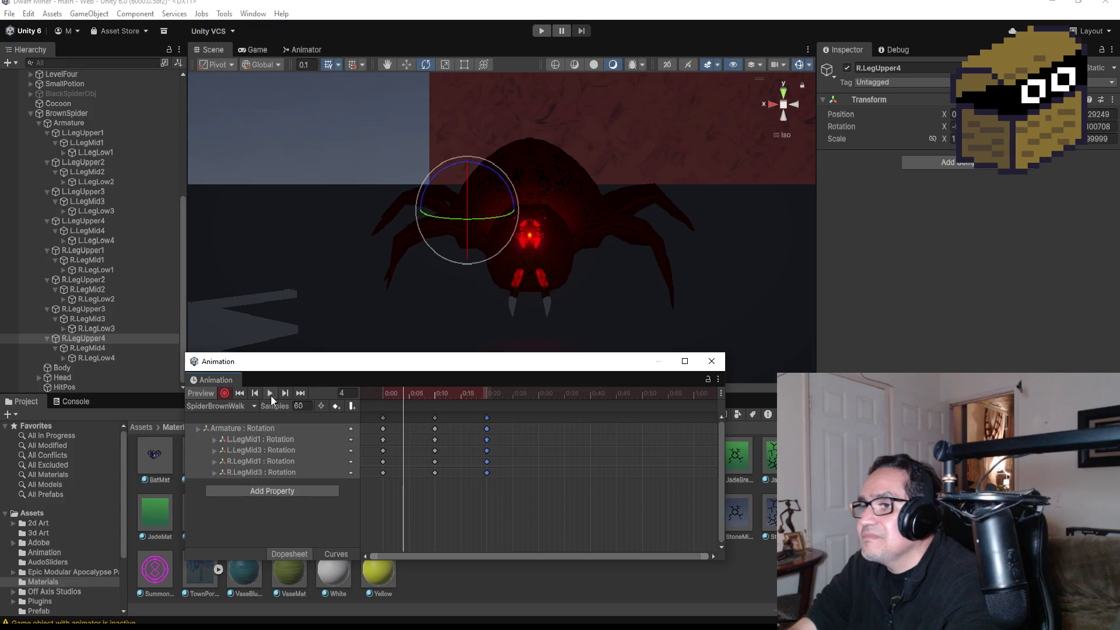
pyautogui.click(226, 393)
pyautogui.click(270, 394)
# Step: Jump to the frame-20 keyframe and switch keyframe recording back on
pyautogui.click(383, 460)
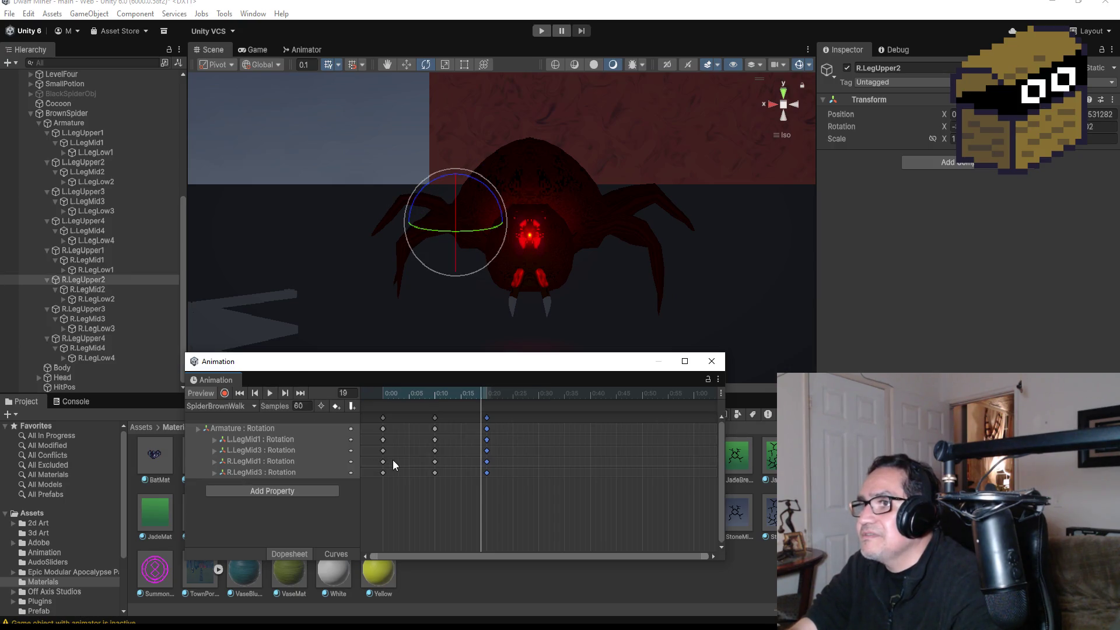
pyautogui.click(500, 463)
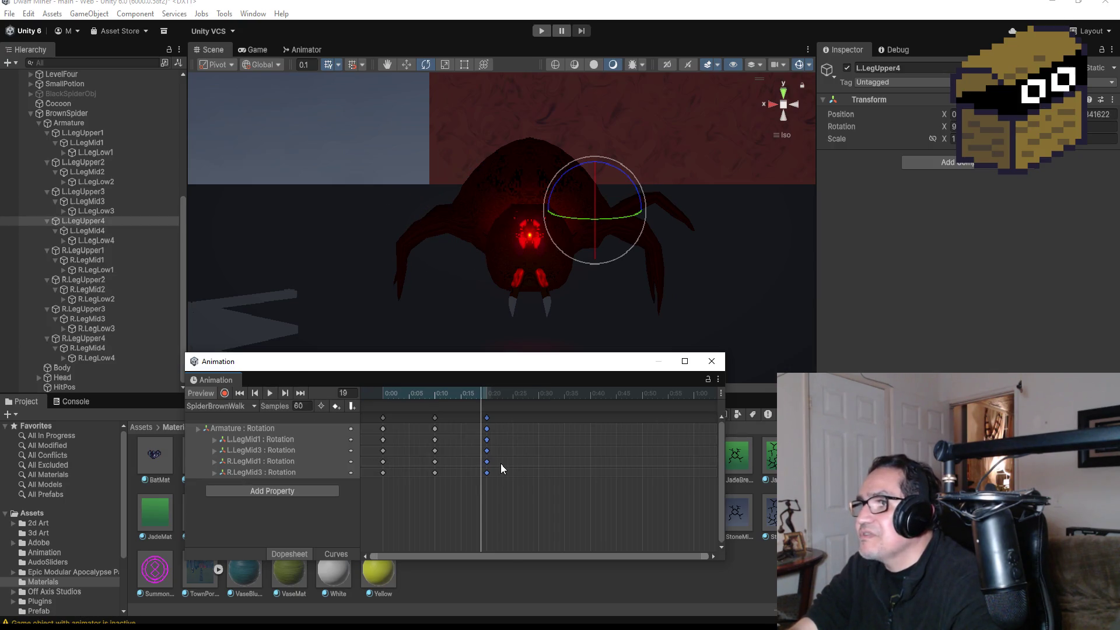
pyautogui.click(296, 393)
pyautogui.click(224, 394)
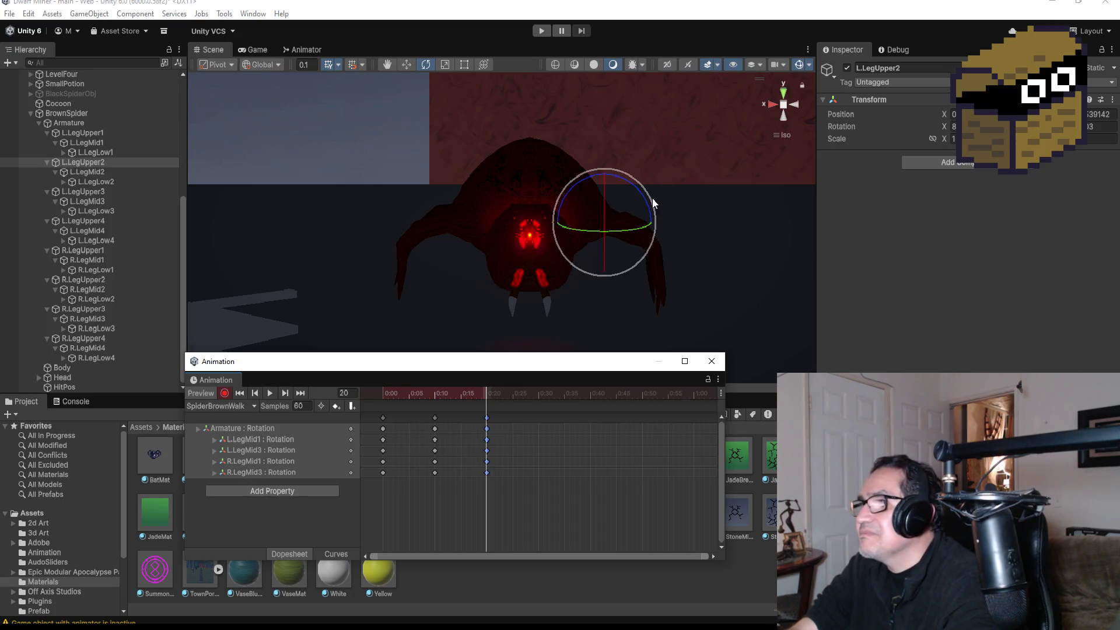
# Step: Record frame-20 rotations for L.LegUpper2, L.LegLow2, L.LegUpper4 and L.LegLow4
pyautogui.moveTo(640, 194); pyautogui.dragTo(622, 143)
pyautogui.click(88, 182)
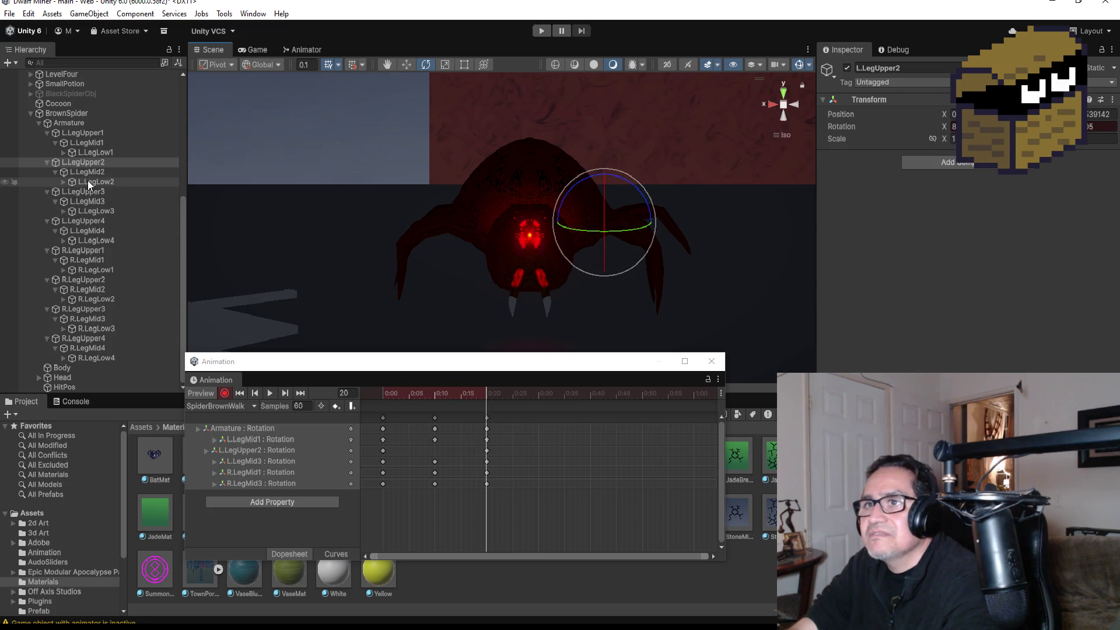
pyautogui.moveTo(702, 189); pyautogui.dragTo(733, 220)
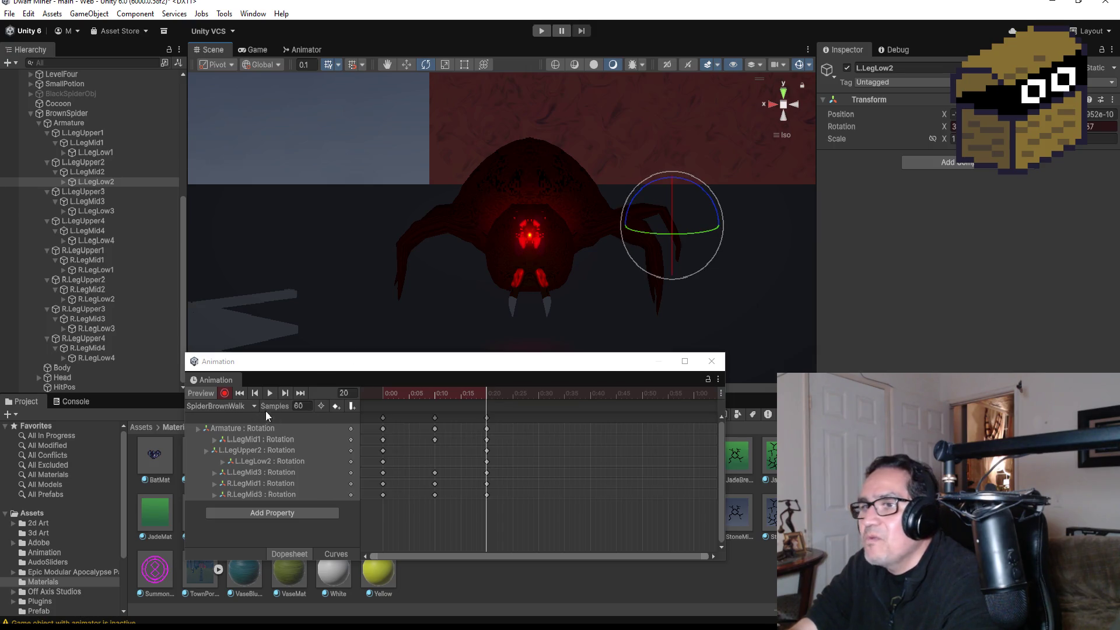
pyautogui.click(88, 221)
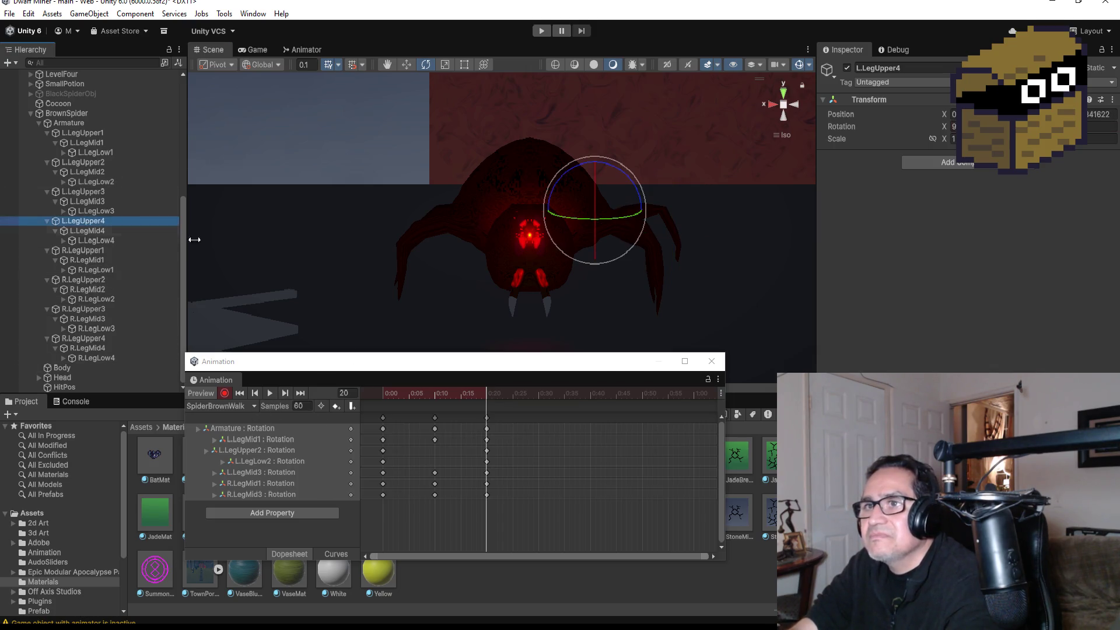
pyautogui.moveTo(634, 180); pyautogui.dragTo(602, 128)
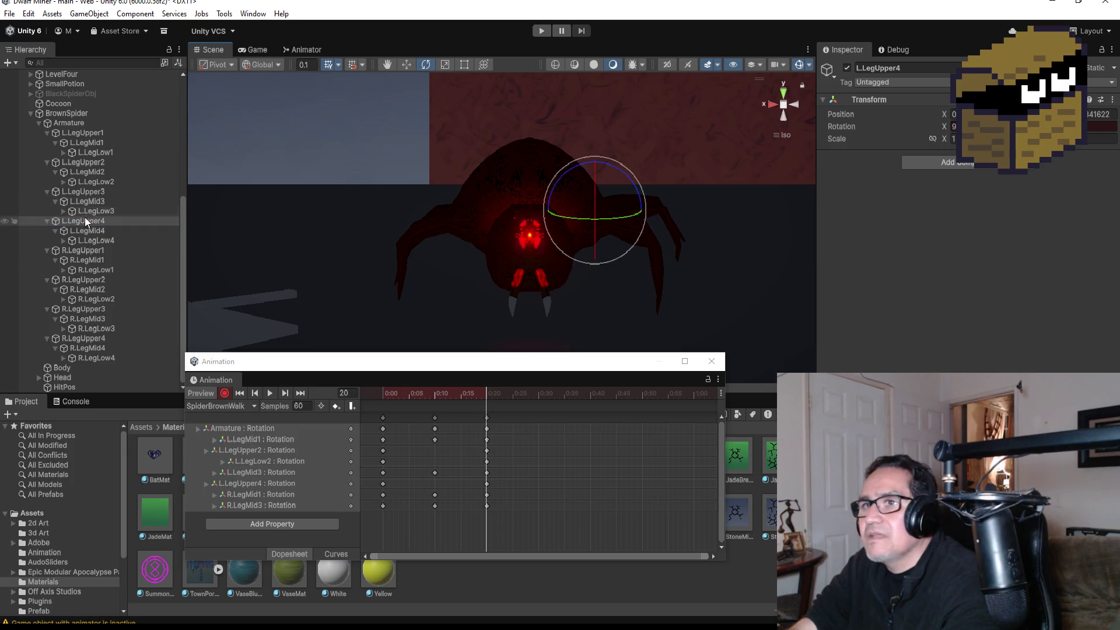
pyautogui.click(82, 240)
pyautogui.moveTo(689, 167); pyautogui.dragTo(722, 211)
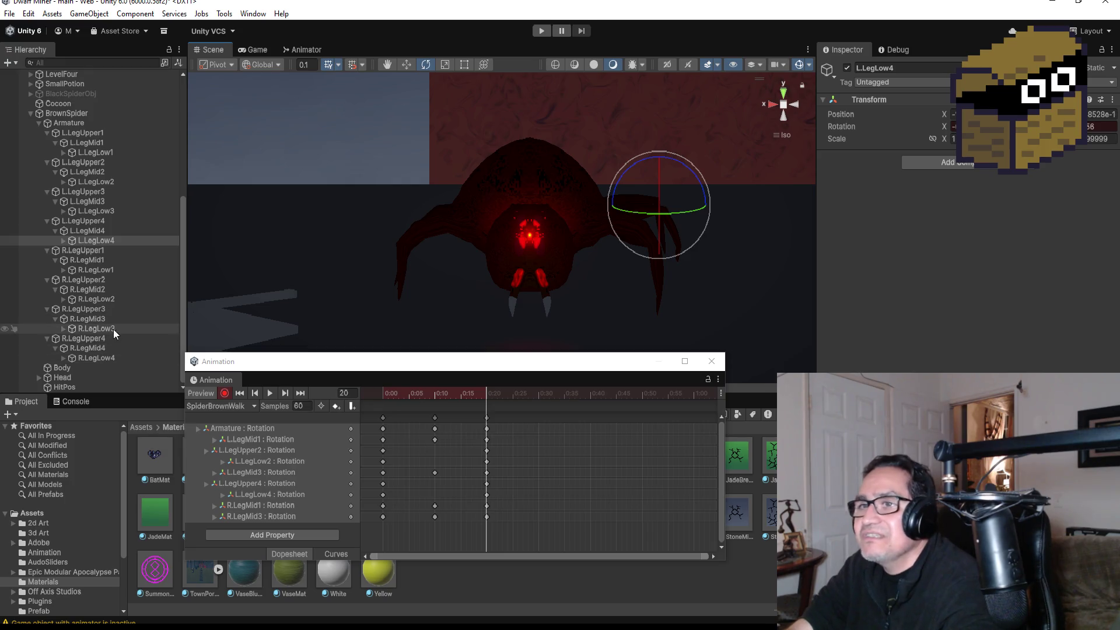
# Step: Record frame-20 rotations for R.LegUpper2, R.LegLow2, R.LegUpper4 and R.LegLow4, then stop recording
pyautogui.click(97, 280)
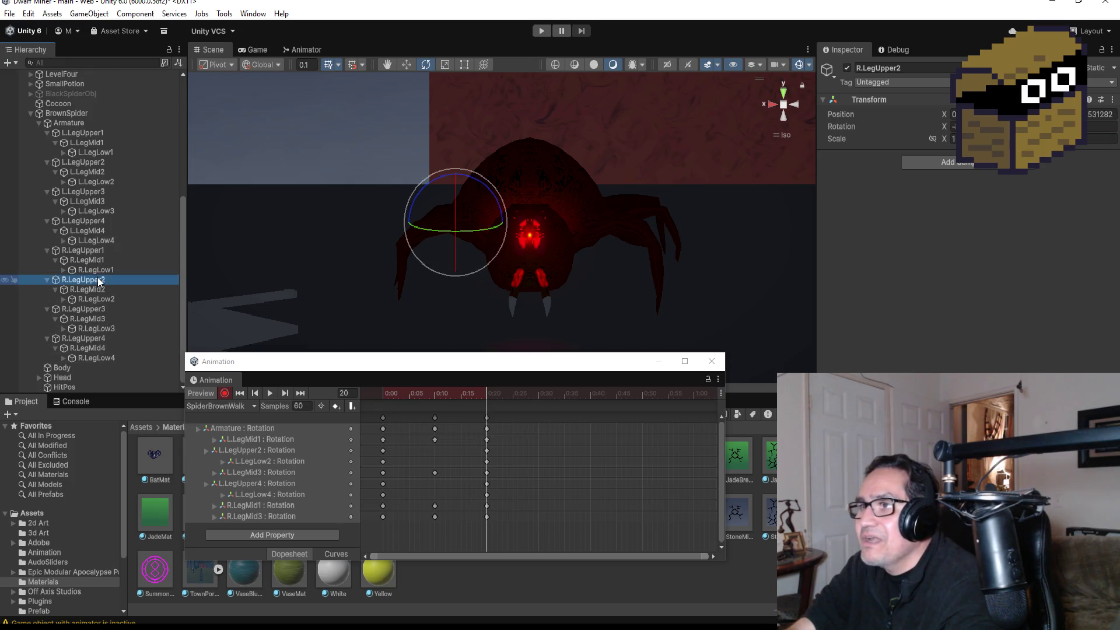
pyautogui.moveTo(482, 181); pyautogui.dragTo(517, 212)
pyautogui.click(96, 299)
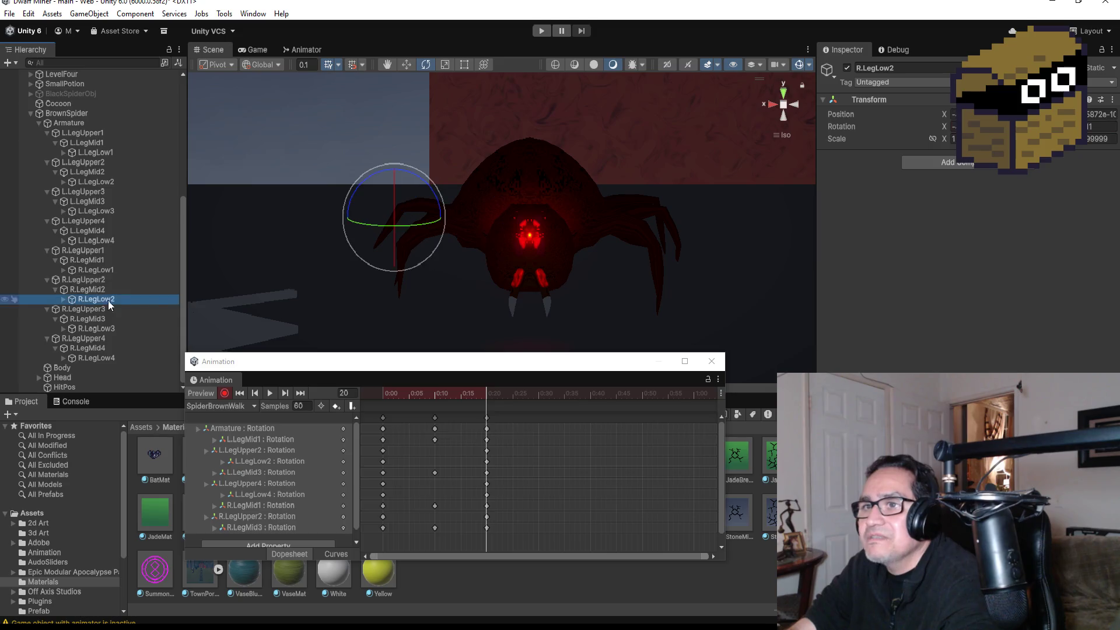
pyautogui.moveTo(430, 182)
pyautogui.mouseDown()
pyautogui.moveTo(393, 150)
pyautogui.moveTo(338, 130)
pyautogui.mouseUp()
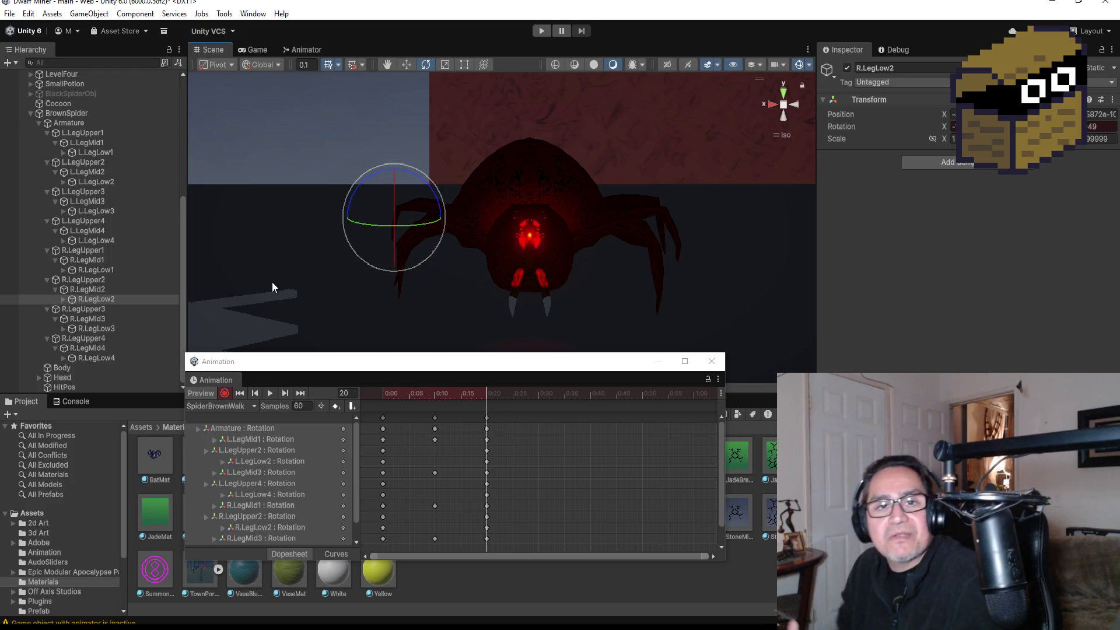
pyautogui.click(83, 338)
pyautogui.moveTo(497, 170); pyautogui.dragTo(546, 185)
pyautogui.click(97, 358)
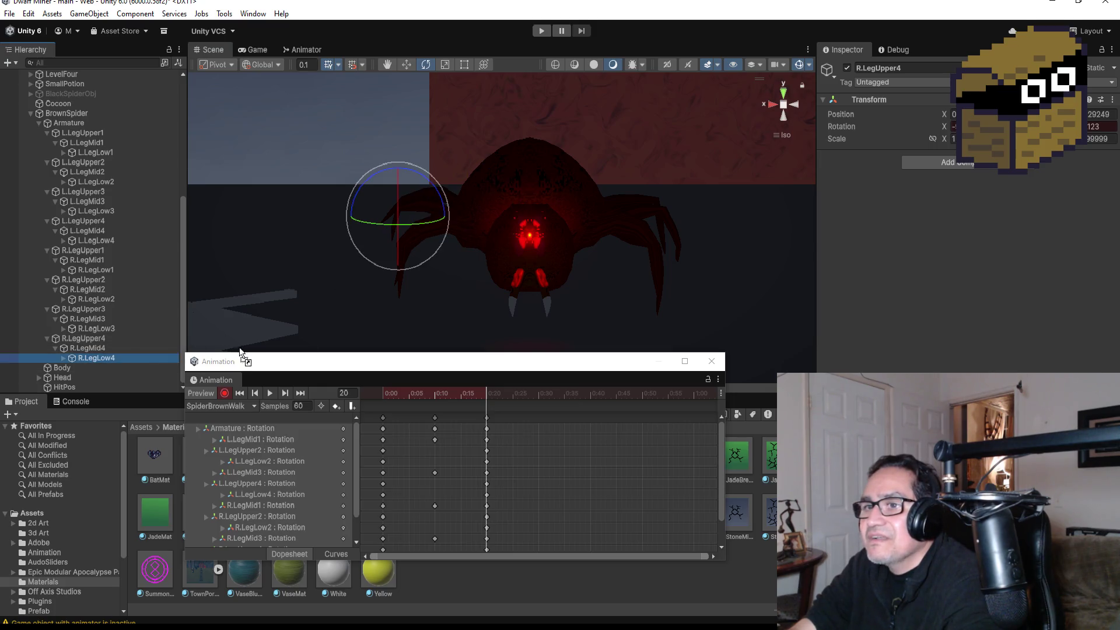
pyautogui.moveTo(429, 179); pyautogui.dragTo(363, 115)
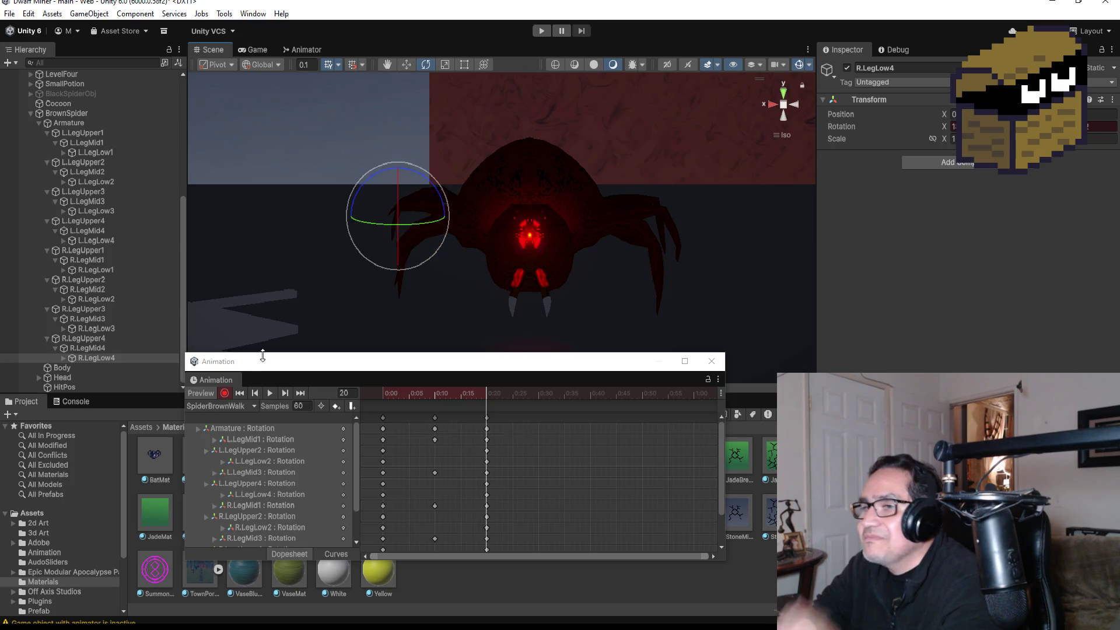
pyautogui.click(224, 394)
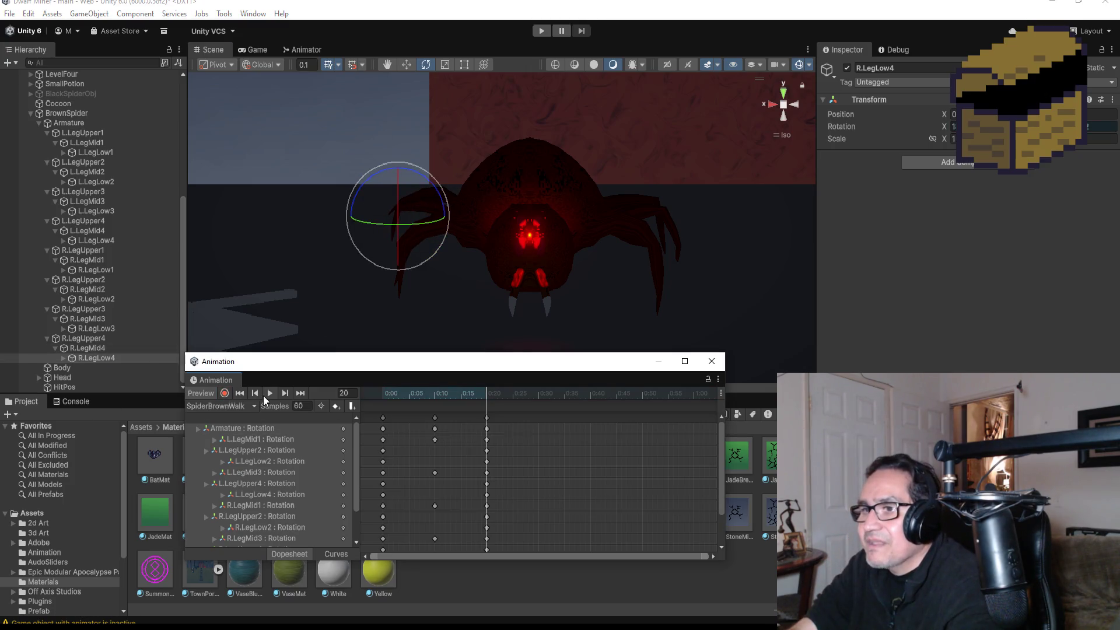
# Step: Play the SpiderBrownWalk preview and expand the L.LegUpper2 rotation values (x 88.251, y -17.05, z -0.003)
pyautogui.click(264, 395)
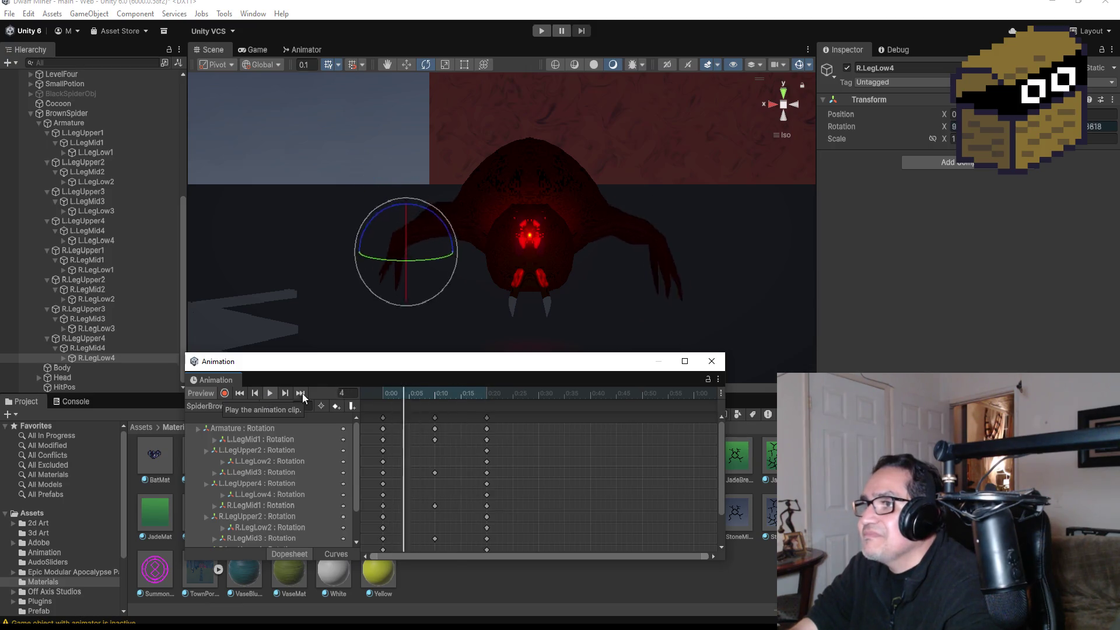
pyautogui.scroll(-2, 521, 300)
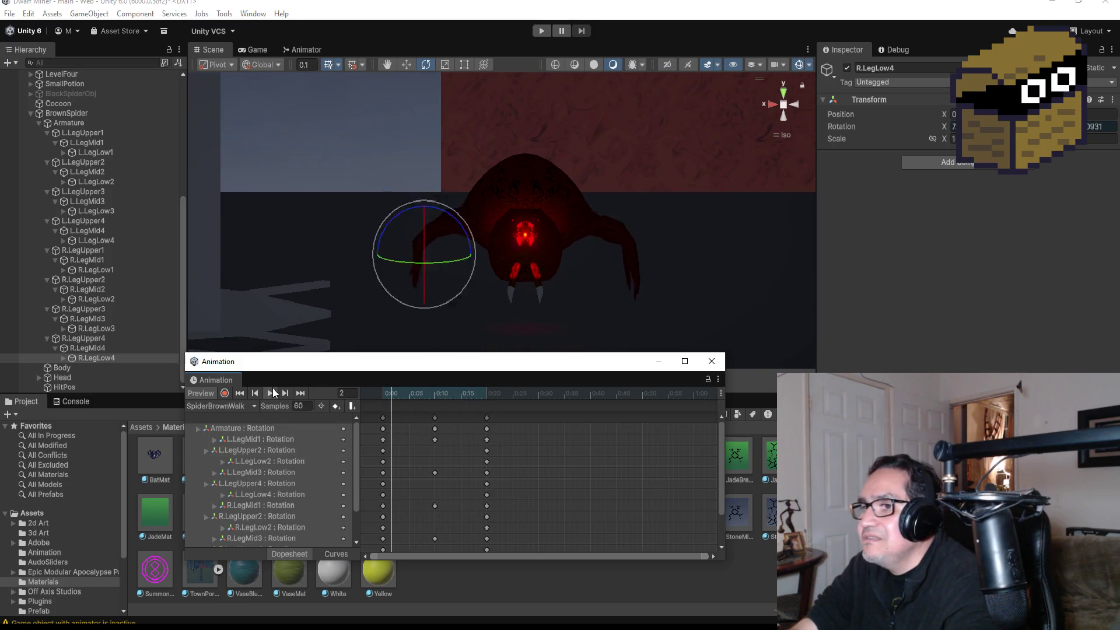
pyautogui.scroll(2, 415, 463)
pyautogui.scroll(1, 449, 555)
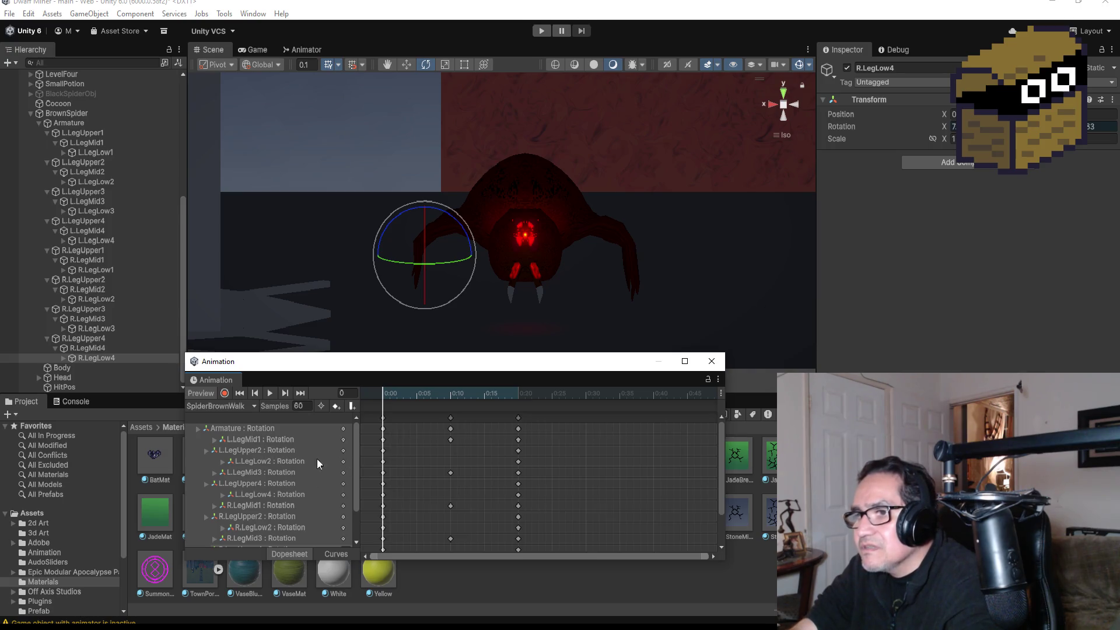
pyautogui.click(209, 452)
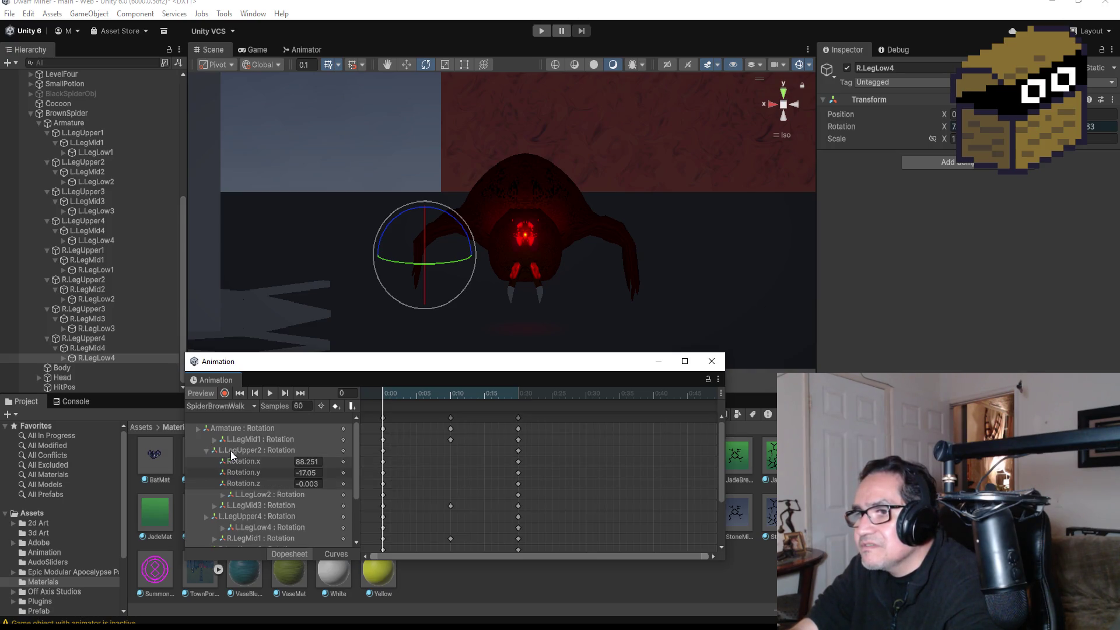
# Step: Drag the first rotation keys of L.LegUpper2, L.LegUpper4 and R.LegUpper2 from 0:00 to 0:10
pyautogui.click(206, 450)
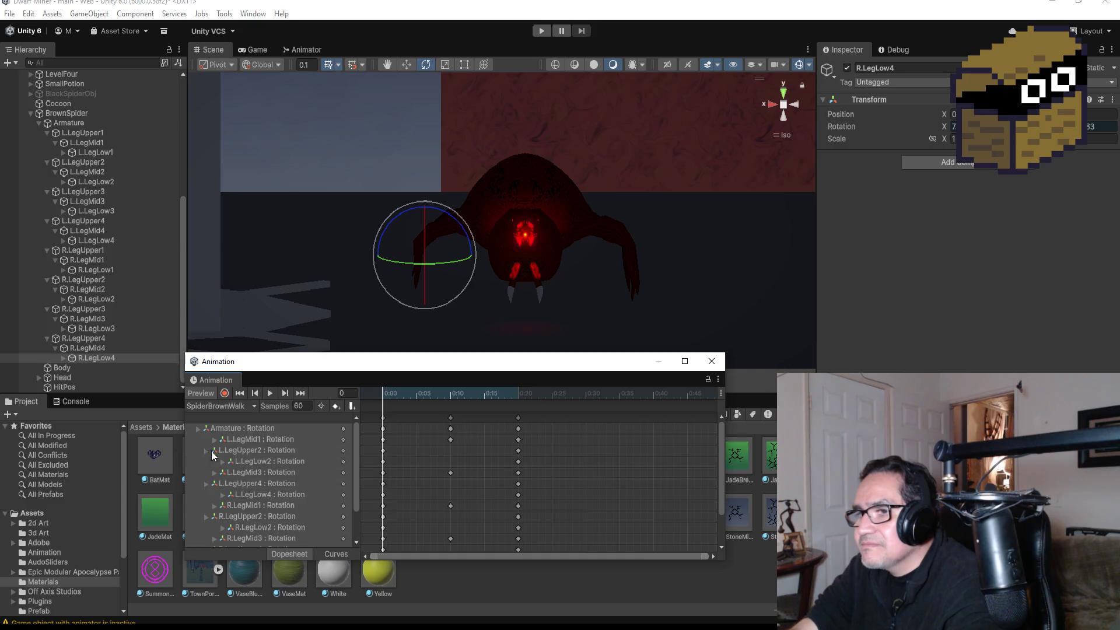
pyautogui.click(251, 455)
pyautogui.click(384, 451)
pyautogui.moveTo(385, 453); pyautogui.dragTo(451, 450)
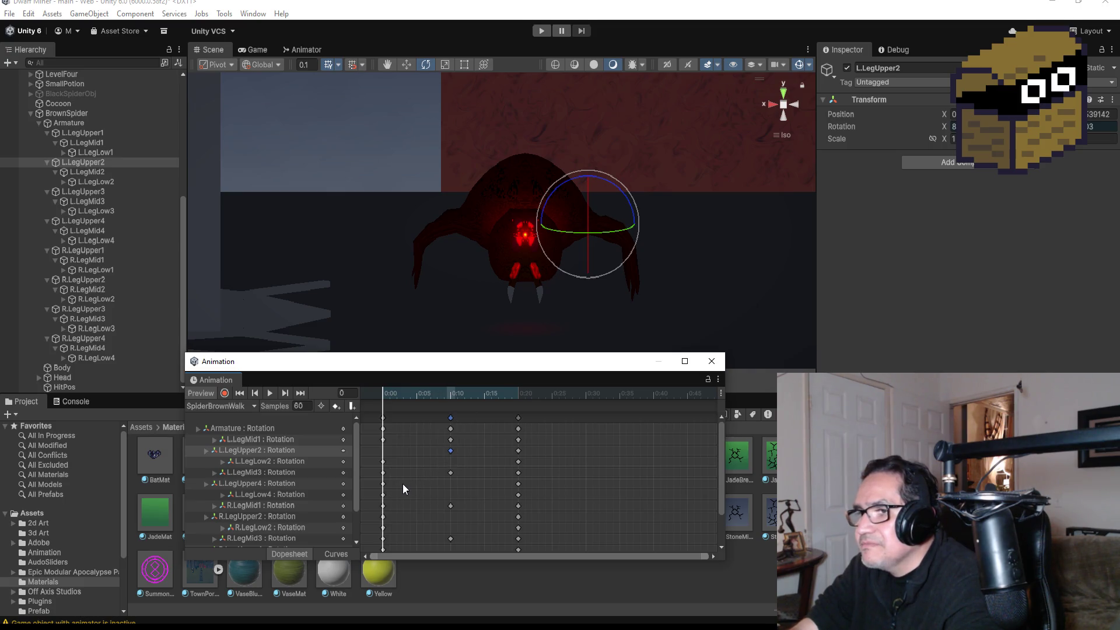
pyautogui.click(251, 483)
pyautogui.moveTo(384, 485); pyautogui.dragTo(450, 484)
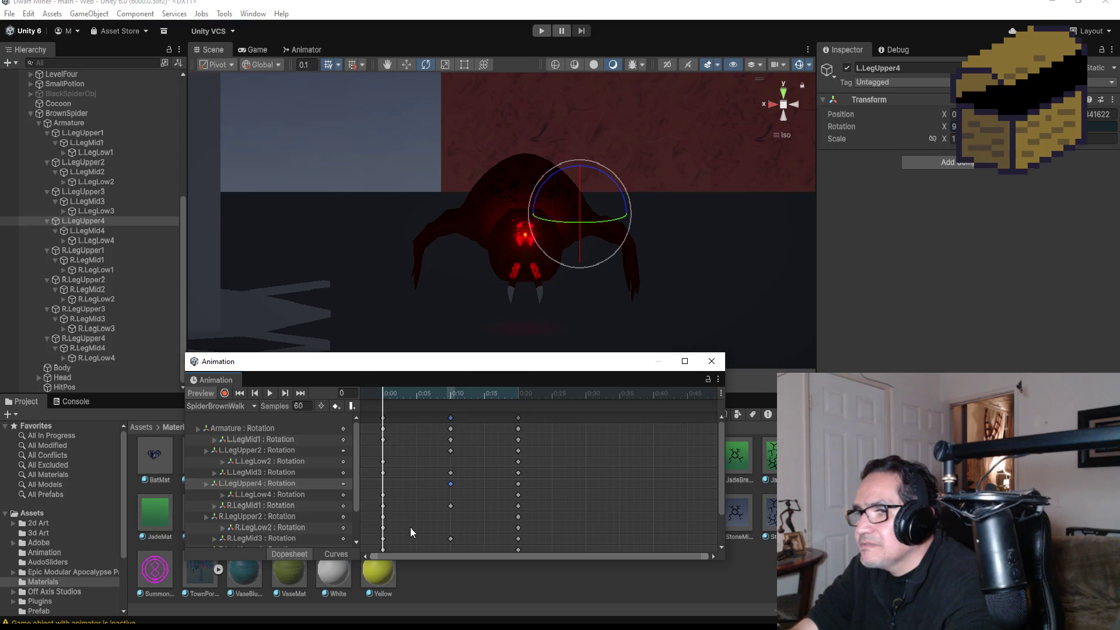
pyautogui.click(262, 518)
pyautogui.moveTo(384, 517); pyautogui.dragTo(449, 521)
pyautogui.scroll(-1, 422, 516)
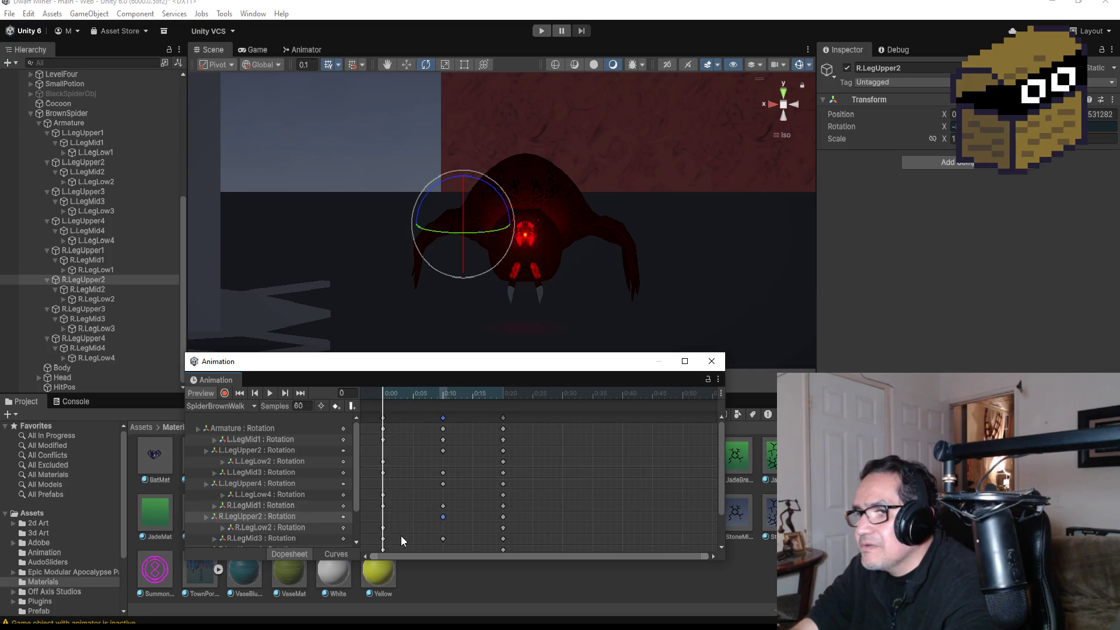
# Step: Move the R.LegUpper4 rotation key from 0:00 to about 0:08
pyautogui.scroll(-2, 253, 541)
pyautogui.click(270, 506)
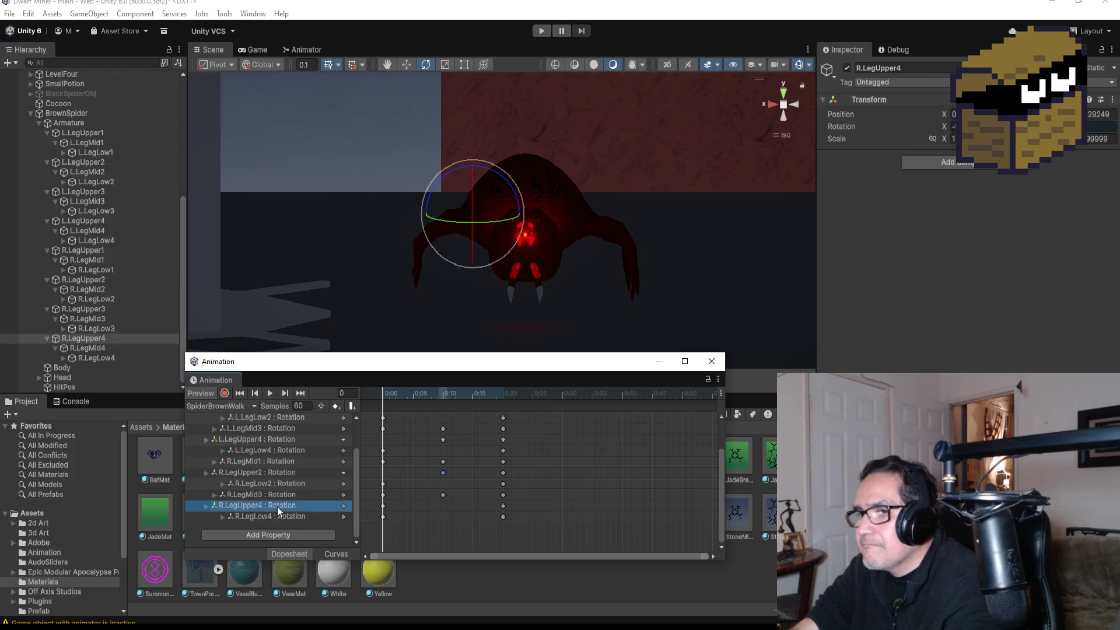
pyautogui.moveTo(383, 506); pyautogui.dragTo(445, 506)
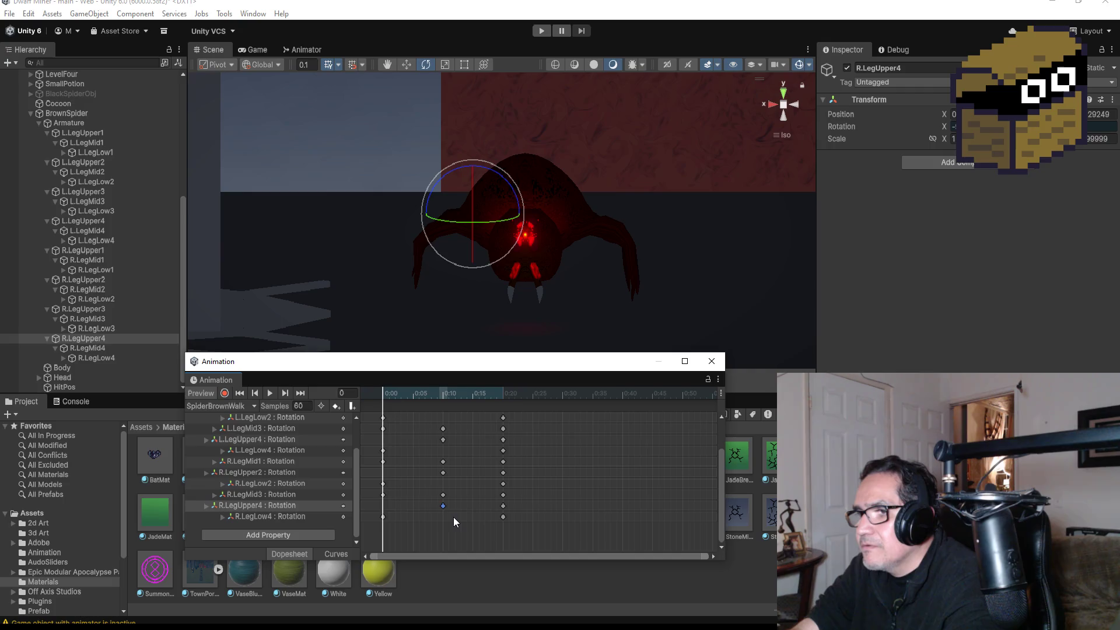
# Step: Play the walk cycle, stop at frame 11, return to the first frame and select L.LegLow2's 0:00 key
pyautogui.click(269, 393)
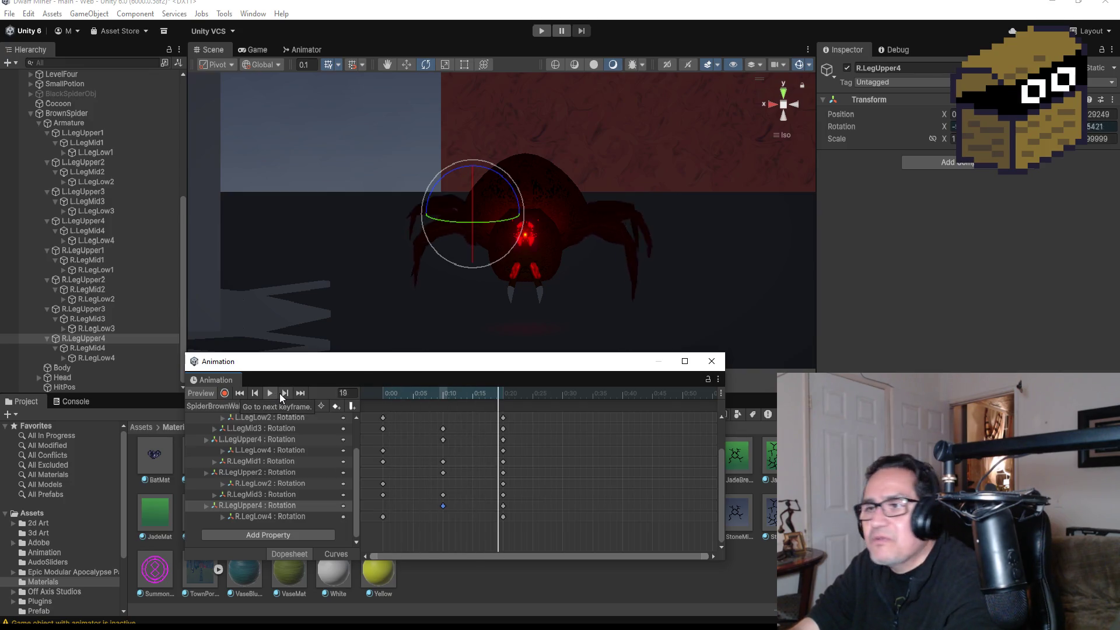
pyautogui.click(272, 394)
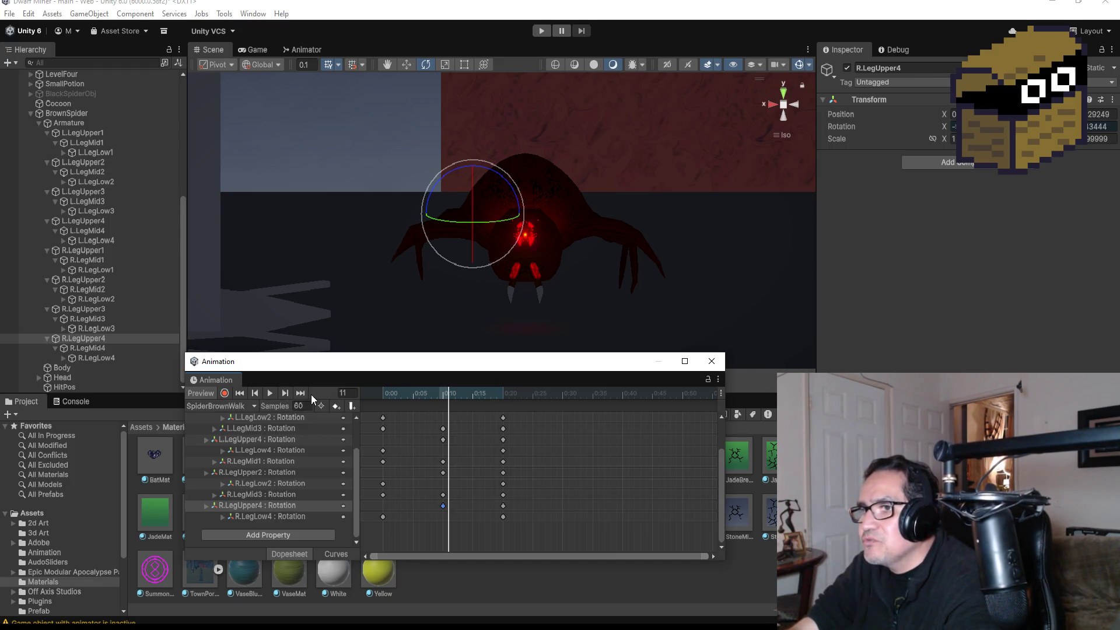
pyautogui.click(241, 393)
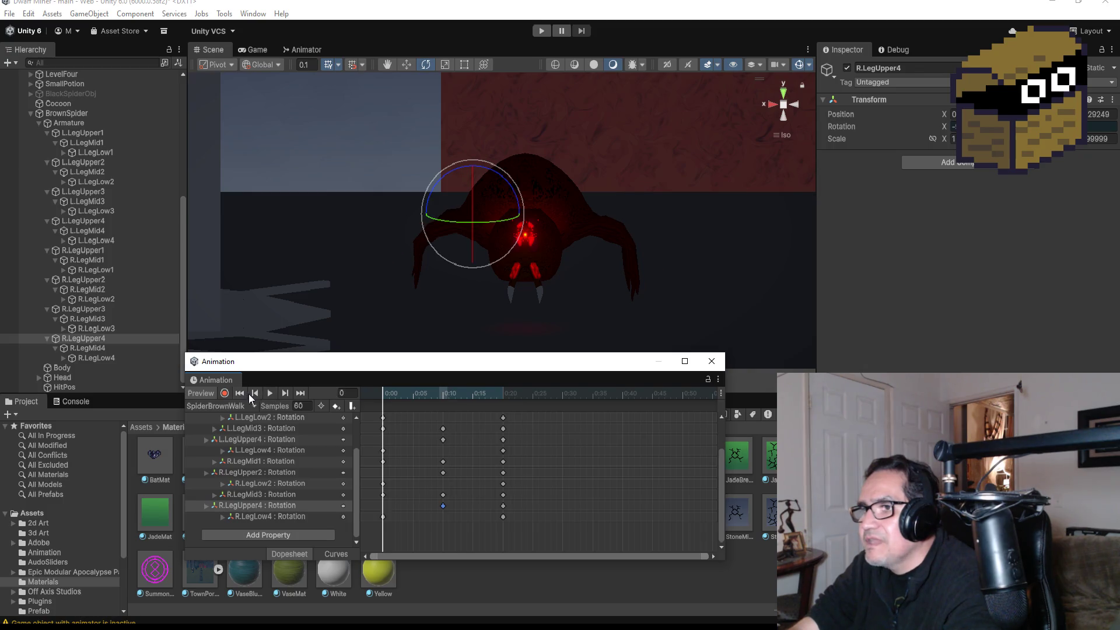
pyautogui.click(383, 418)
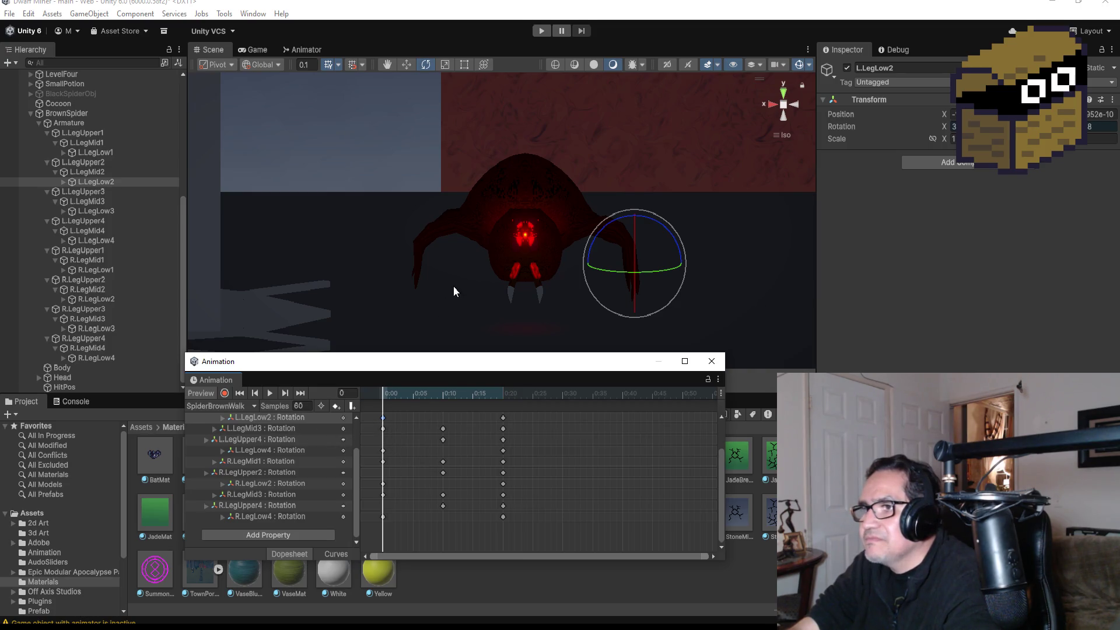
# Step: Select the L.LegLow2 starting key, then add and delete a stray key at 0:30
pyautogui.click(429, 438)
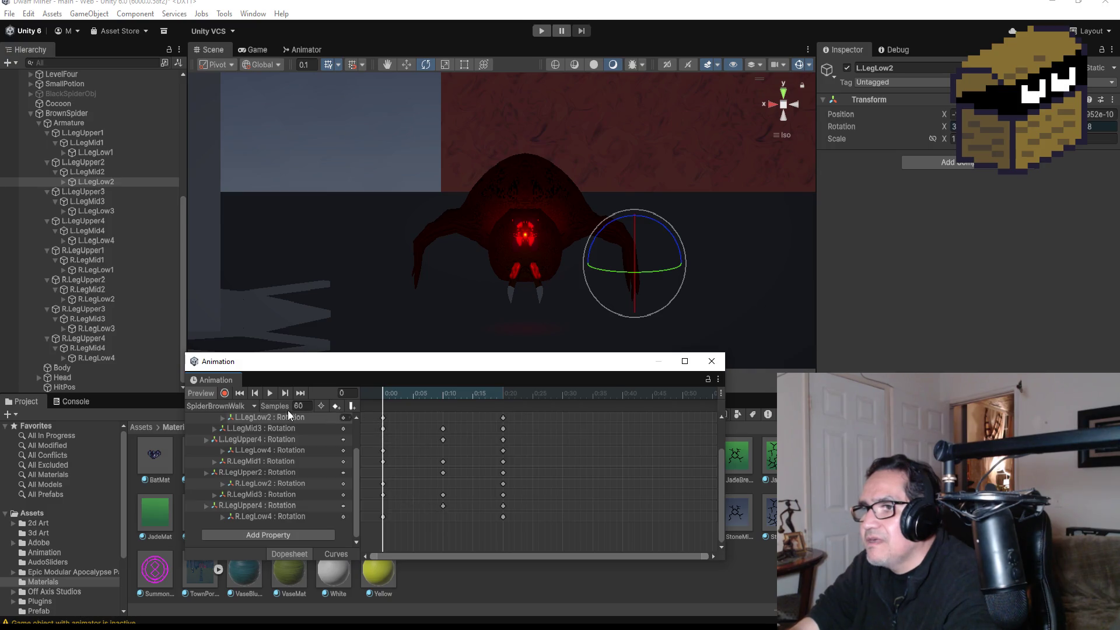
pyautogui.click(383, 418)
pyautogui.rightClick(383, 417)
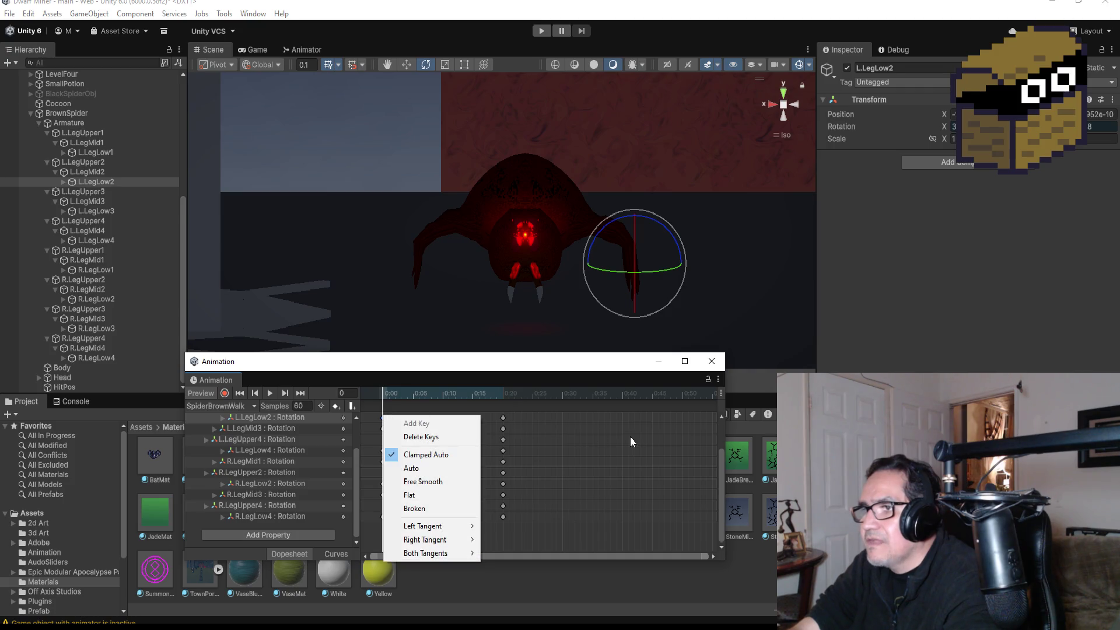
pyautogui.click(558, 428)
pyautogui.rightClick(561, 418)
pyautogui.click(576, 422)
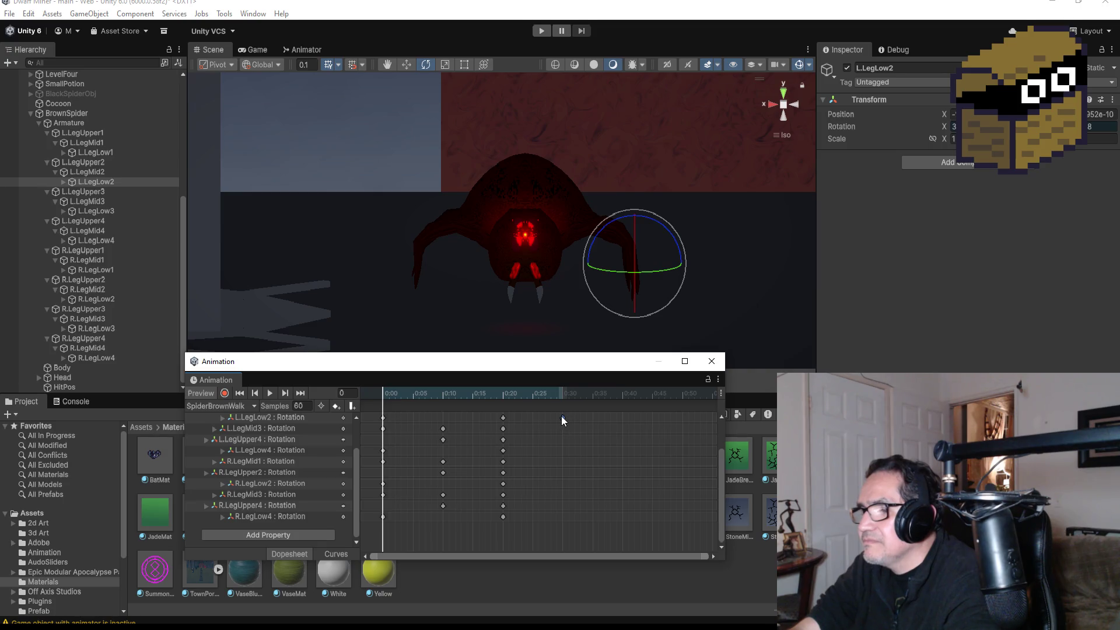
pyautogui.press('Delete')
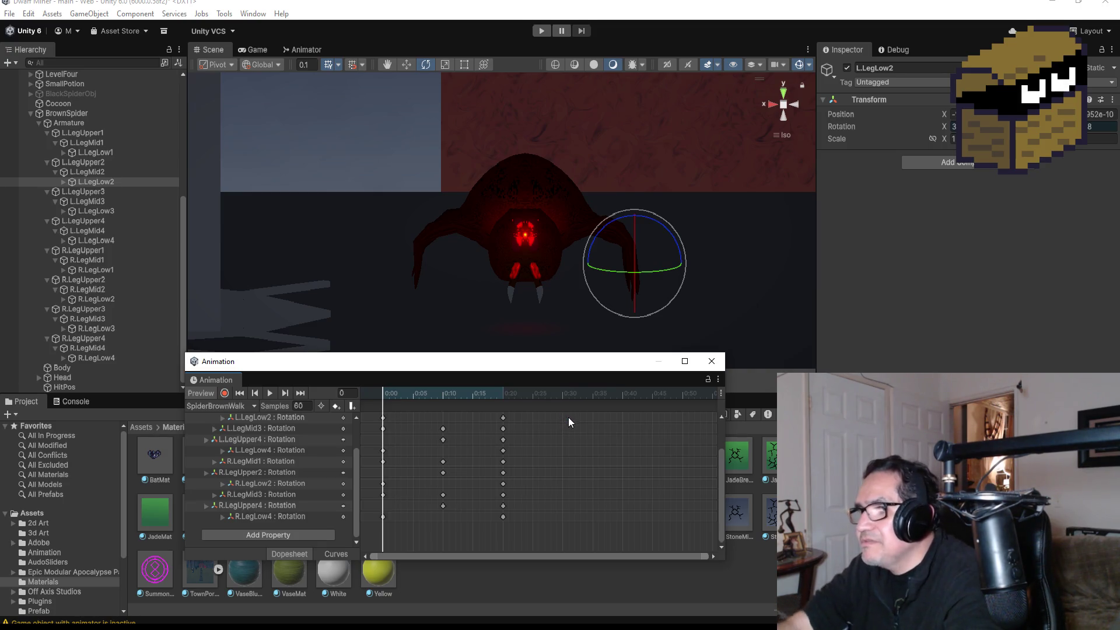
# Step: Select the starting keys across the leg tracks and add an L.LegLow2 key near 0:29
pyautogui.moveTo(366, 407); pyautogui.dragTo(401, 538)
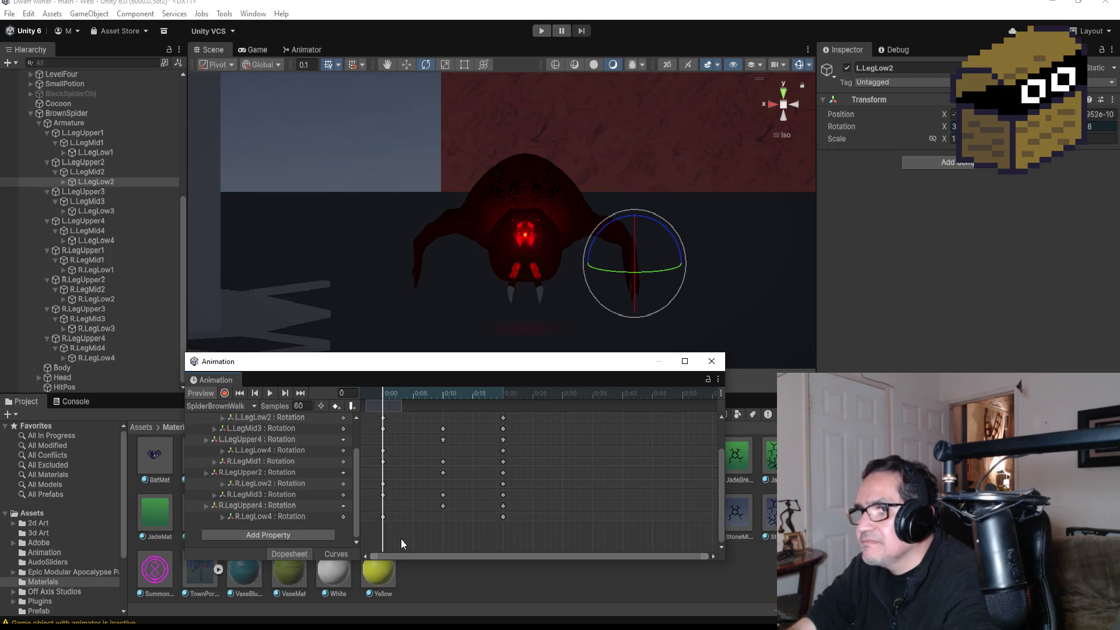
pyautogui.click(382, 417)
pyautogui.keyDown('shift'); pyautogui.click(383, 429); pyautogui.keyUp('shift')
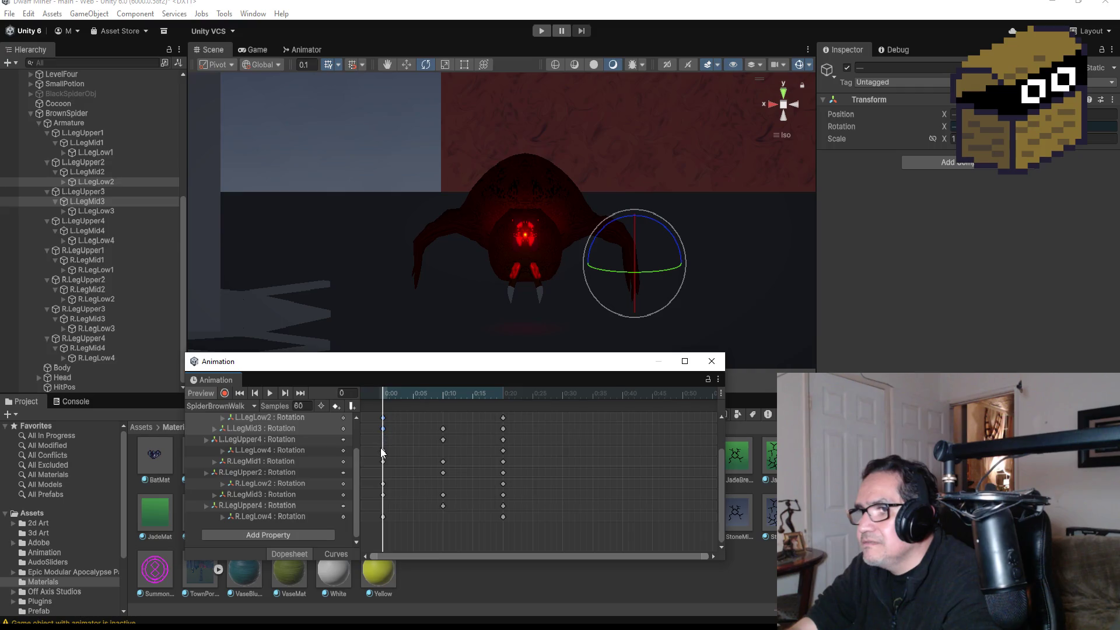
pyautogui.keyDown('shift'); pyautogui.click(383, 450); pyautogui.keyUp('shift')
pyautogui.keyDown('shift'); pyautogui.click(383, 461); pyautogui.keyUp('shift')
pyautogui.moveTo(380, 479); pyautogui.dragTo(390, 521)
pyautogui.doubleClick(561, 418)
pyautogui.moveTo(560, 418); pyautogui.dragTo(555, 418)
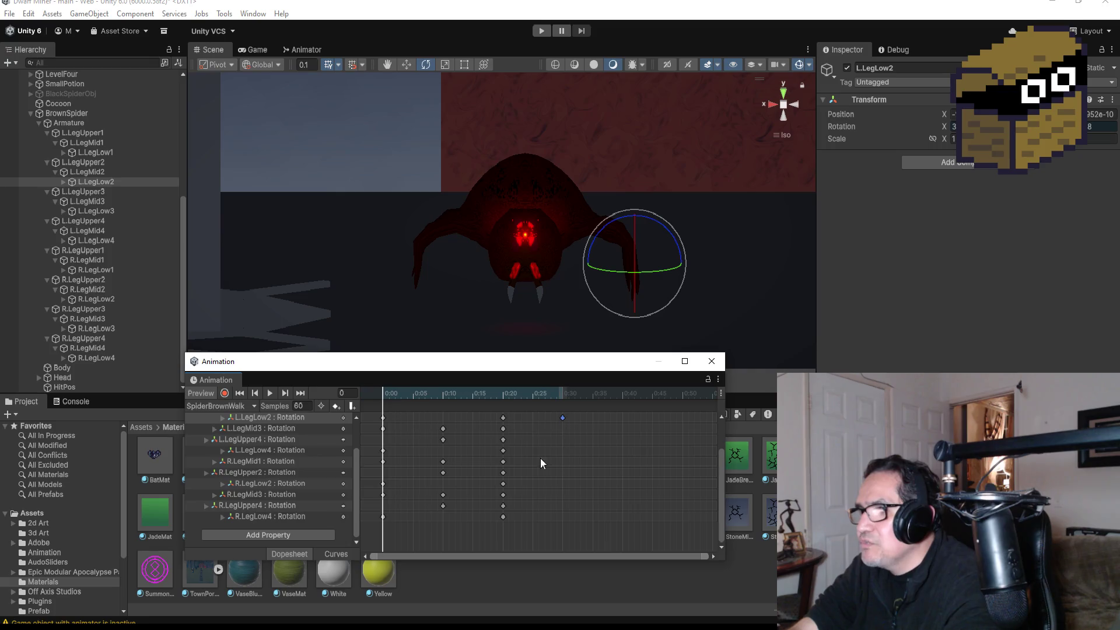
# Step: Preview the walk, undo the stray late L.LegLow2 key, and step through the 0:20, 0:10 and 0:00 keyframes
pyautogui.click(272, 393)
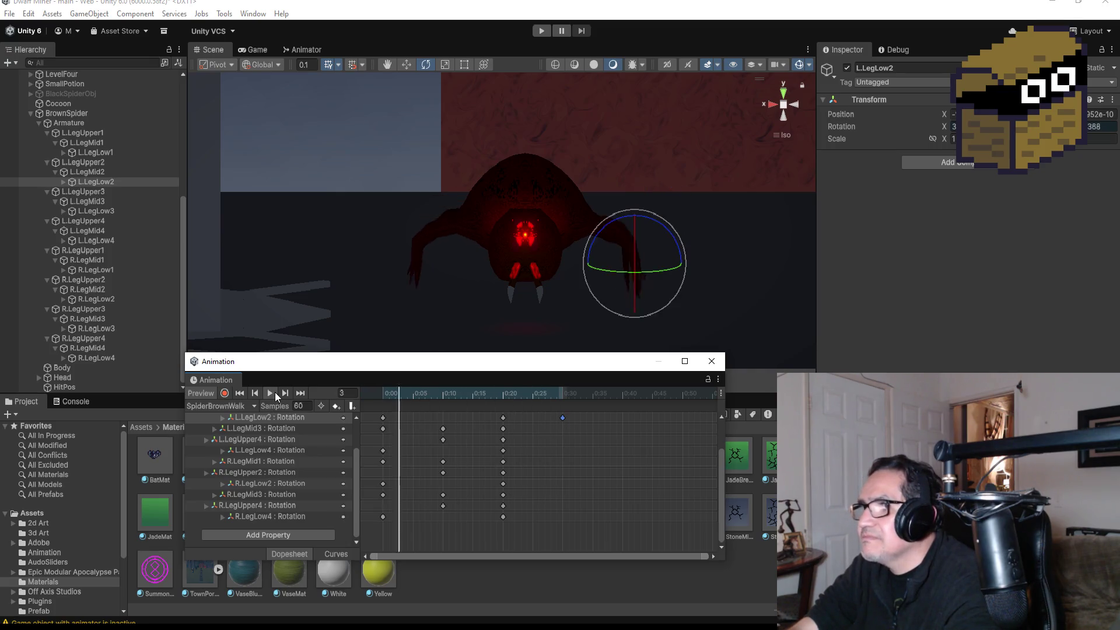
pyautogui.click(276, 392)
pyautogui.hotkey('ctrl', 'z')
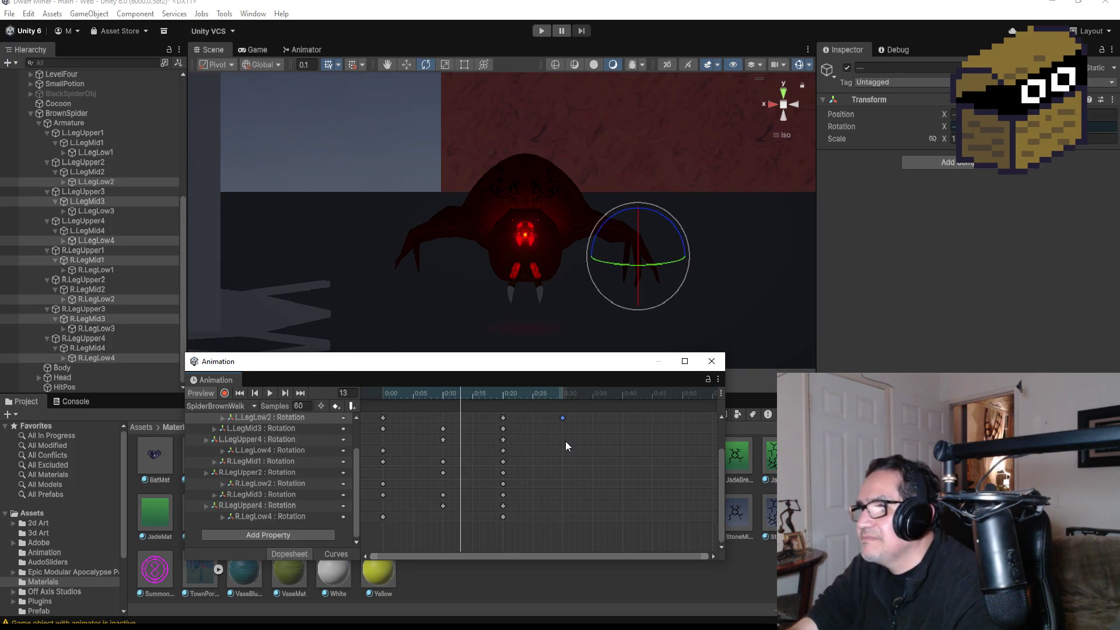
pyautogui.click(271, 392)
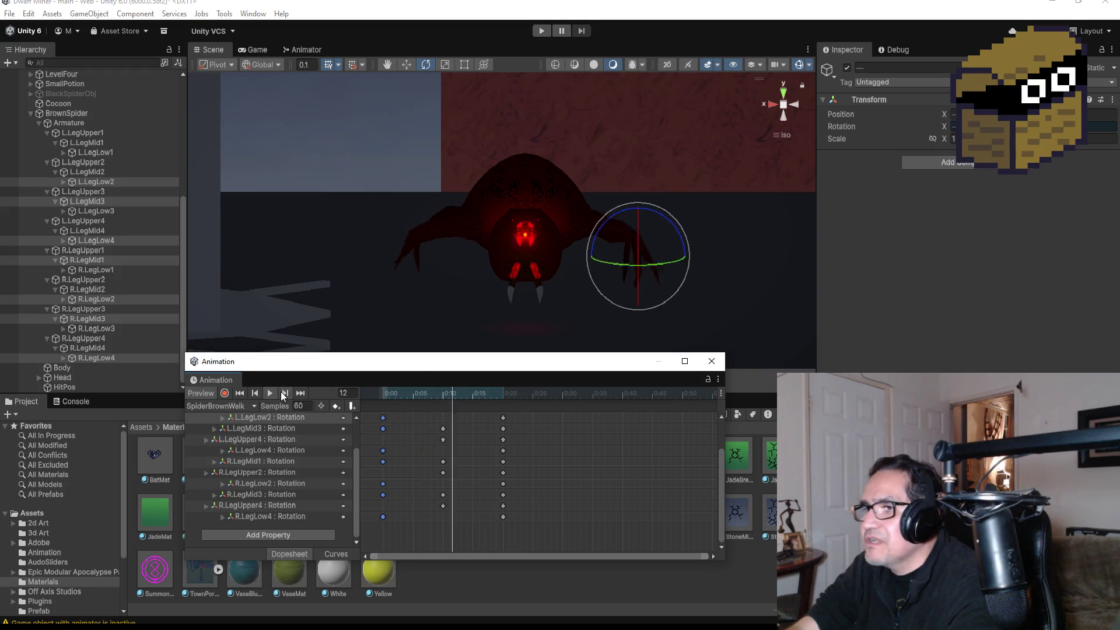
pyautogui.click(277, 394)
pyautogui.click(292, 396)
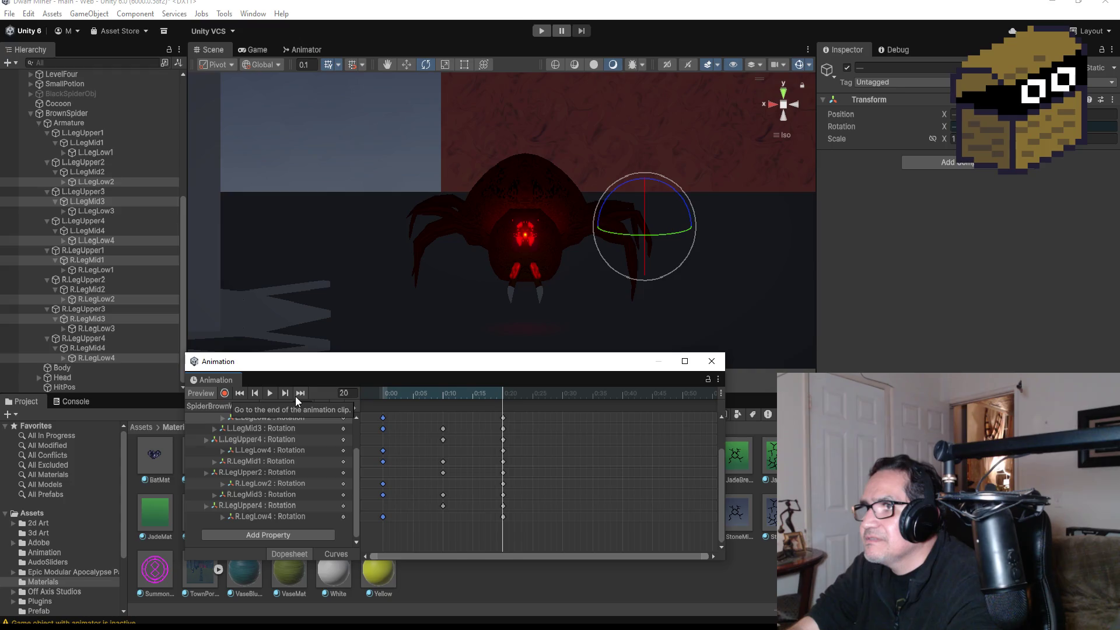
pyautogui.click(258, 391)
pyautogui.click(258, 391)
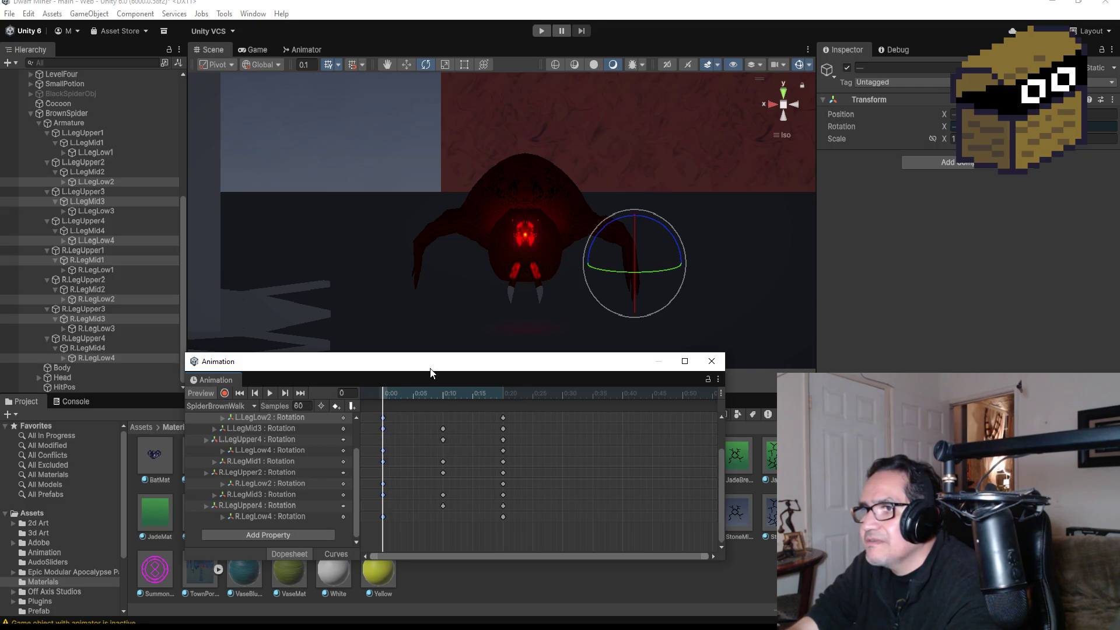
# Step: Copy the 0:00 keys on every leg track and paste them at 0:30
pyautogui.moveTo(433, 366); pyautogui.dragTo(437, 295)
pyautogui.click(285, 356)
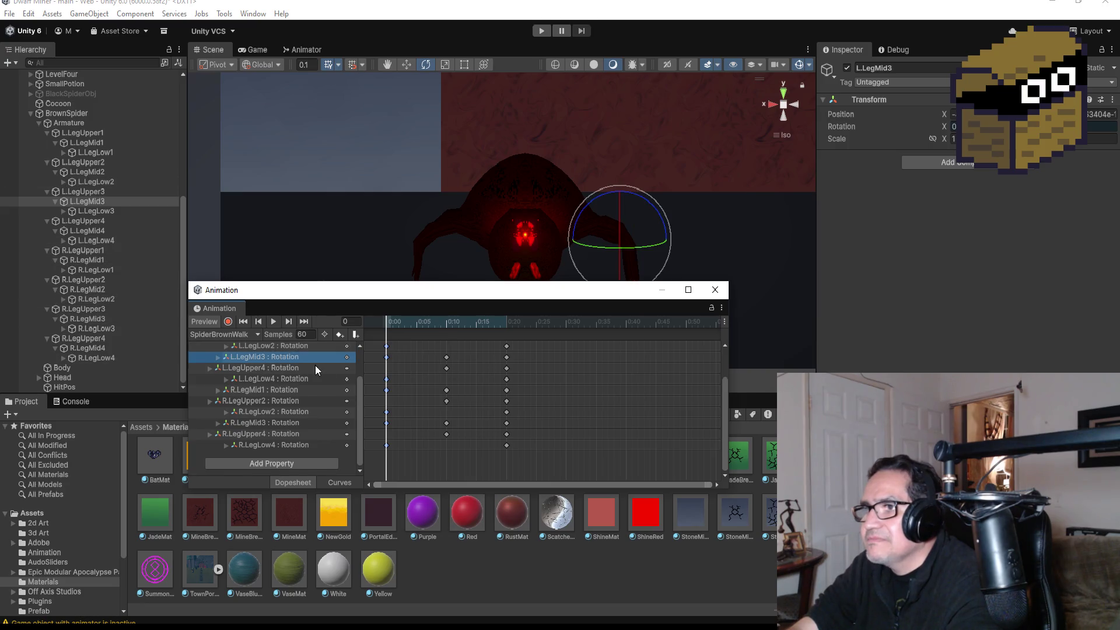
pyautogui.scroll(3, 305, 366)
pyautogui.scroll(2, 398, 357)
pyautogui.scroll(1, 385, 356)
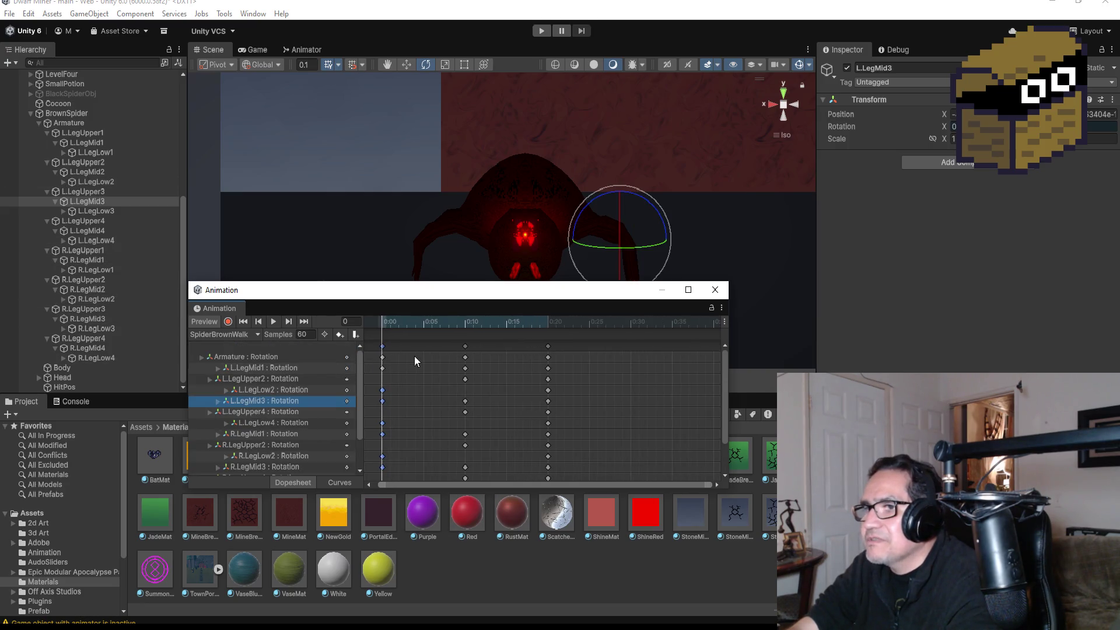
pyautogui.click(382, 348)
pyautogui.scroll(-1, 407, 363)
pyautogui.scroll(-1, 447, 373)
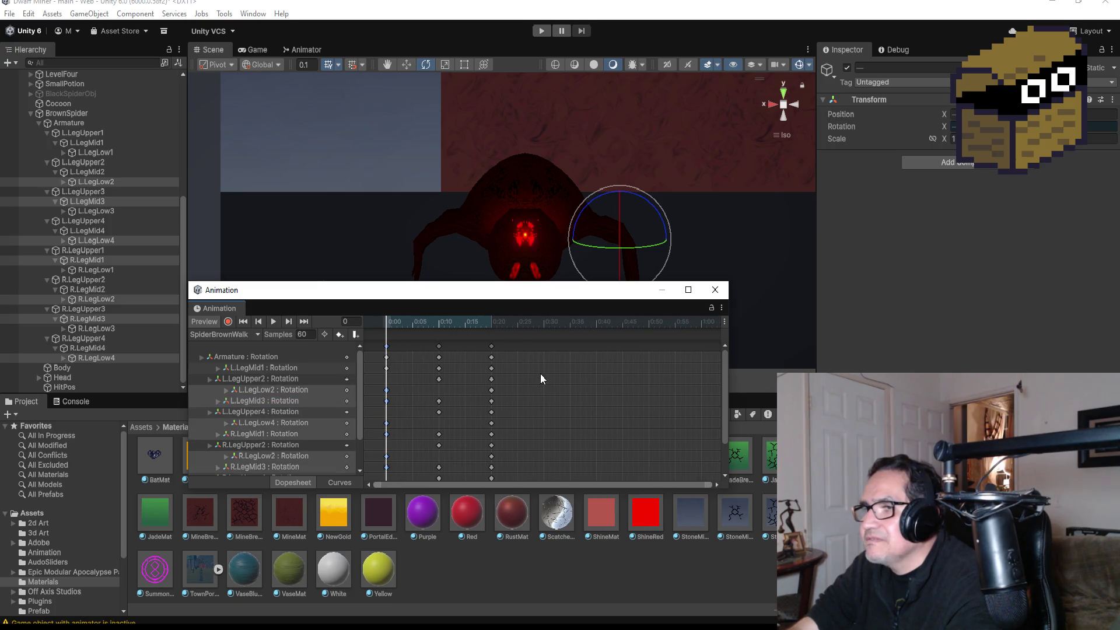
pyautogui.rightClick(545, 350)
pyautogui.click(553, 357)
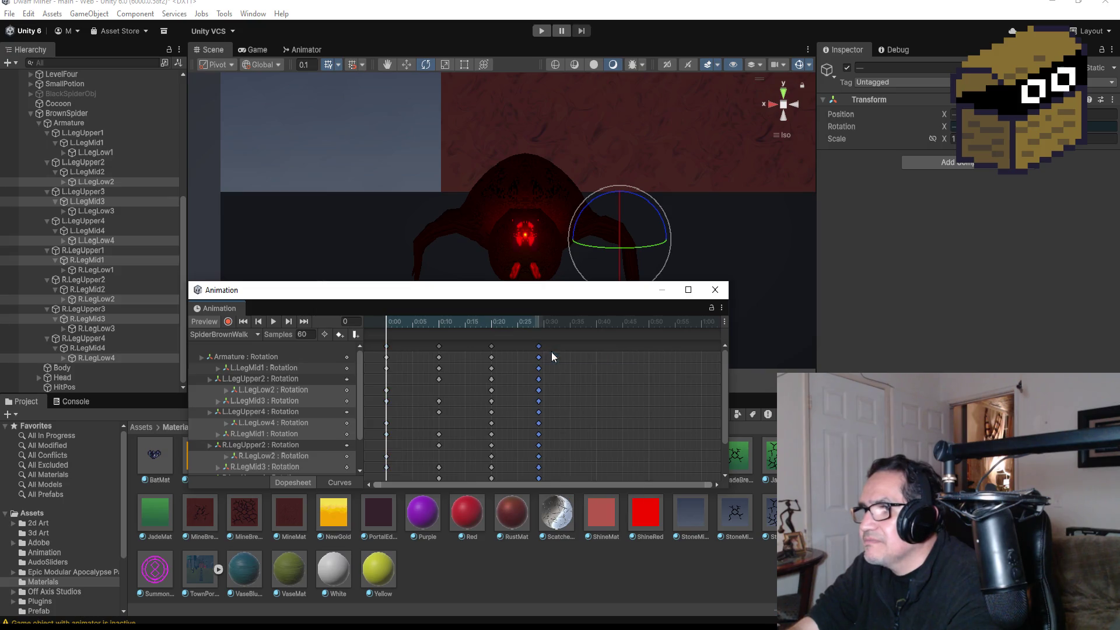
pyautogui.moveTo(538, 347); pyautogui.dragTo(543, 349)
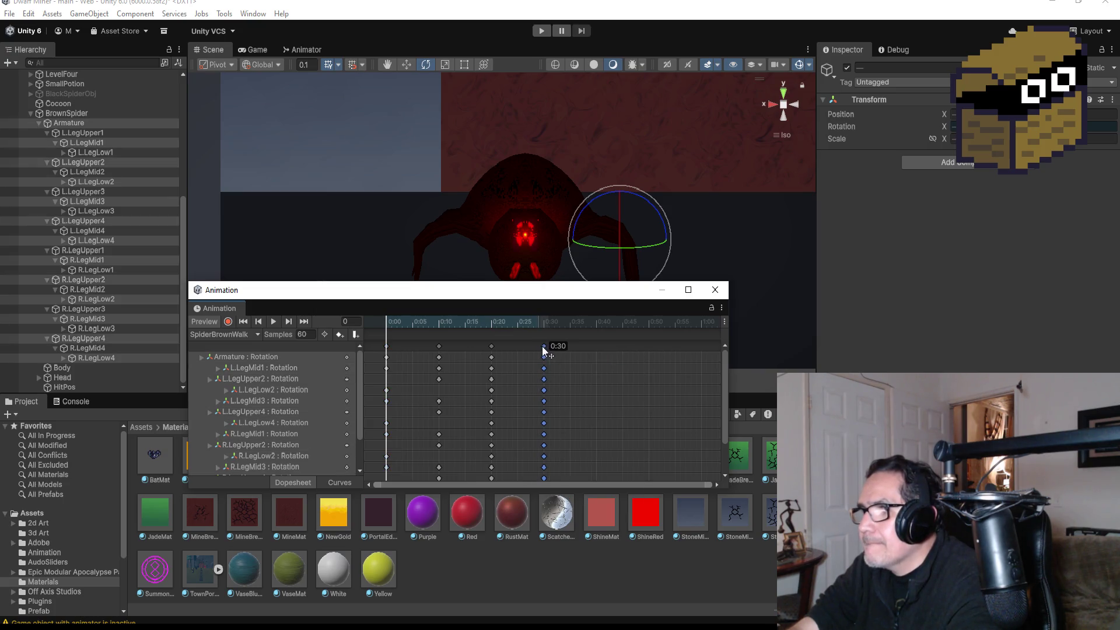
# Step: Preview the looping walk and step back through the 0:20 and 0:10 keyframes
pyautogui.click(274, 322)
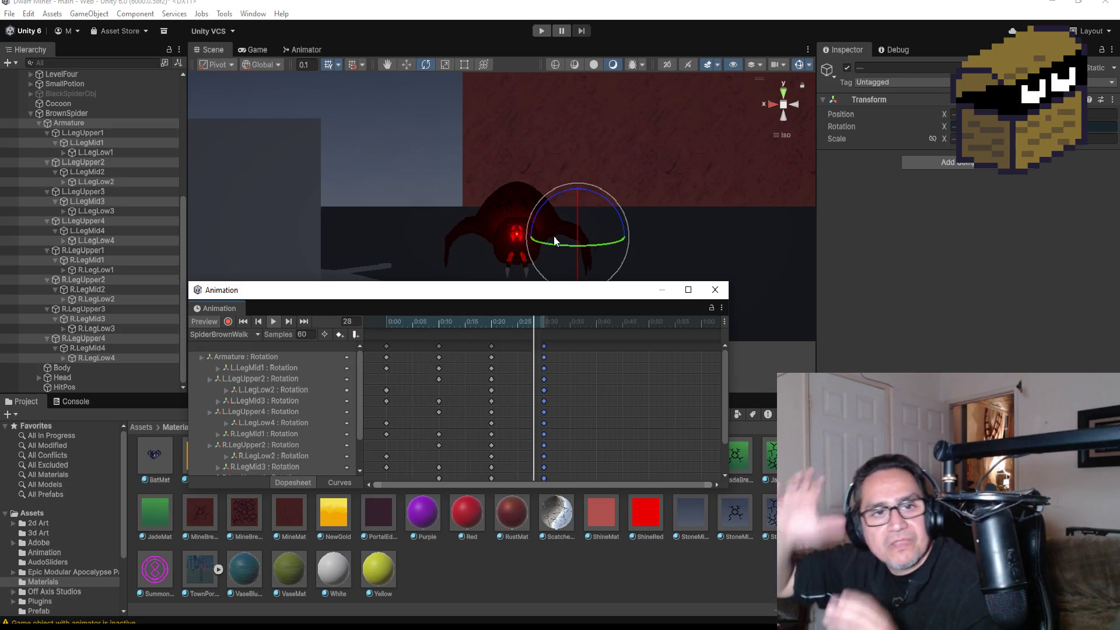
pyautogui.click(259, 322)
pyautogui.click(261, 324)
pyautogui.click(262, 324)
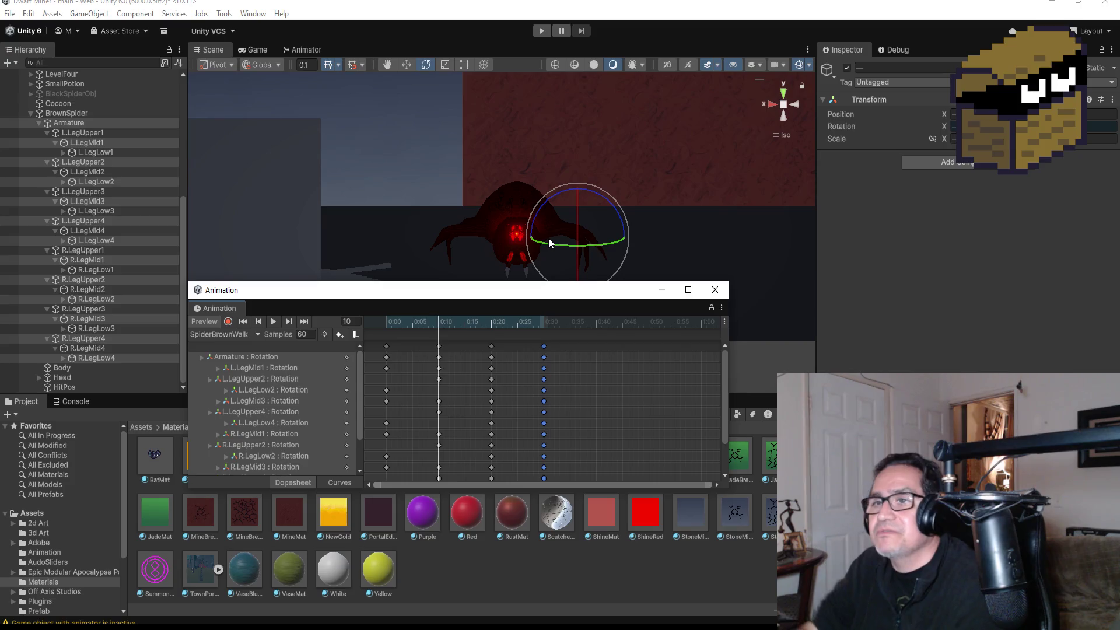
pyautogui.scroll(-3, 311, 183)
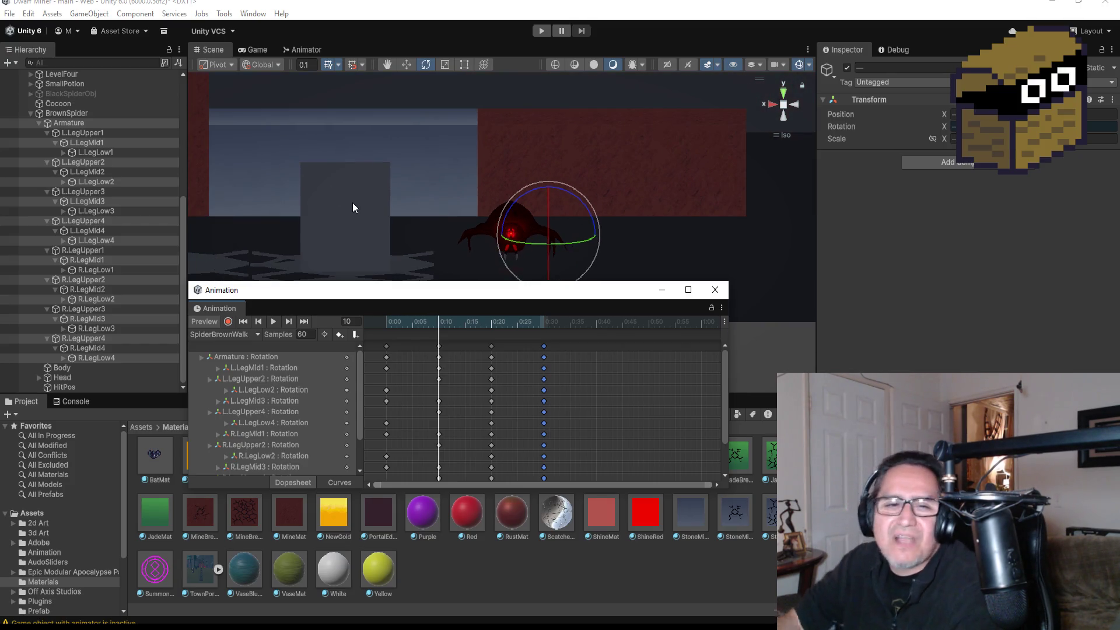
pyautogui.scroll(3, 410, 240)
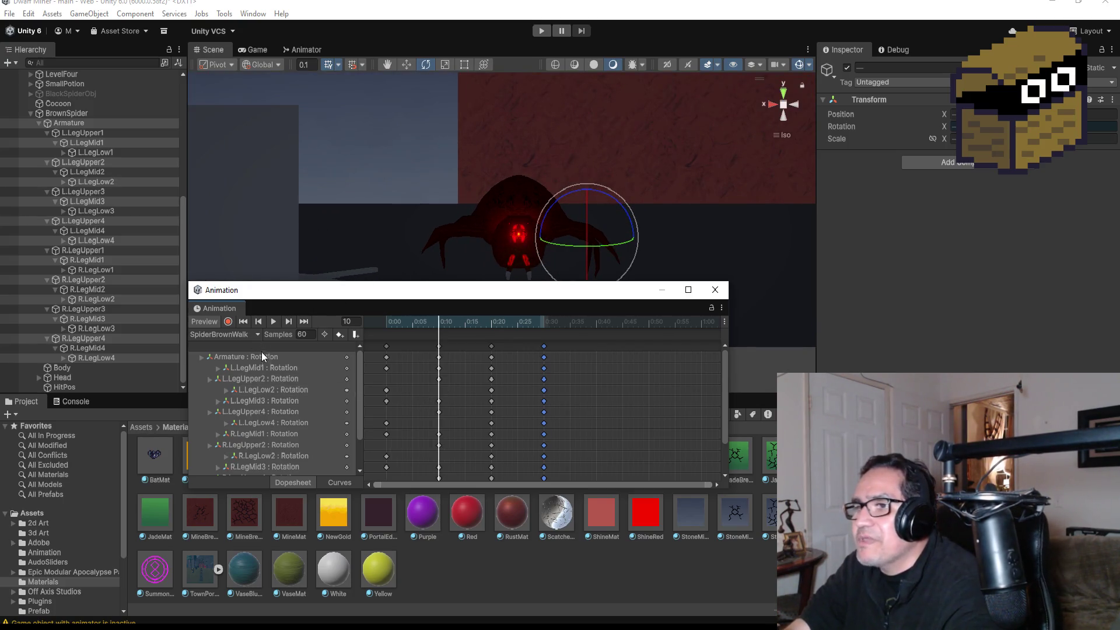
pyautogui.click(30, 113)
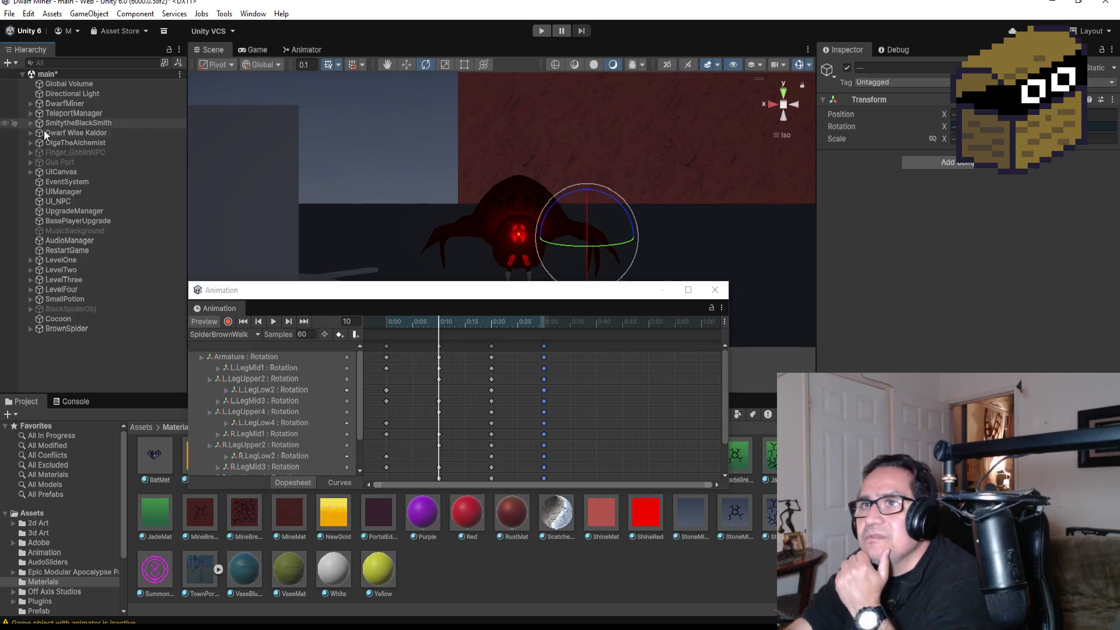
# Step: Collapse the Armature bones in the Hierarchy, select the spider's Head and turn on animation recording
pyautogui.click(31, 329)
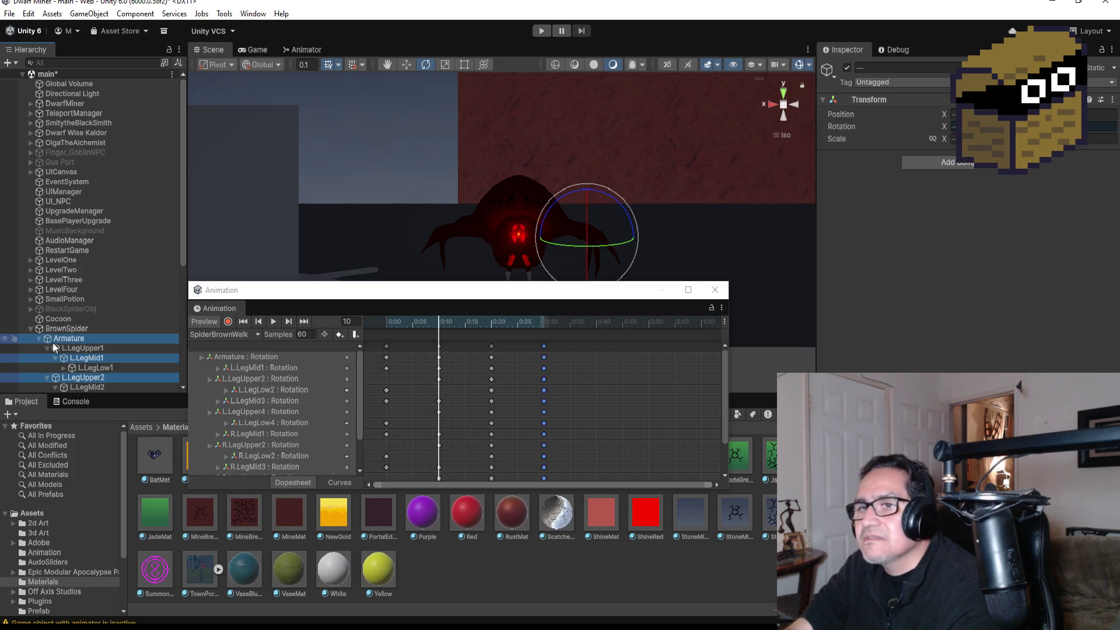
pyautogui.click(37, 338)
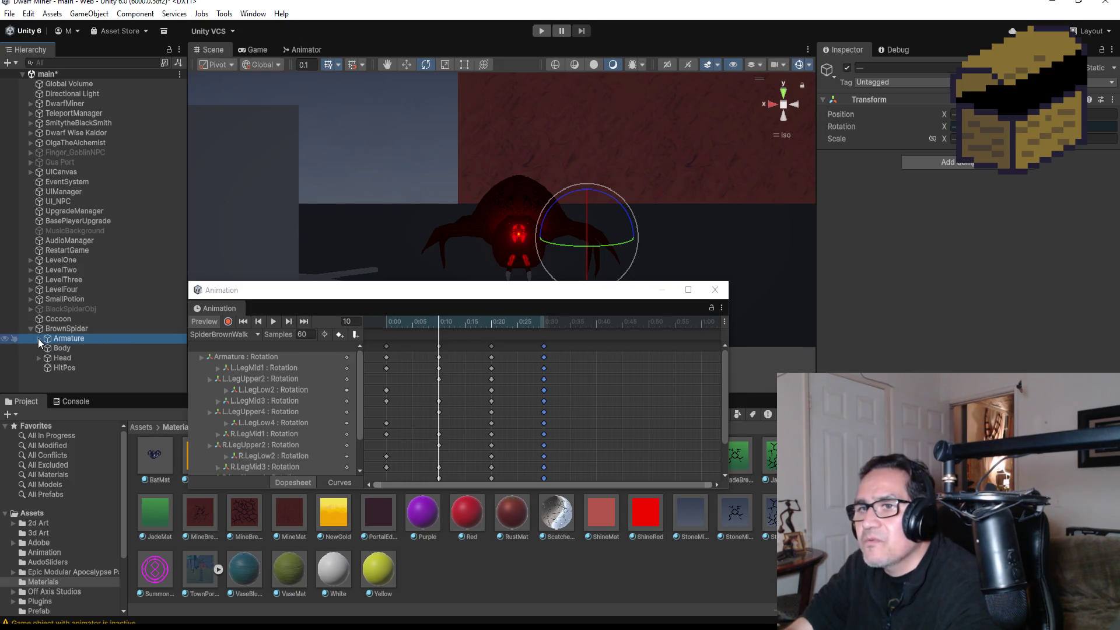
pyautogui.click(97, 349)
pyautogui.click(68, 358)
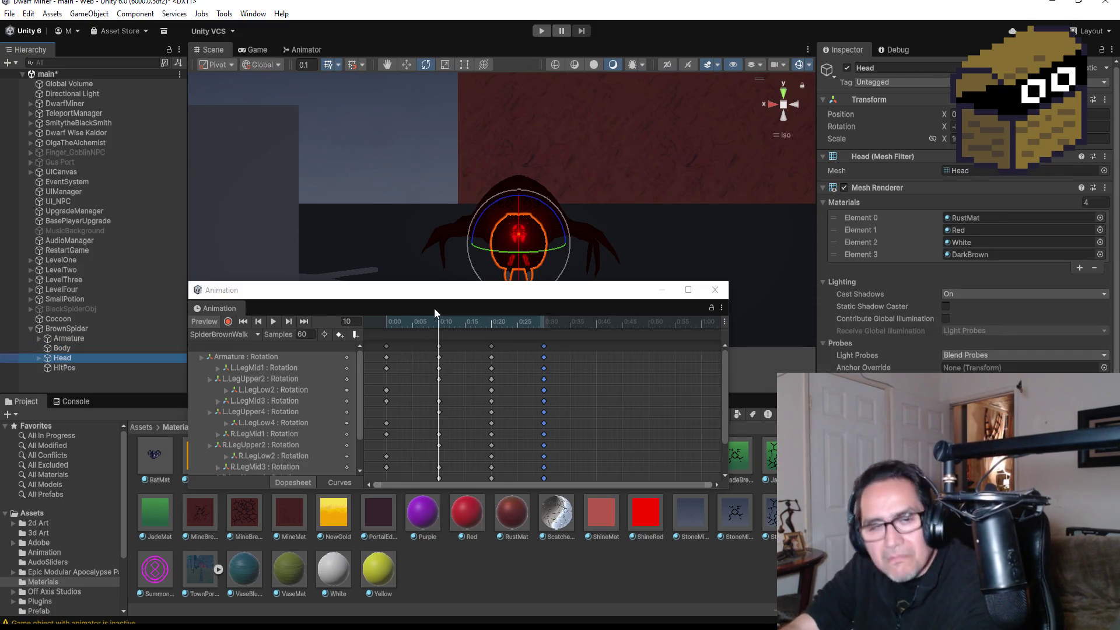
pyautogui.click(228, 321)
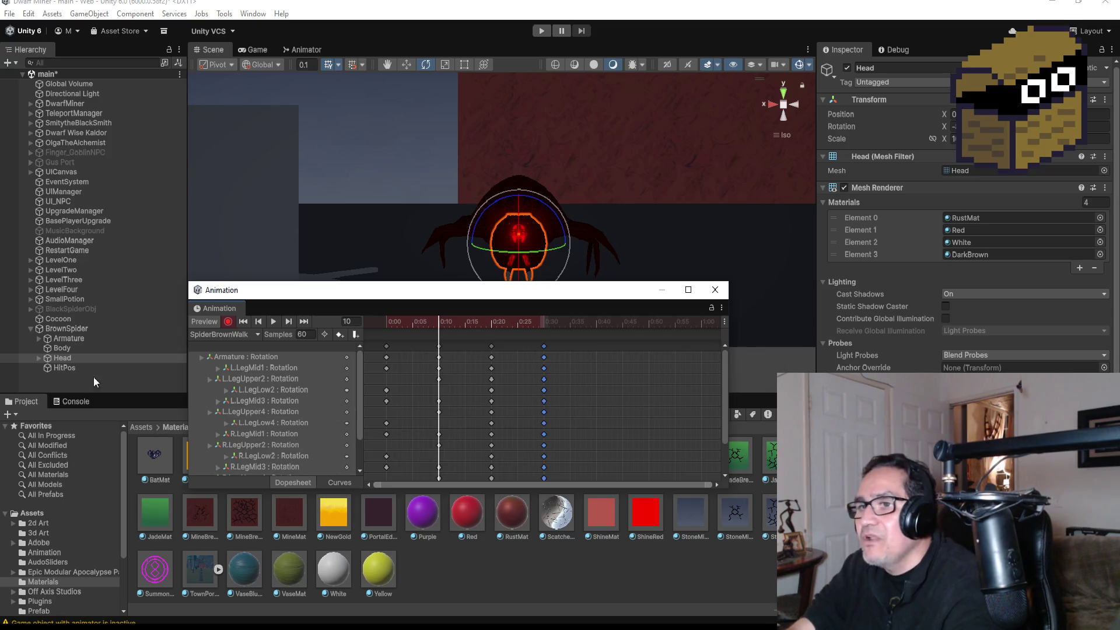
pyautogui.click(405, 64)
# Step: Raise the Head at the 0:10 keyframe and play the clip to check it
pyautogui.moveTo(518, 201); pyautogui.dragTo(523, 189)
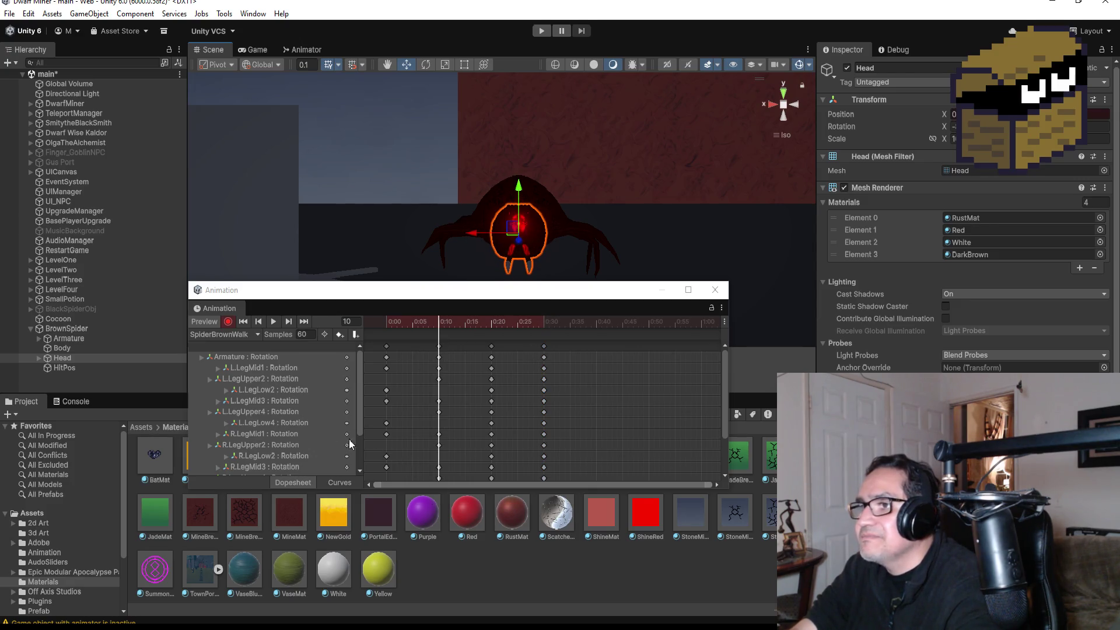
pyautogui.click(228, 321)
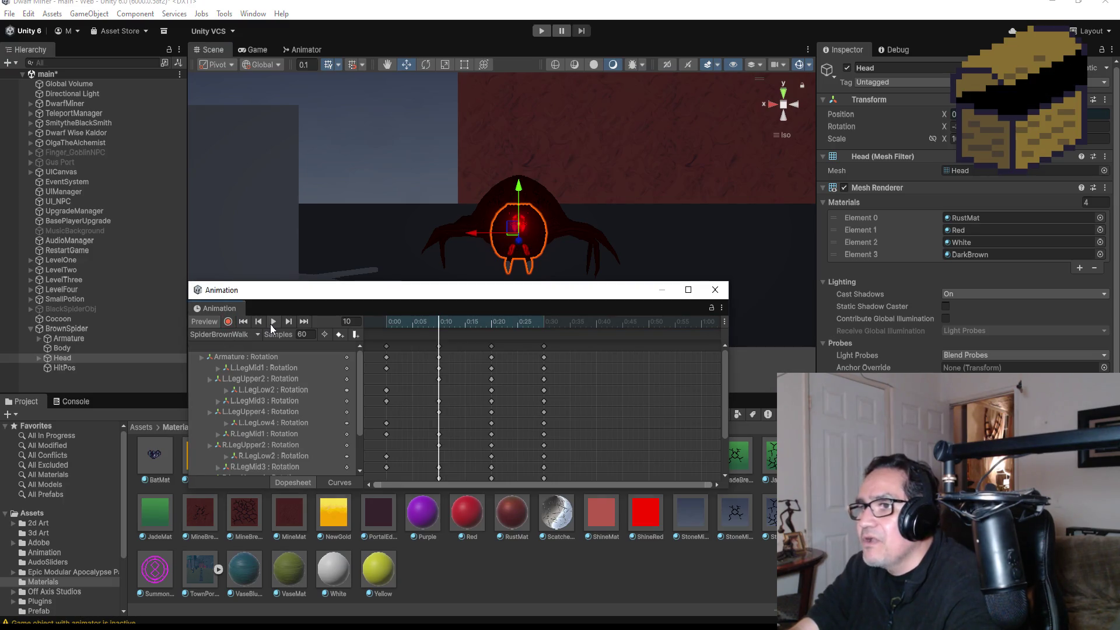
pyautogui.click(271, 325)
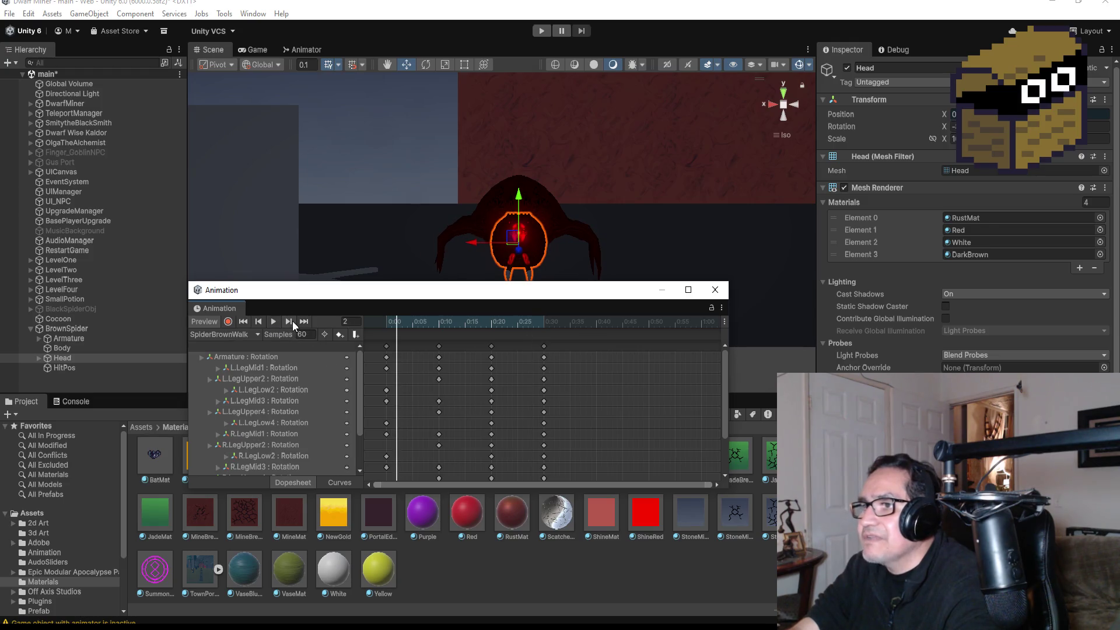
# Step: Lower the Head at the 0:20 keyframe, preview the head bob, and close the Animation window
pyautogui.click(291, 321)
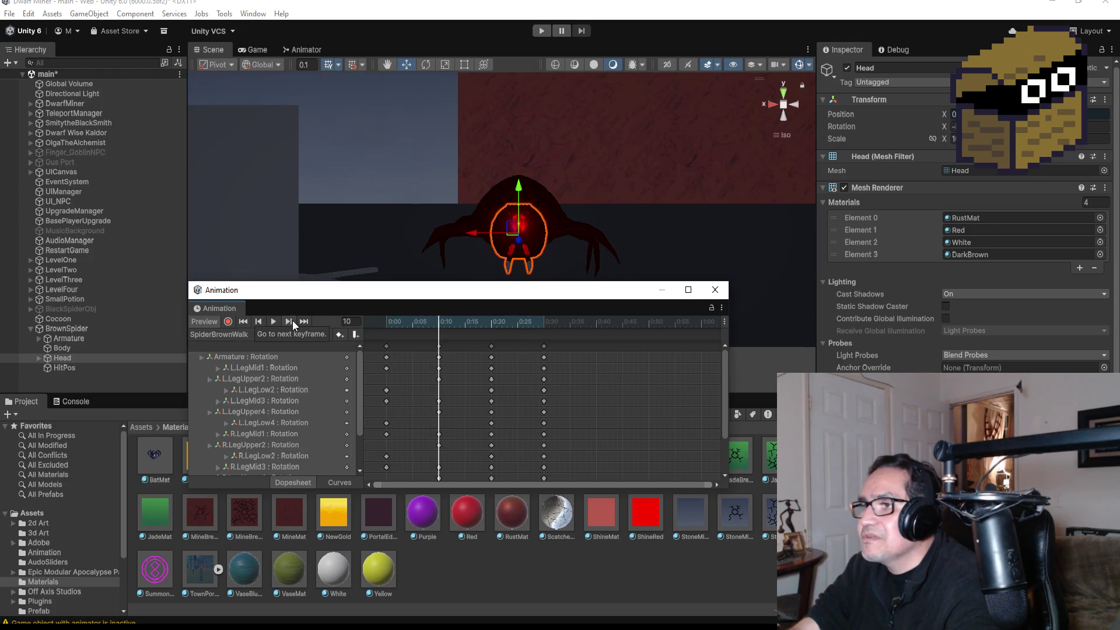
pyautogui.click(292, 320)
pyautogui.click(228, 322)
pyautogui.moveTo(521, 187); pyautogui.dragTo(521, 201)
pyautogui.click(243, 322)
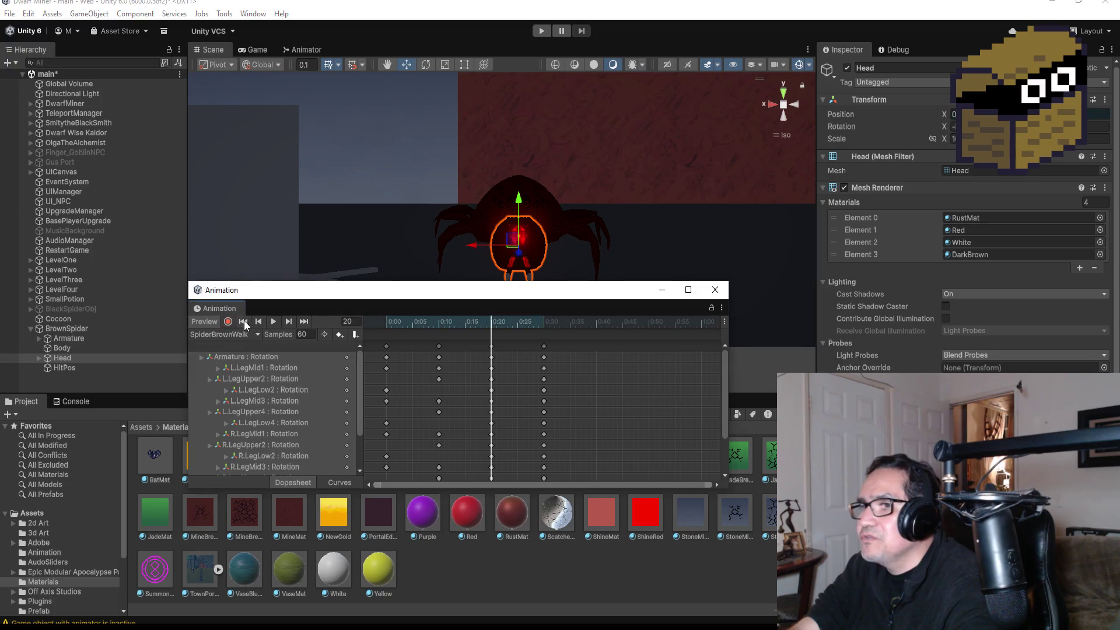
pyautogui.click(274, 320)
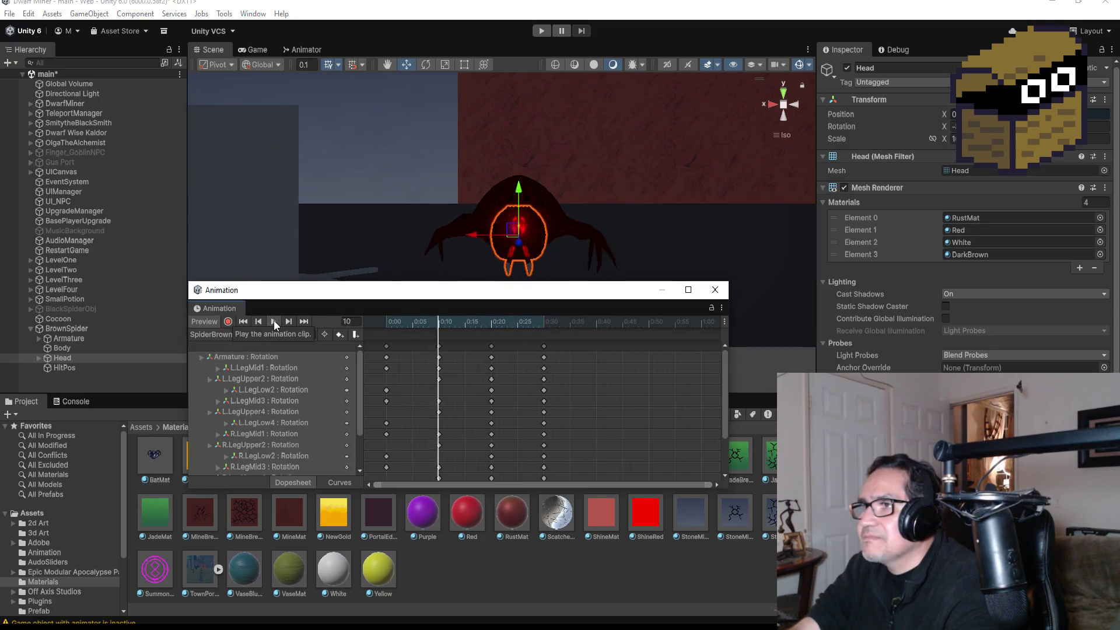
pyautogui.moveTo(632, 220)
pyautogui.keyDown('alt'); pyautogui.mouseDown()
pyautogui.moveTo(611, 202)
pyautogui.moveTo(564, 226)
pyautogui.moveTo(663, 213)
pyautogui.moveTo(558, 185)
pyautogui.moveTo(620, 192)
pyautogui.moveTo(580, 186)
pyautogui.mouseUp(); pyautogui.keyUp('alt')
pyautogui.click(715, 290)
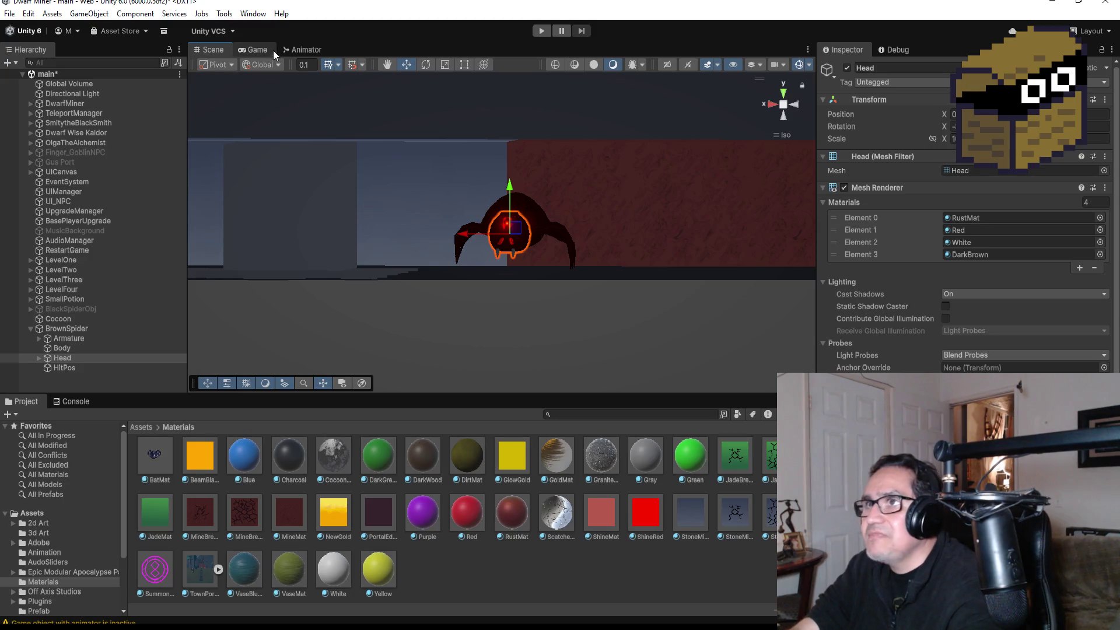
# Step: In the Animator, drag the SpiderBrownWalk state below Entry, then return to the Scene view
pyautogui.click(307, 52)
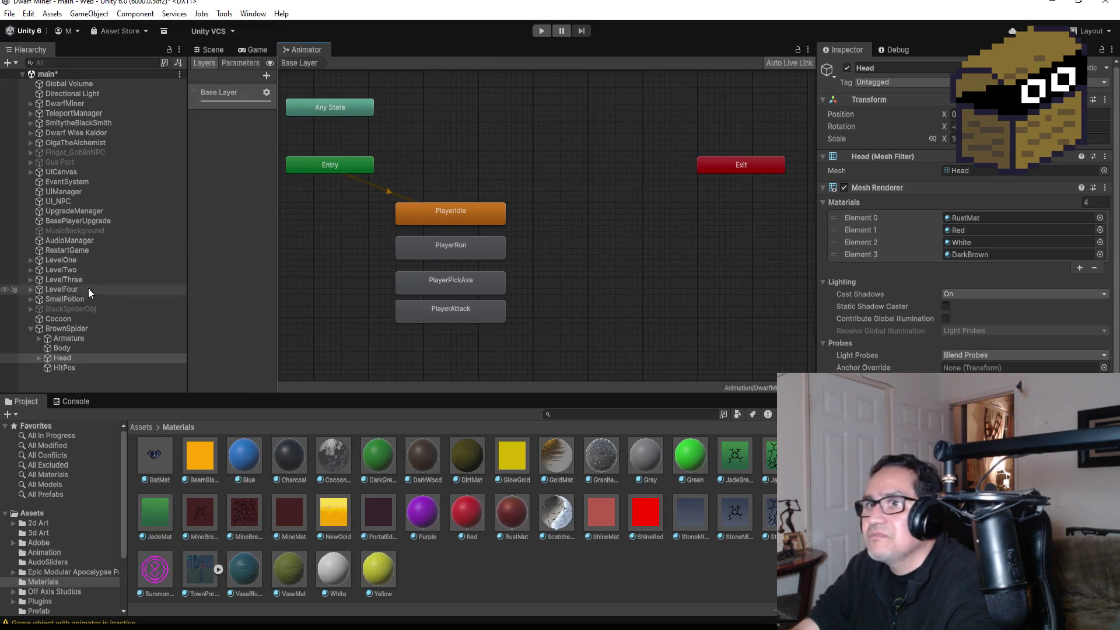
pyautogui.click(69, 328)
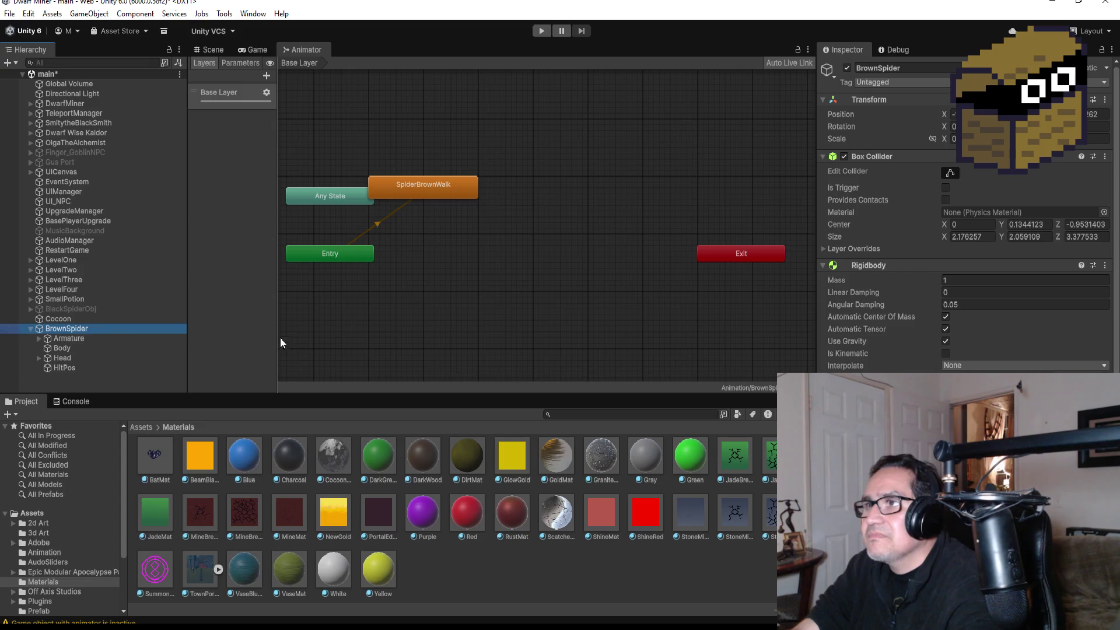
pyautogui.moveTo(432, 181); pyautogui.dragTo(443, 322)
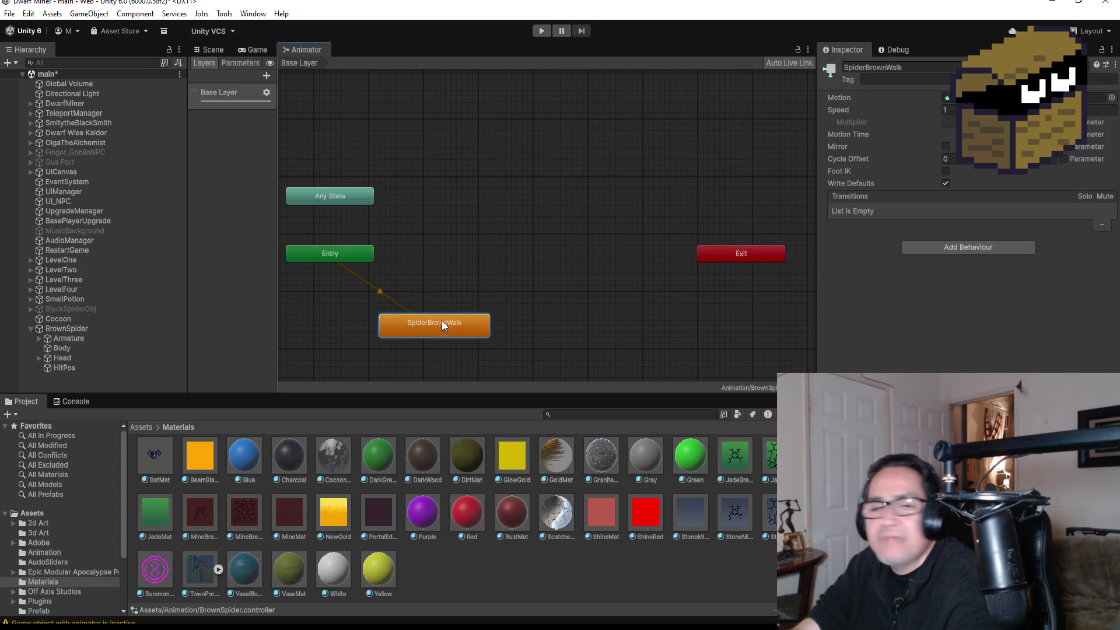
pyautogui.click(67, 330)
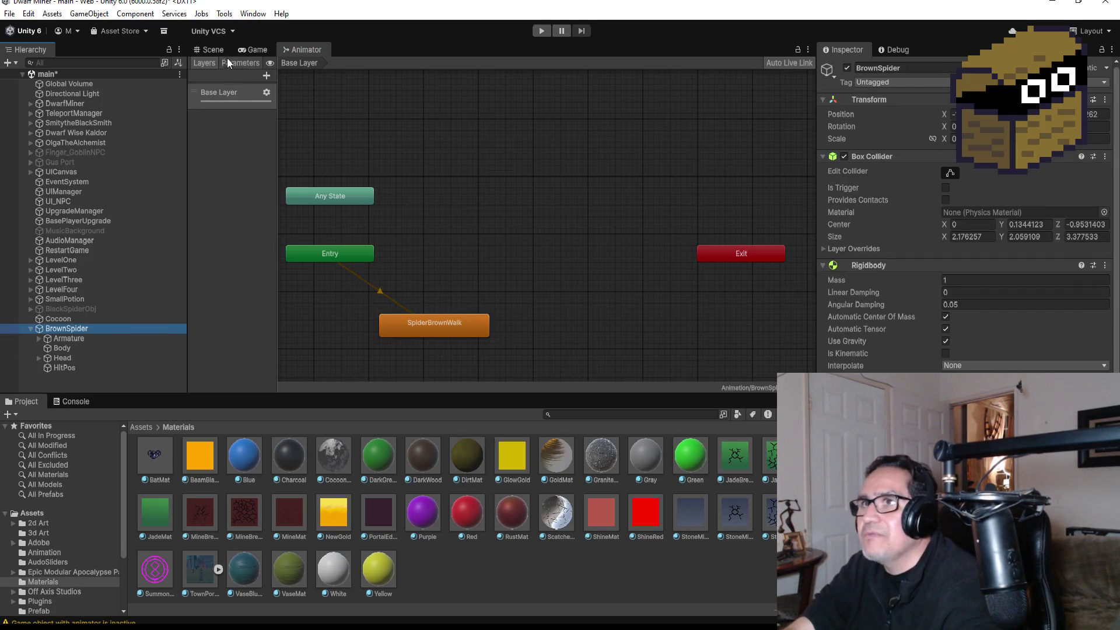
pyautogui.click(212, 49)
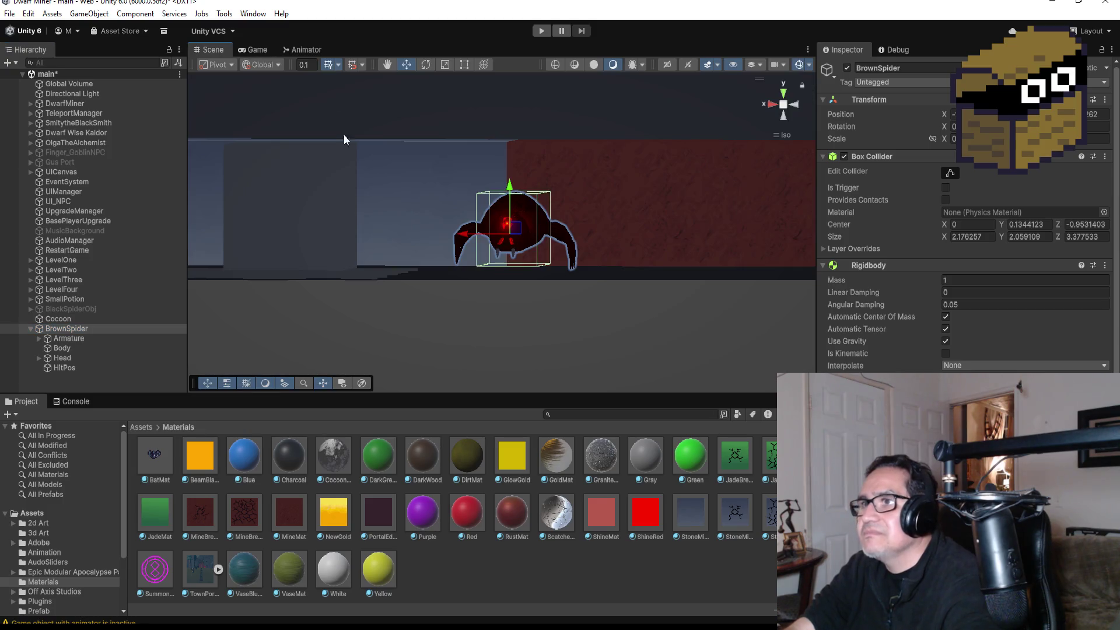
# Step: Snap the scene to Front view and select the whole BrownSpider object in the Hierarchy
pyautogui.click(768, 103)
pyautogui.click(799, 104)
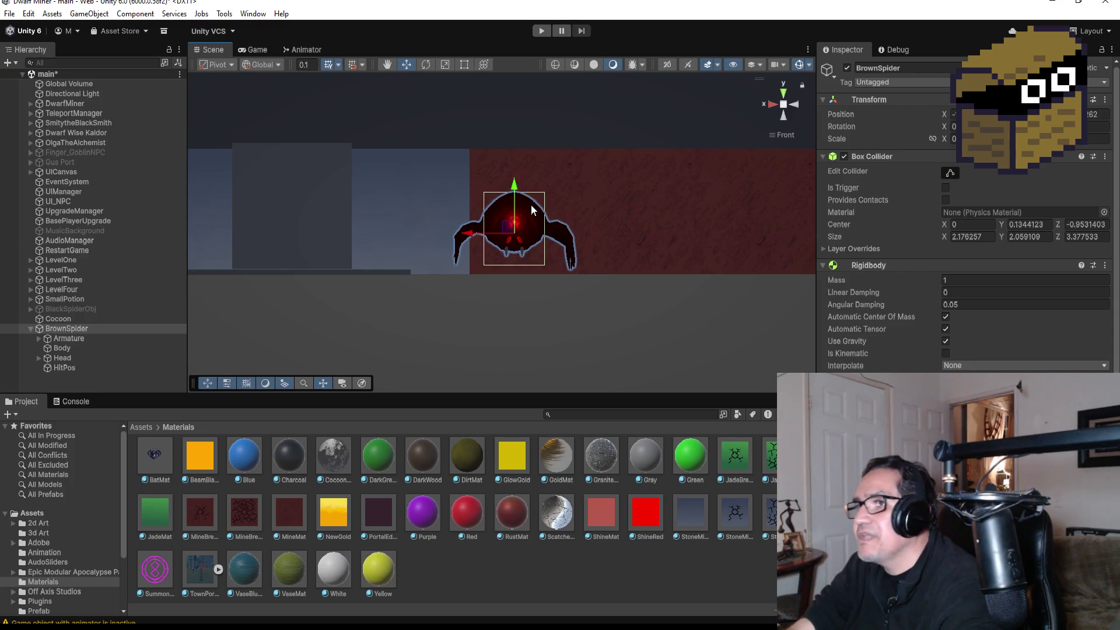
pyautogui.scroll(-3, 345, 193)
pyautogui.scroll(4, 388, 213)
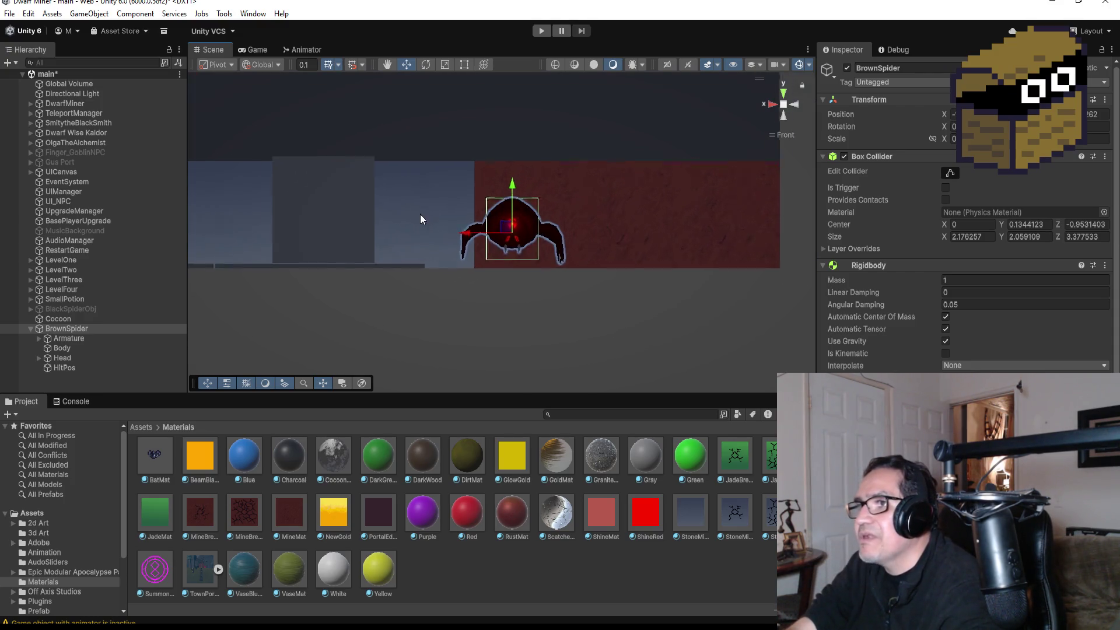
pyautogui.click(312, 197)
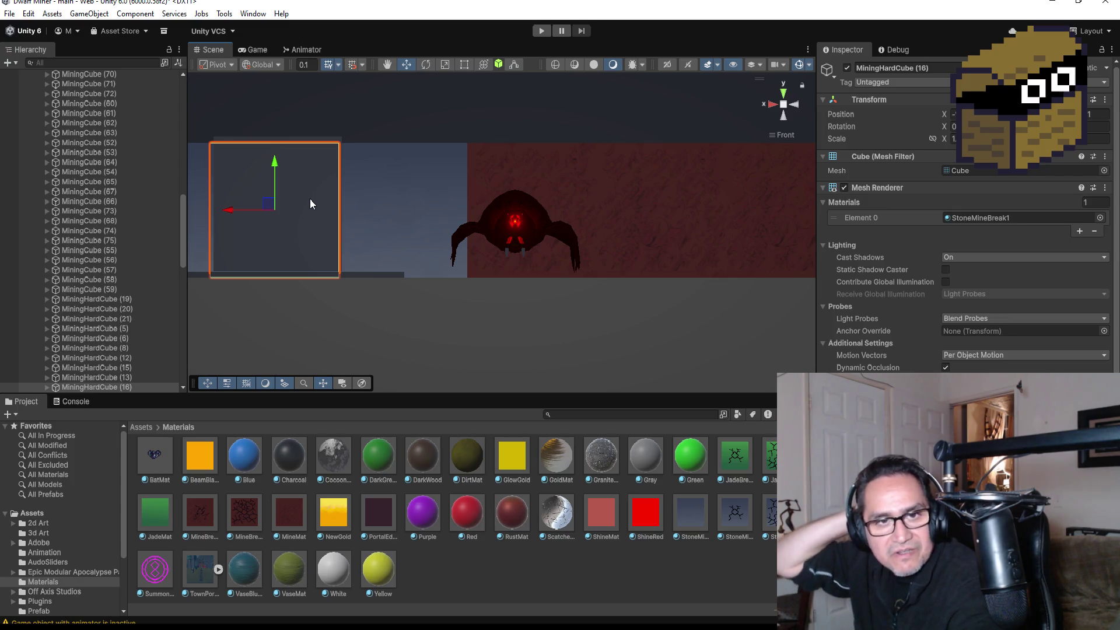
pyautogui.click(517, 231)
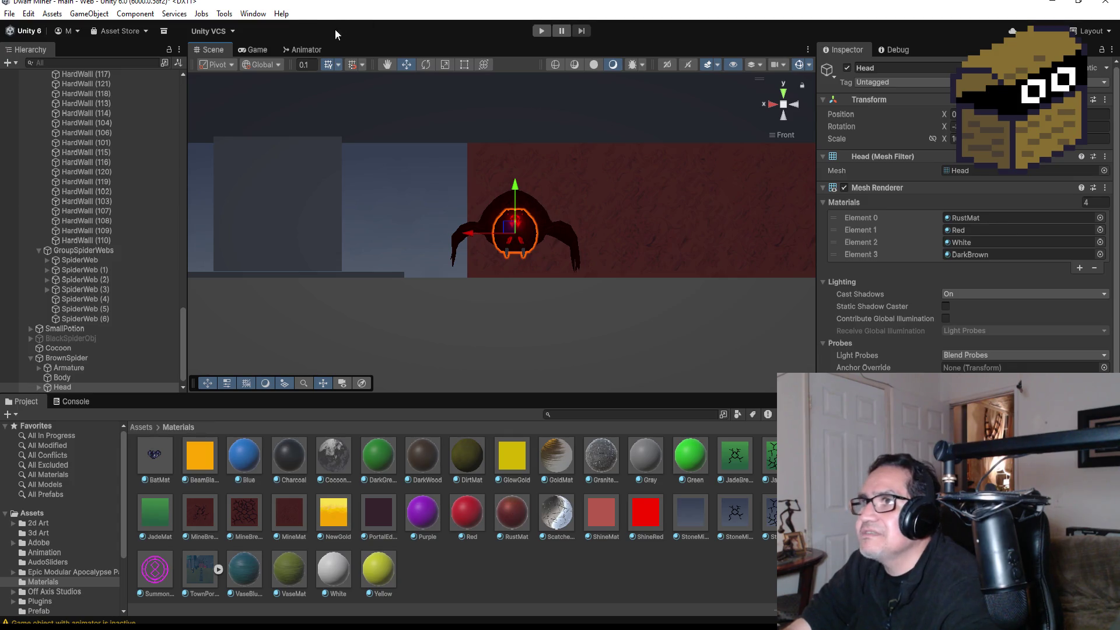
pyautogui.scroll(-1, 117, 340)
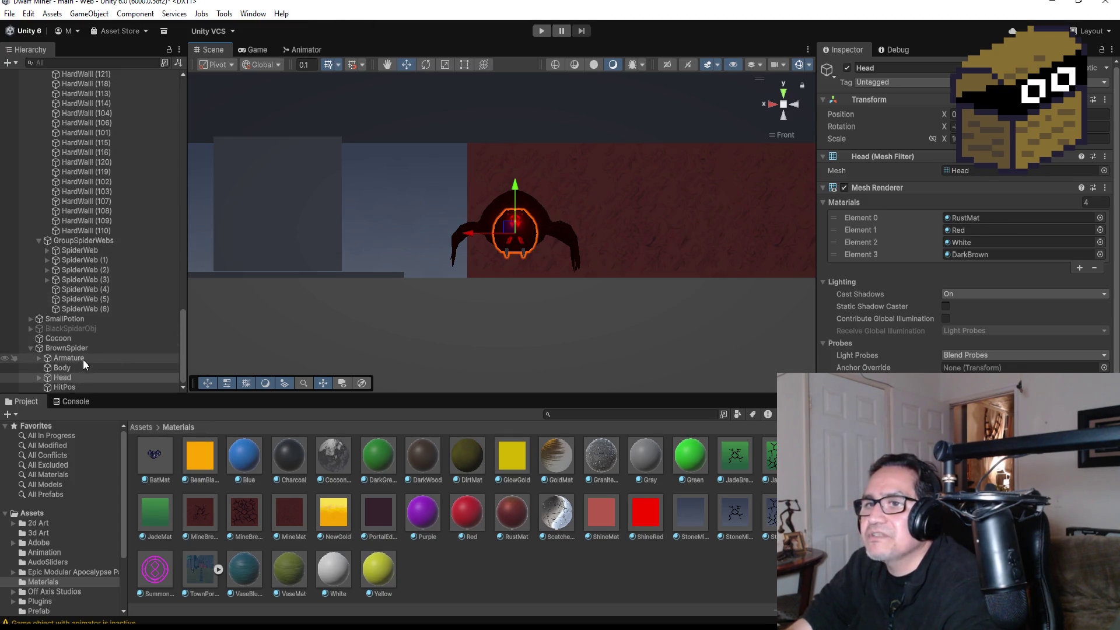
pyautogui.click(65, 349)
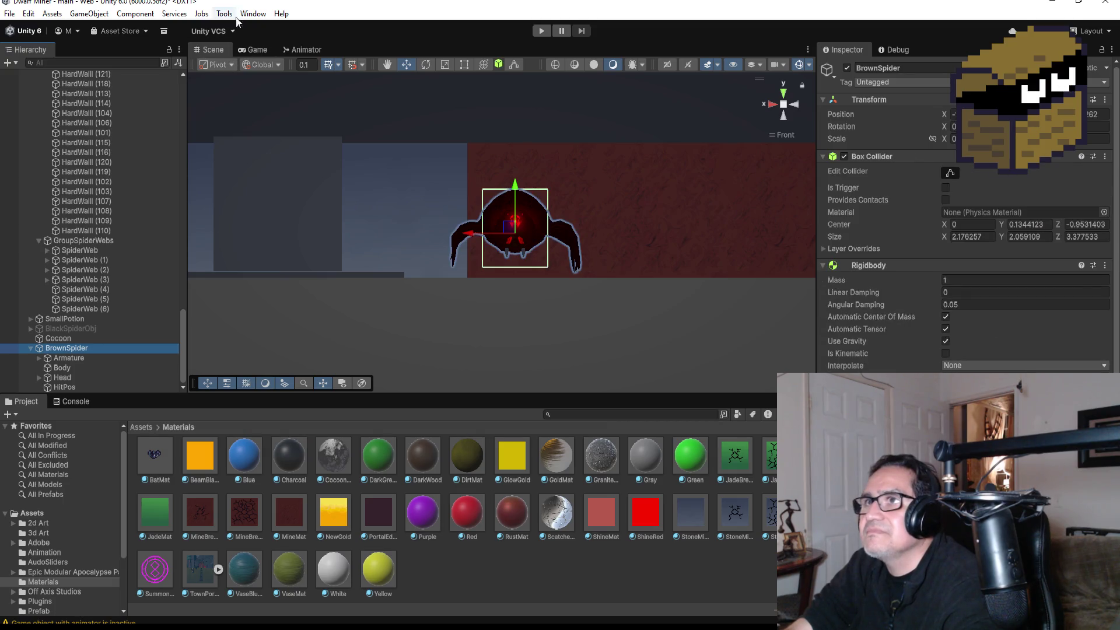
pyautogui.click(253, 13)
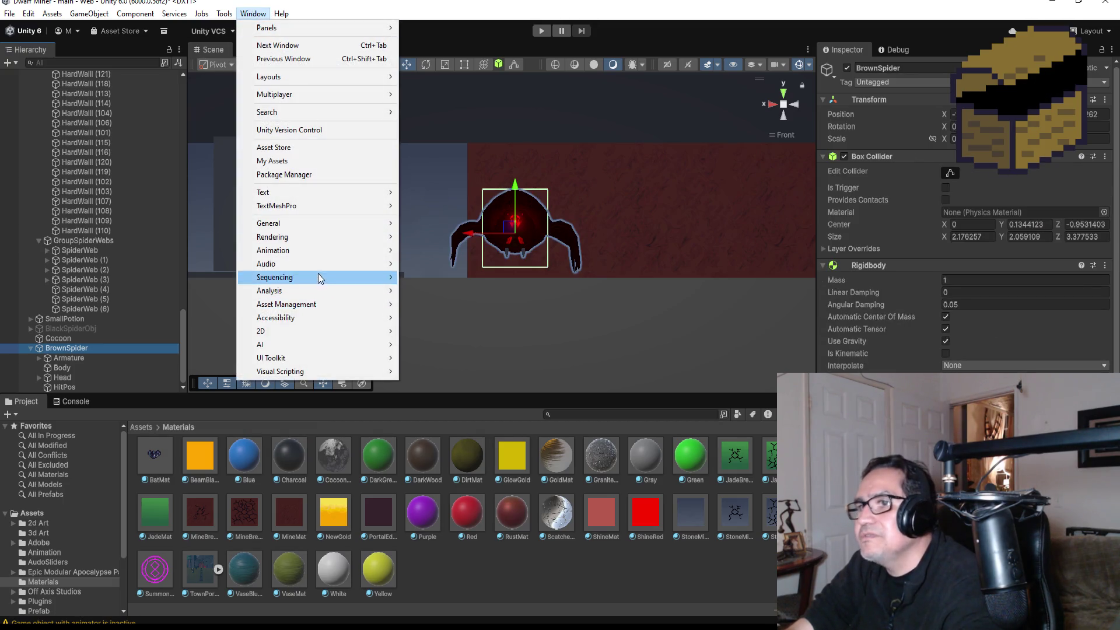
# Step: From the Animation window's clip dropdown, create a new clip named 'SpiderBrownIdle'
pyautogui.click(412, 255)
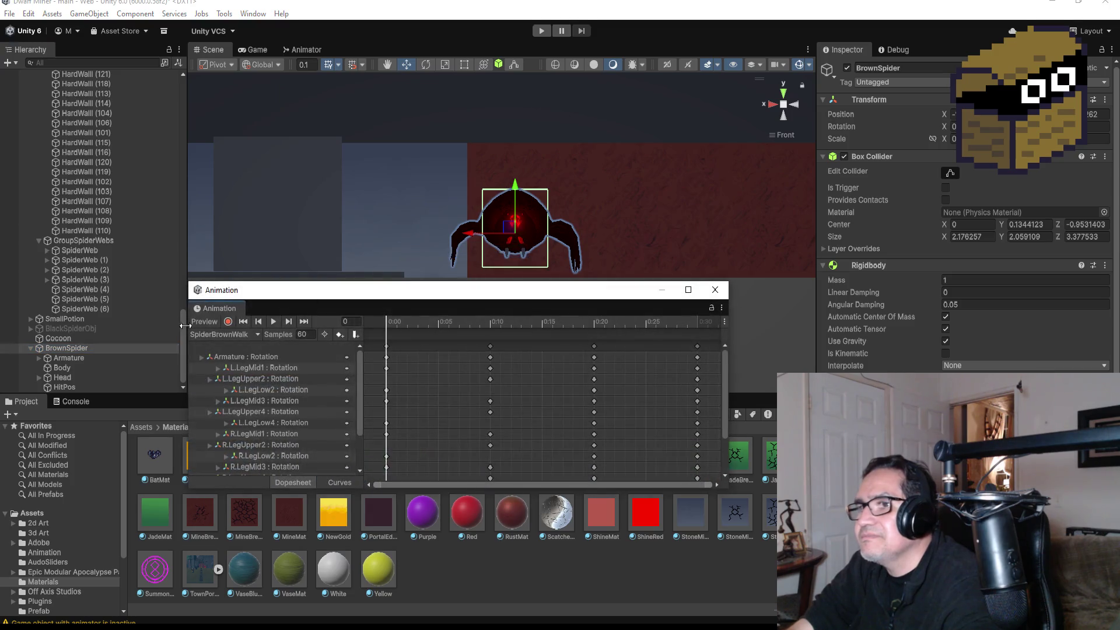
pyautogui.click(220, 335)
pyautogui.click(235, 366)
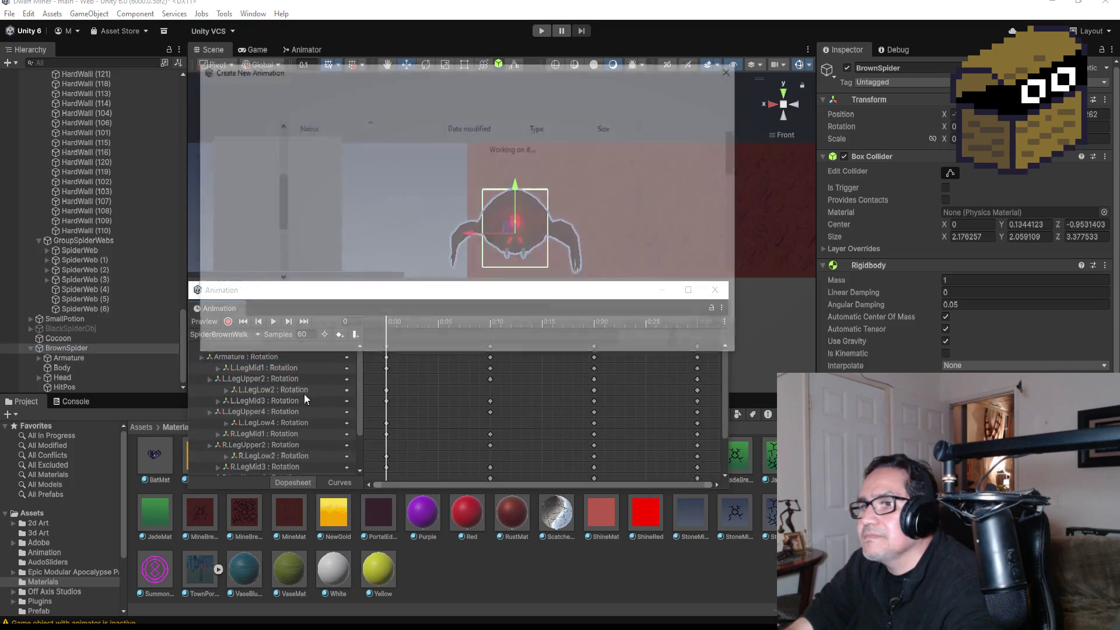
pyautogui.write('Spider')
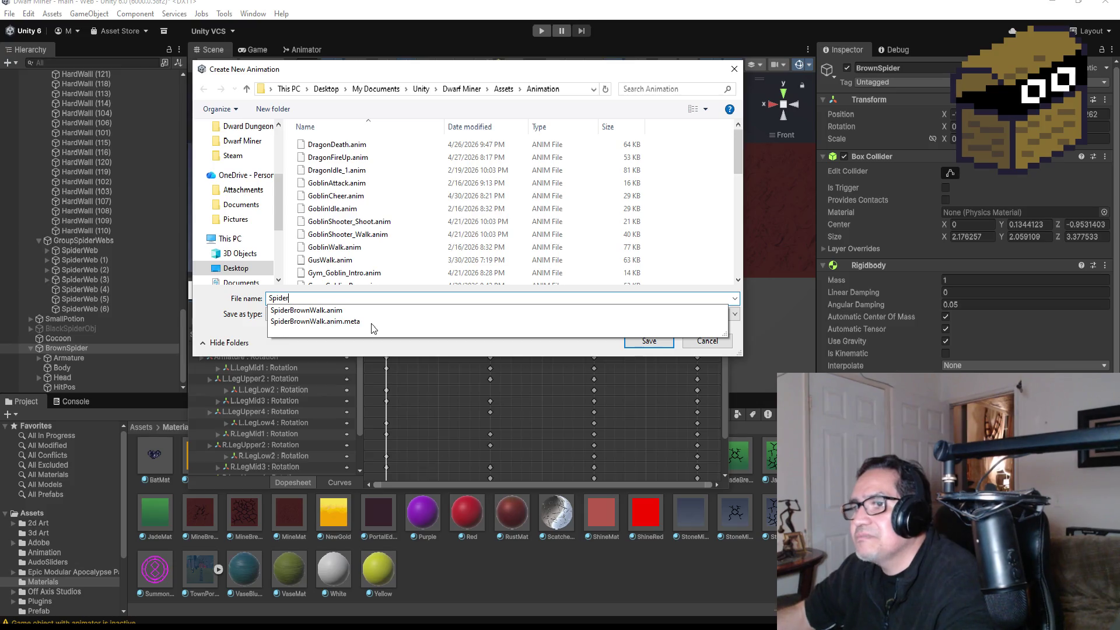
pyautogui.write('Brtow')
pyautogui.press('BackSpace')
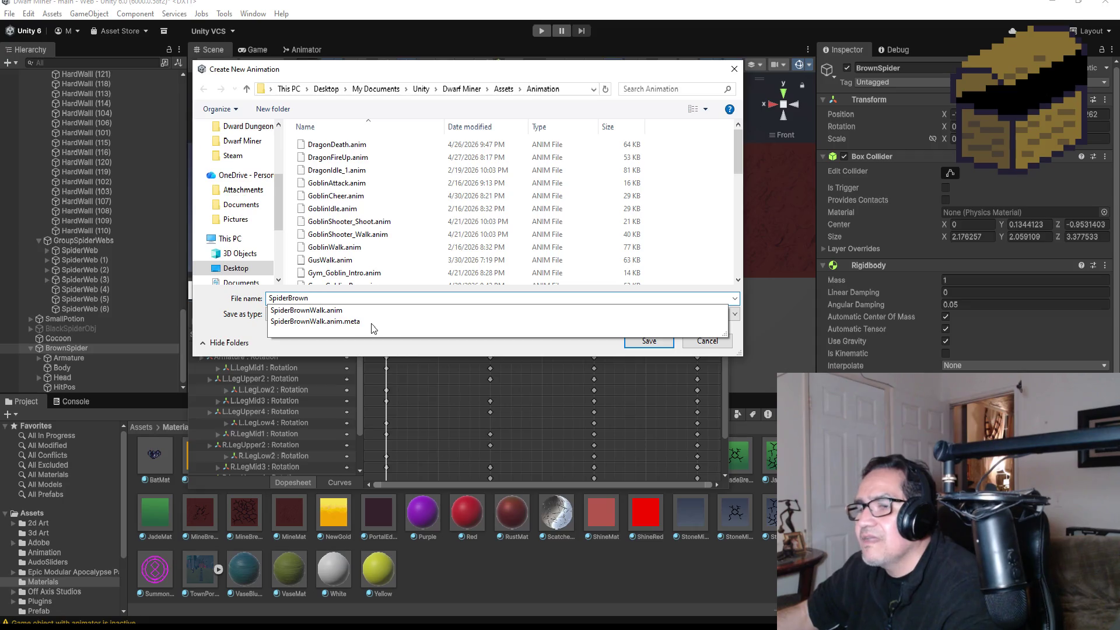
pyautogui.write('Idle')
pyautogui.press('Return')
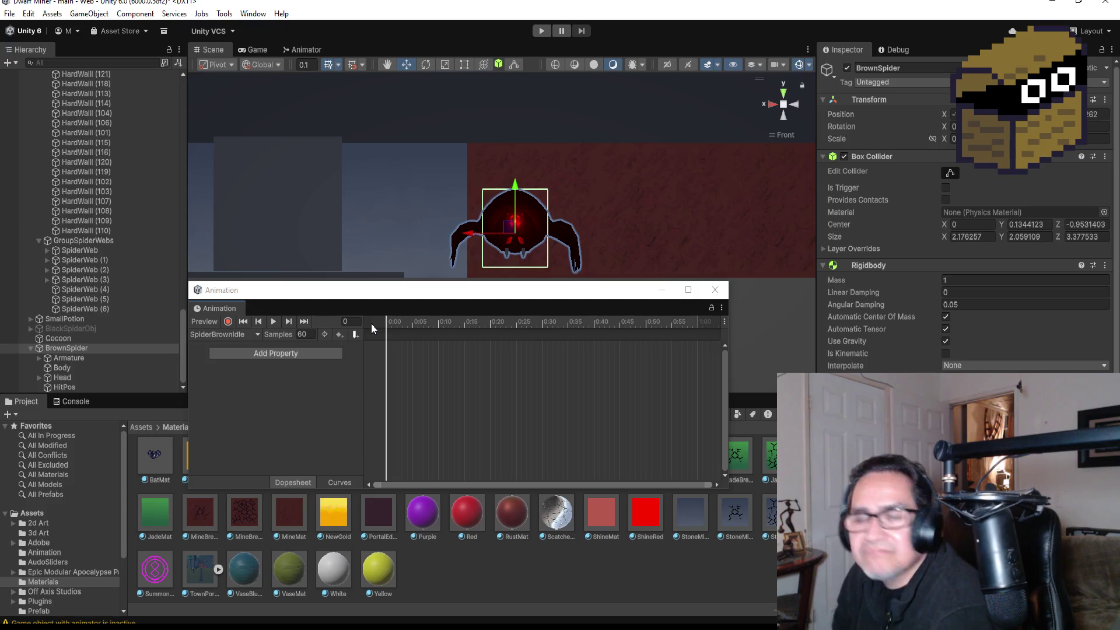
# Step: Add a BrownSpider Transform Position track to the SpiderBrownIdle clip
pyautogui.moveTo(448, 295)
pyautogui.mouseDown()
pyautogui.moveTo(475, 339)
pyautogui.moveTo(474, 323)
pyautogui.mouseUp()
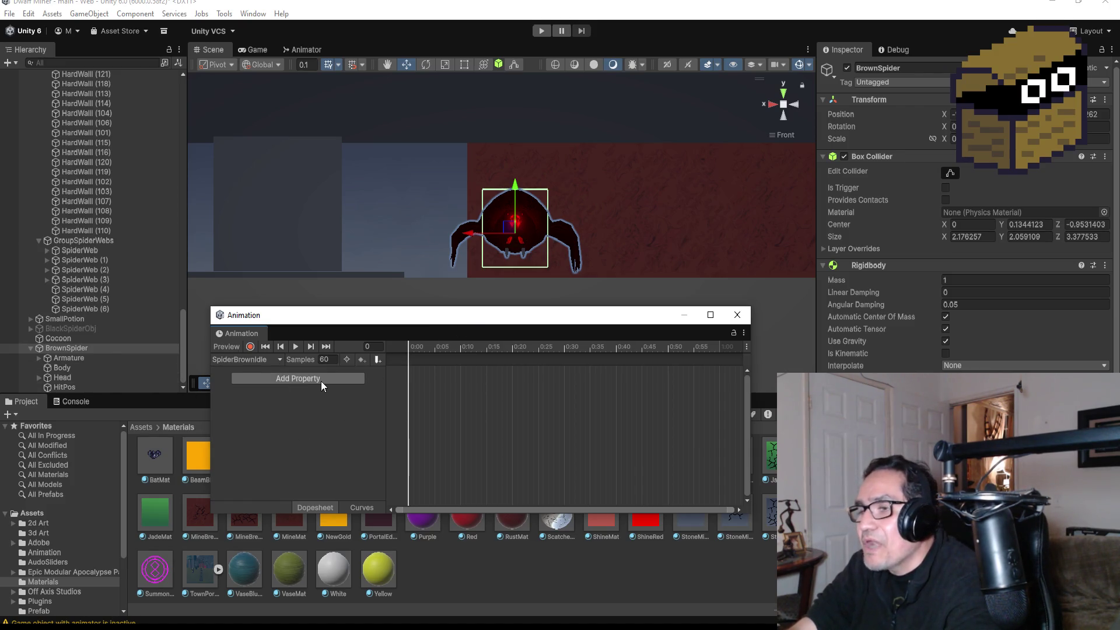
pyautogui.scroll(3, 556, 231)
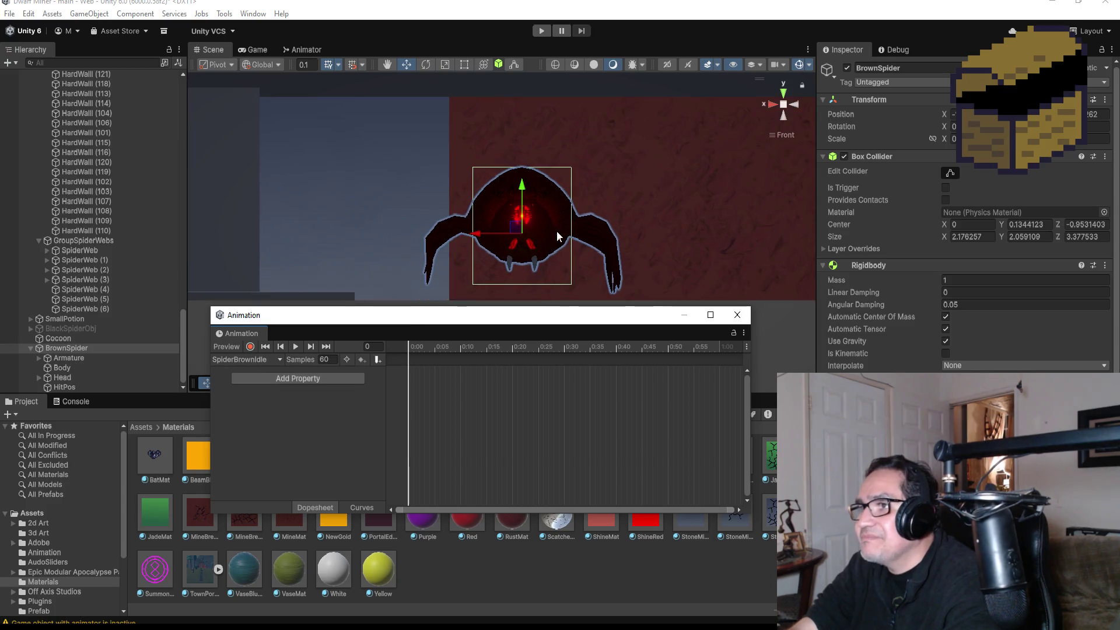
pyautogui.click(316, 378)
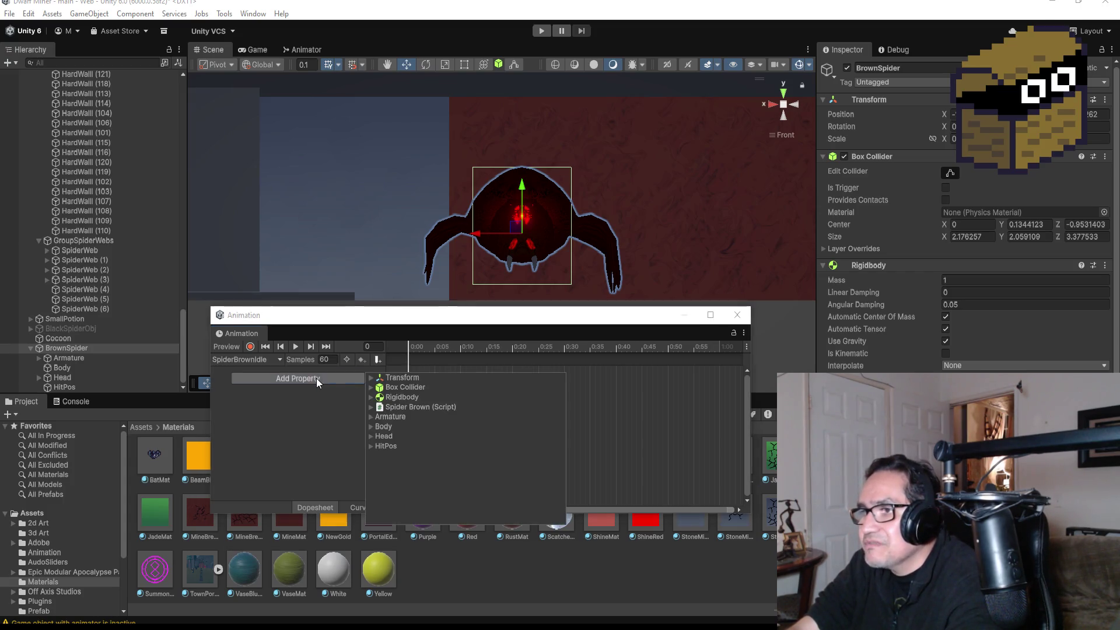
pyautogui.click(372, 379)
pyautogui.click(372, 378)
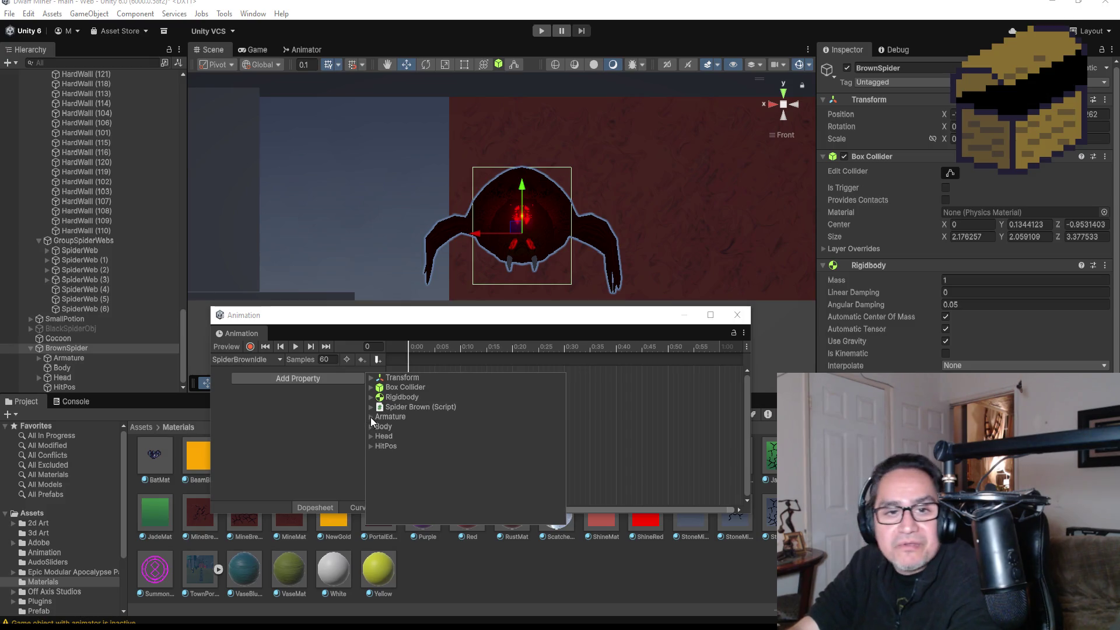
pyautogui.click(371, 378)
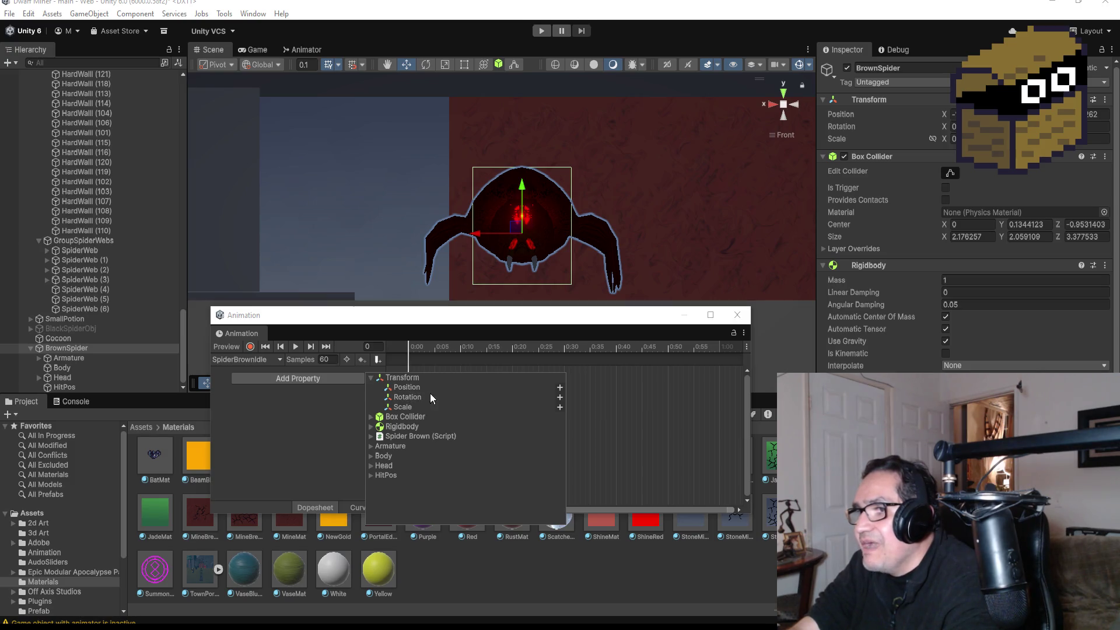
pyautogui.click(372, 380)
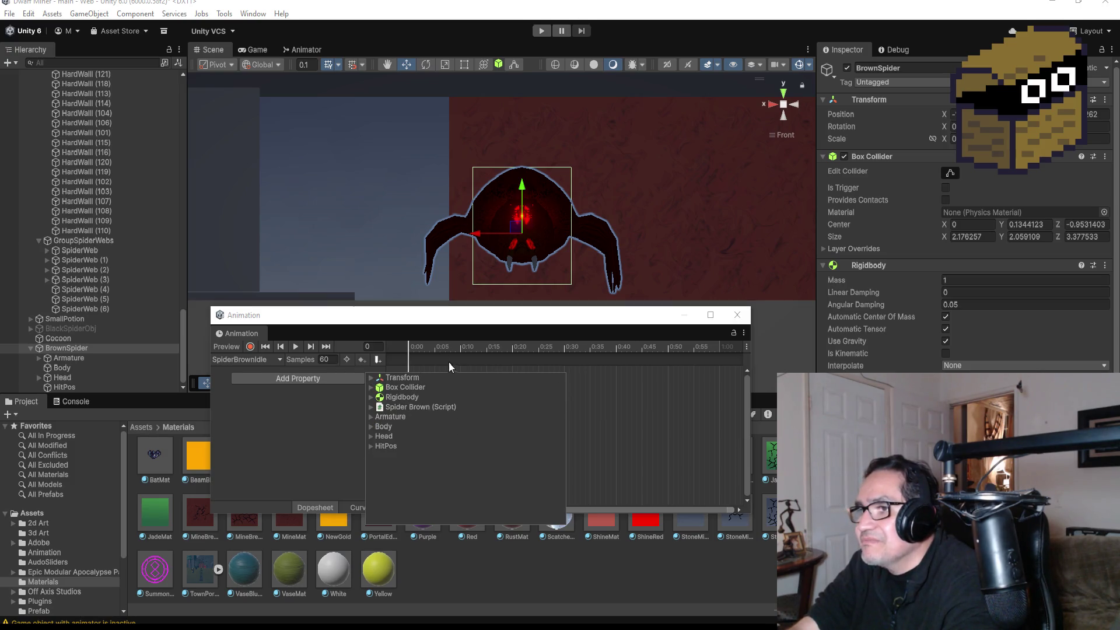
pyautogui.click(370, 379)
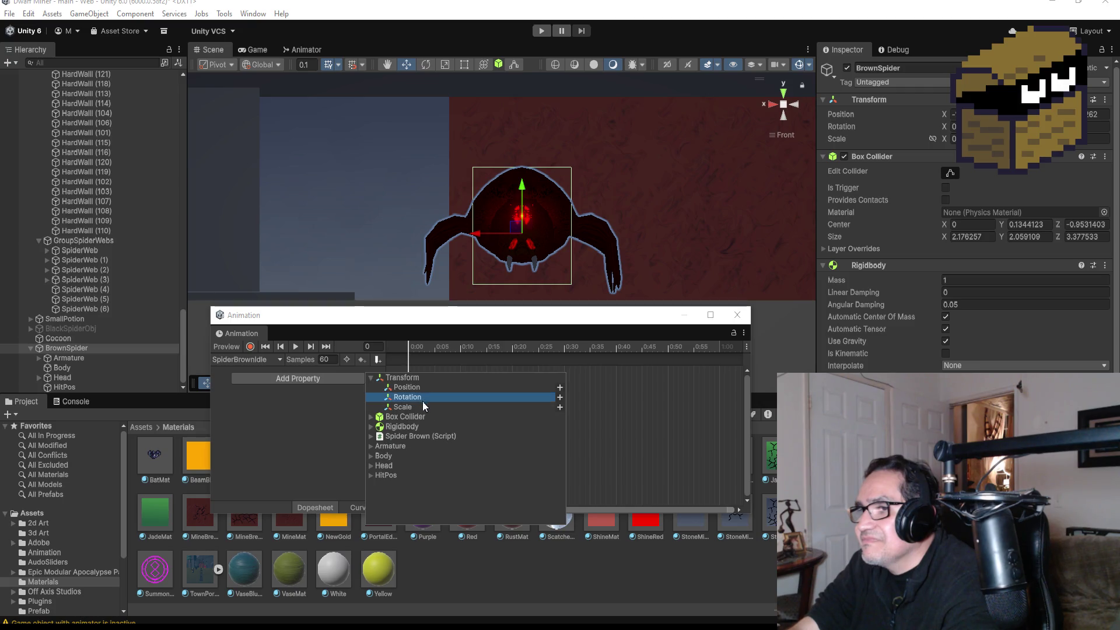
pyautogui.click(371, 466)
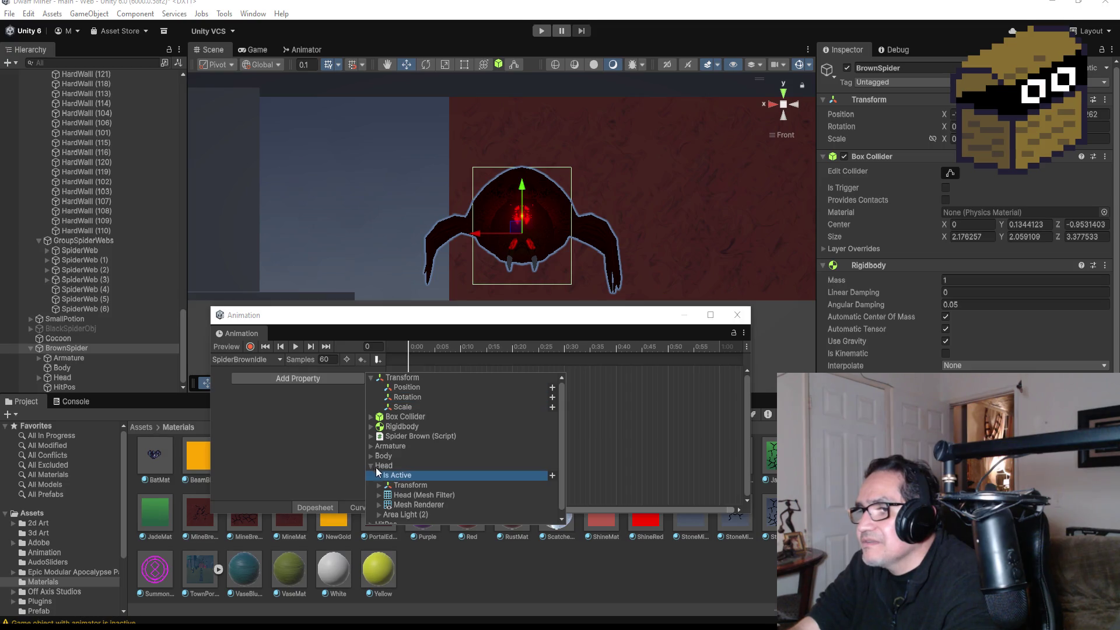
pyautogui.click(371, 466)
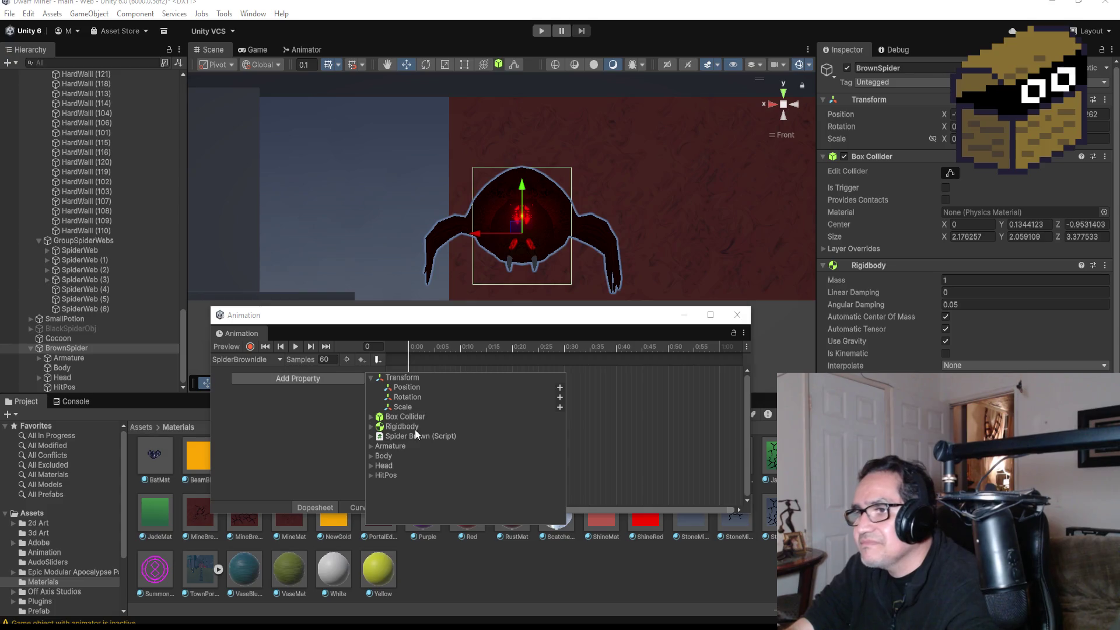
pyautogui.click(418, 389)
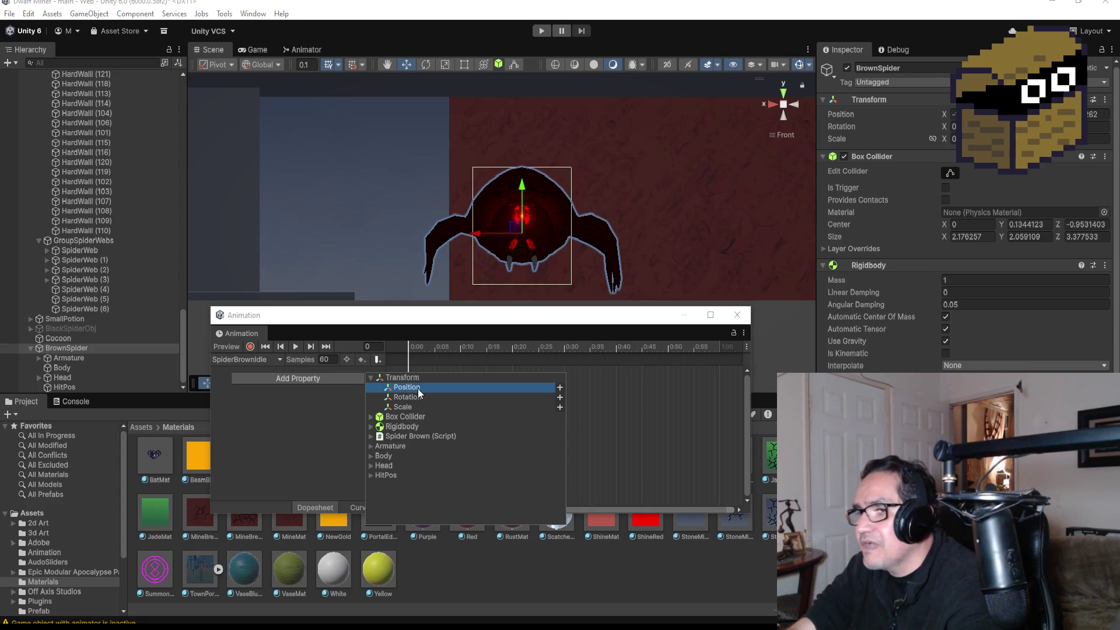
pyautogui.click(560, 389)
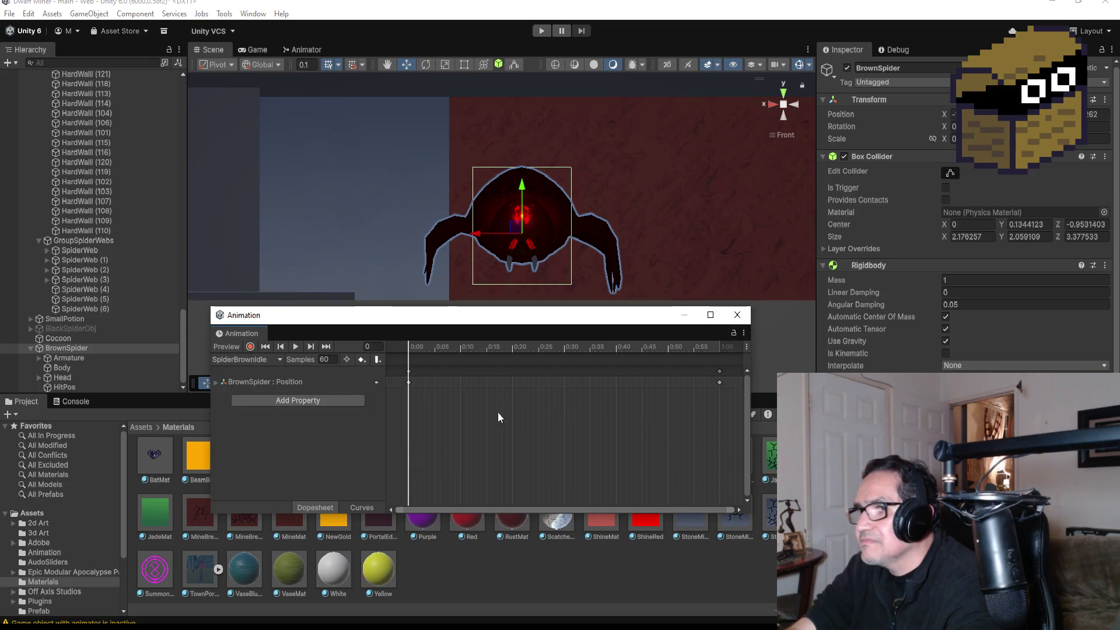
# Step: Move the clip's last keyframes from 1:00 to 0:10 to shorten it
pyautogui.click(720, 371)
pyautogui.moveTo(462, 372); pyautogui.dragTo(464, 374)
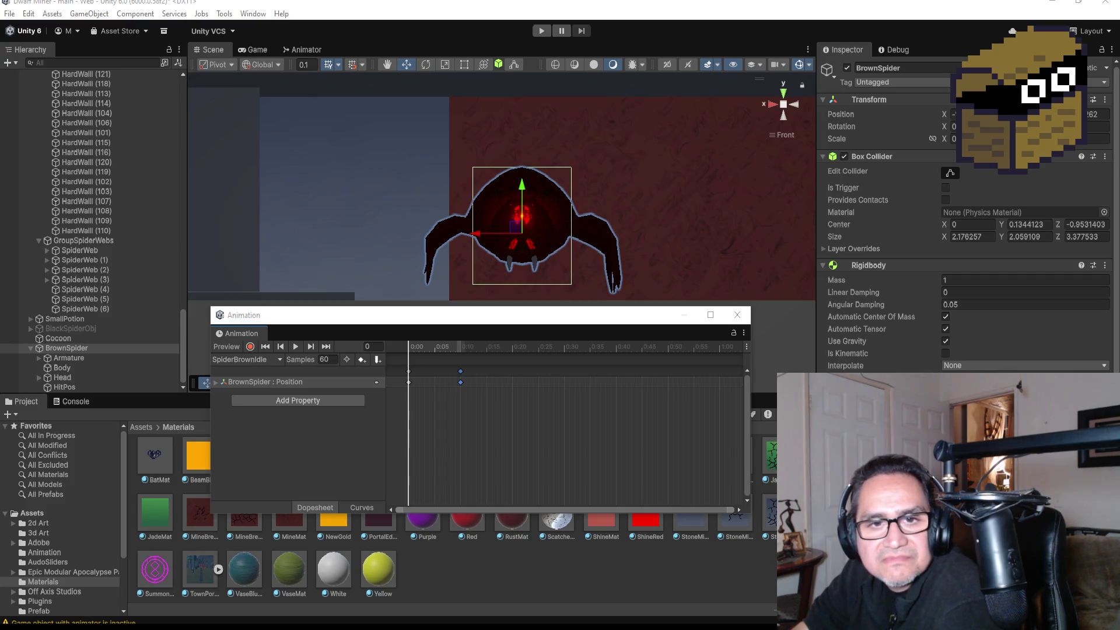
pyautogui.hotkey('alt', 'Tab')
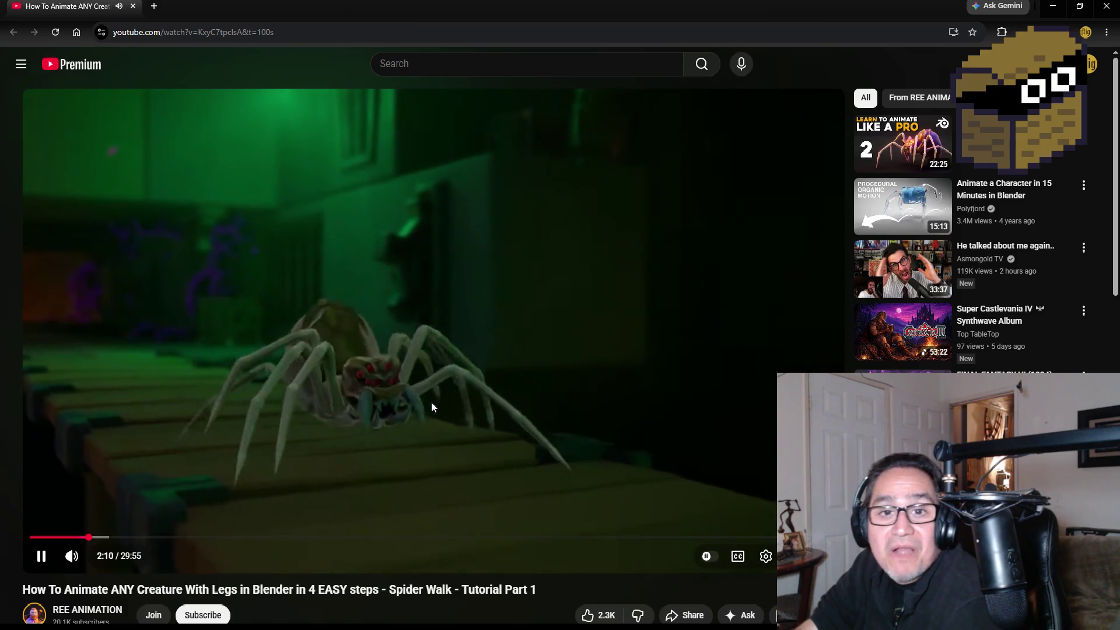
# Step: Pause the Blender spider-walk tutorial and close the browser
pyautogui.click(452, 371)
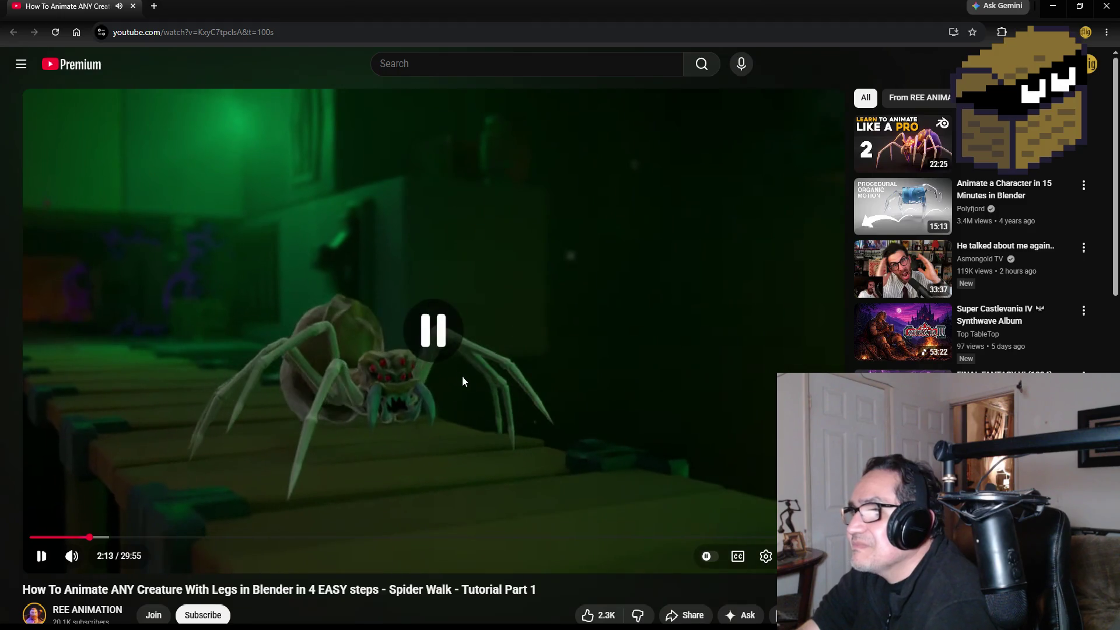
pyautogui.click(1096, 12)
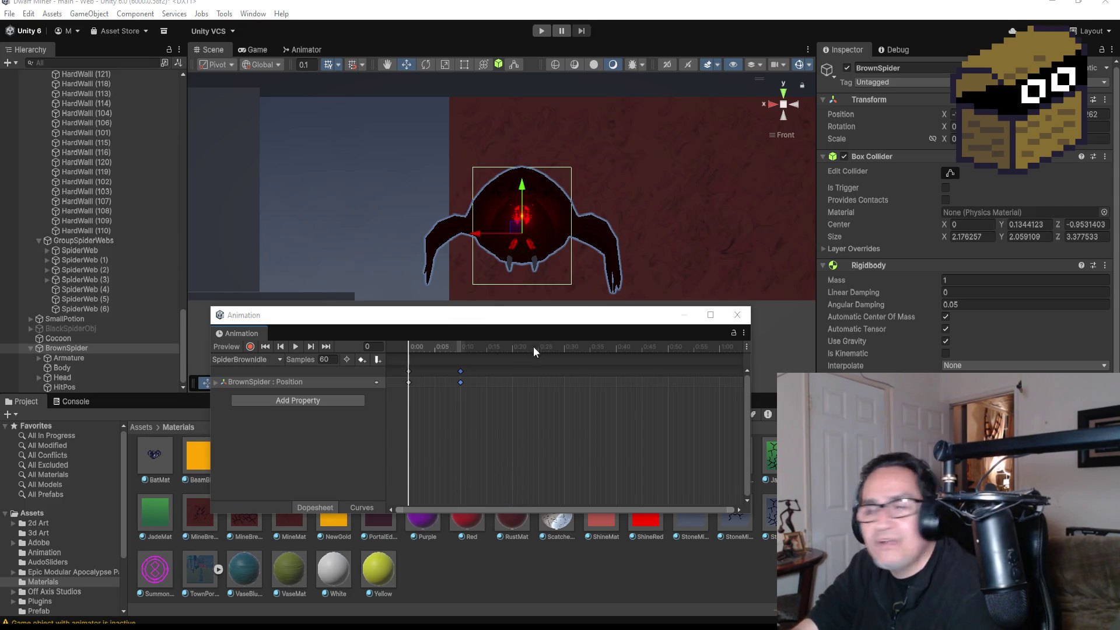
# Step: At frame 10, record a slightly raised and tilted Head position and rotation key
pyautogui.click(311, 347)
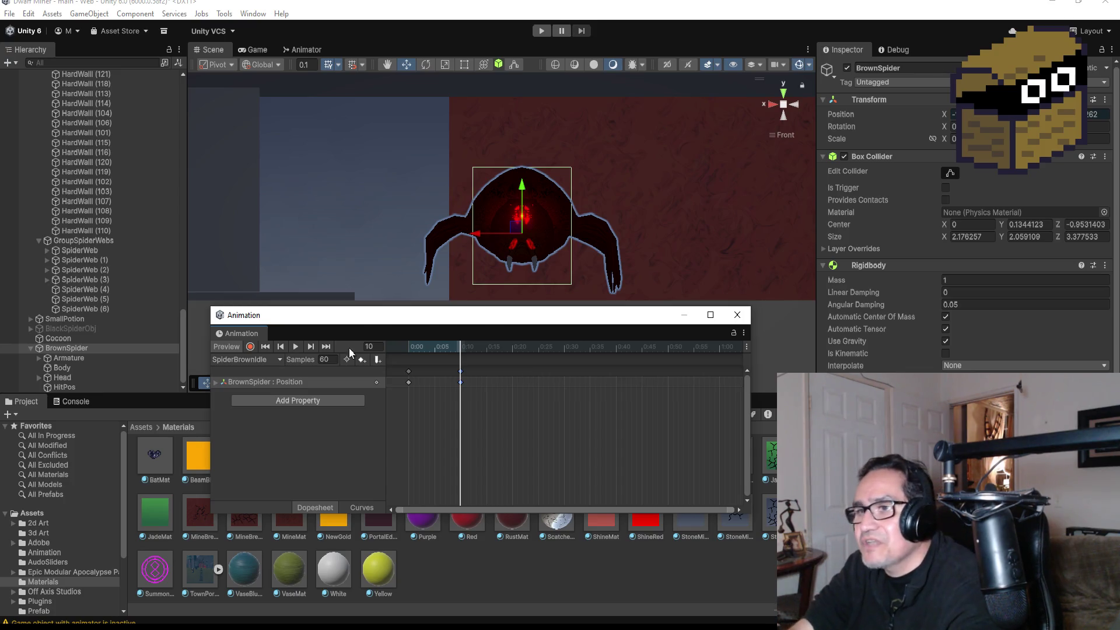
pyautogui.click(250, 347)
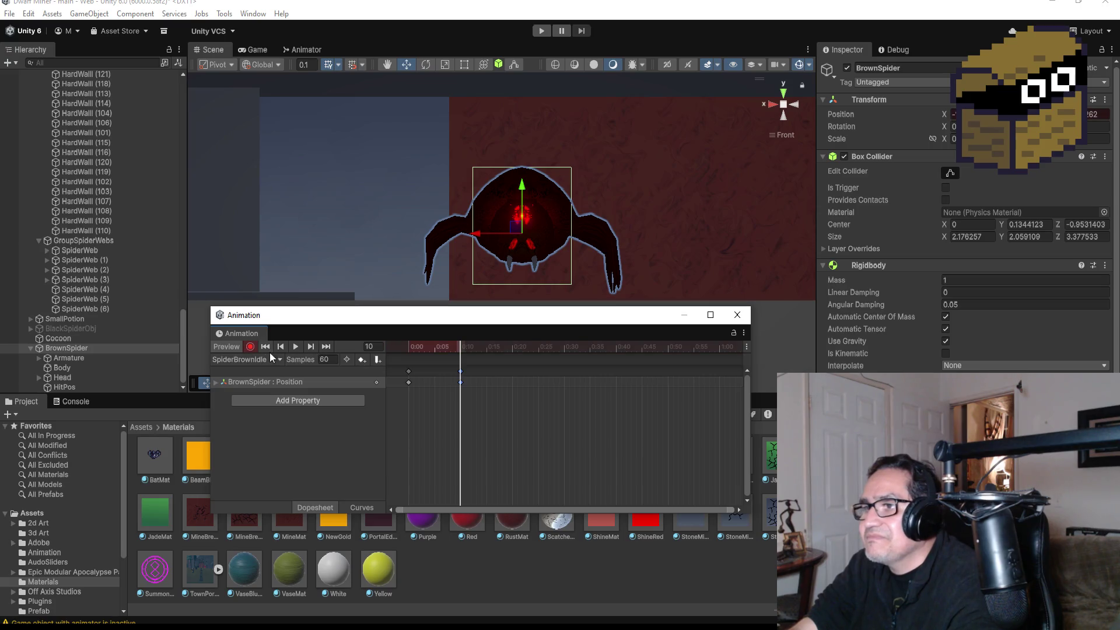
pyautogui.click(65, 378)
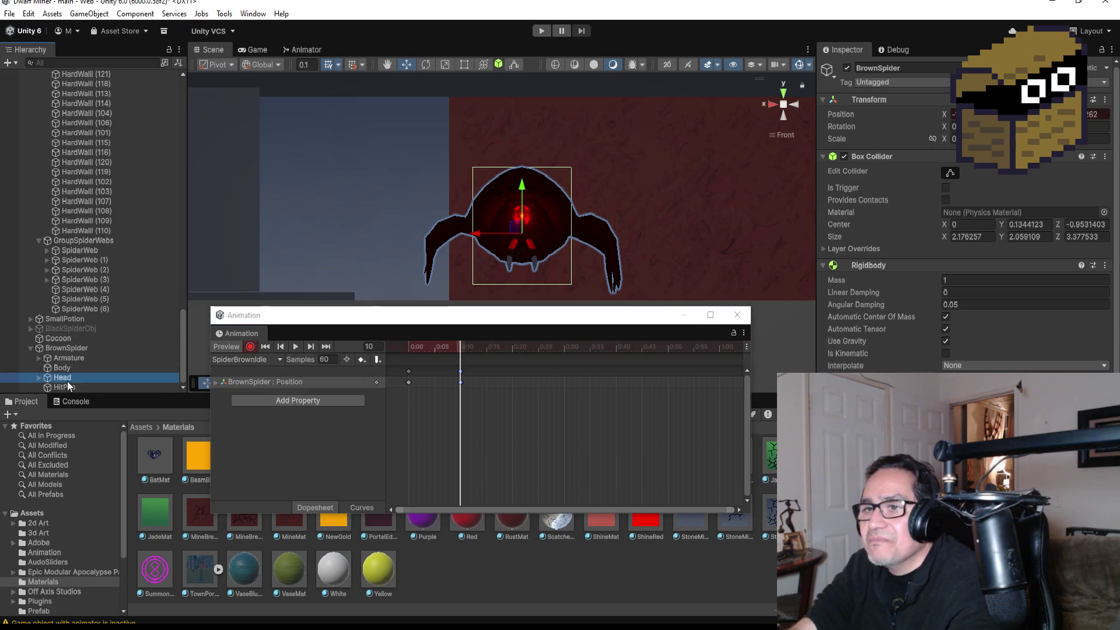
pyautogui.moveTo(524, 190); pyautogui.dragTo(526, 183)
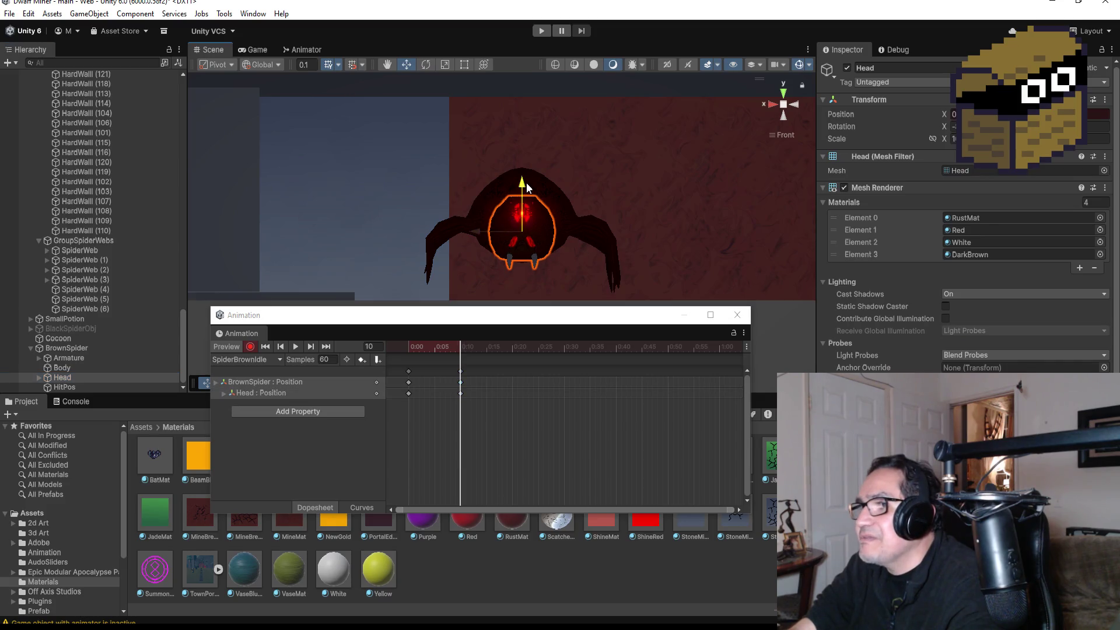
pyautogui.click(425, 65)
pyautogui.moveTo(544, 188); pyautogui.dragTo(549, 192)
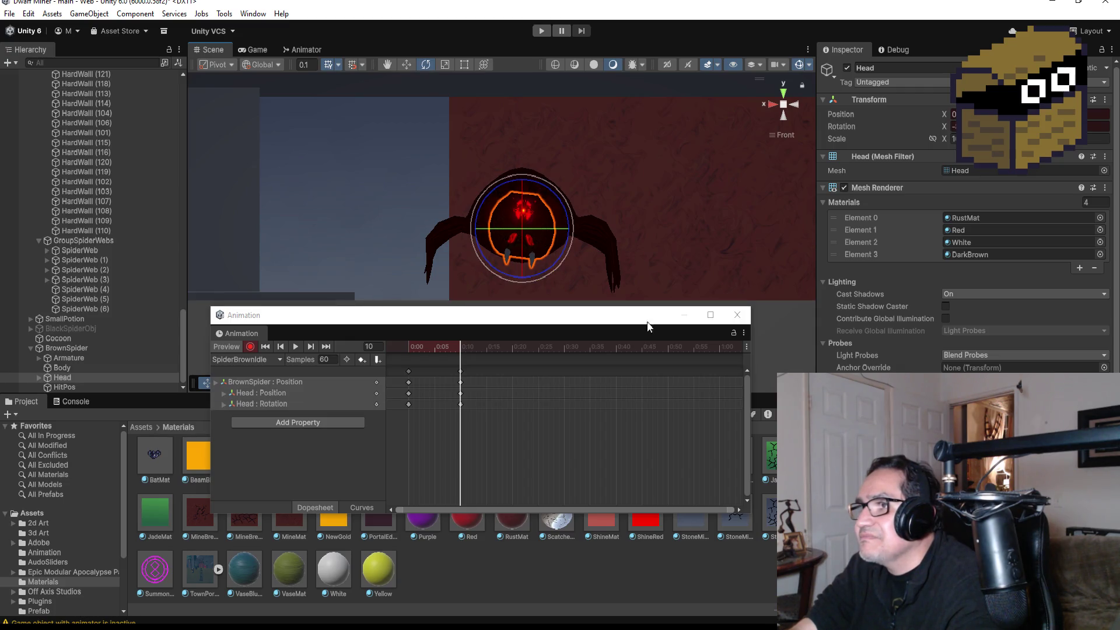
pyautogui.click(251, 346)
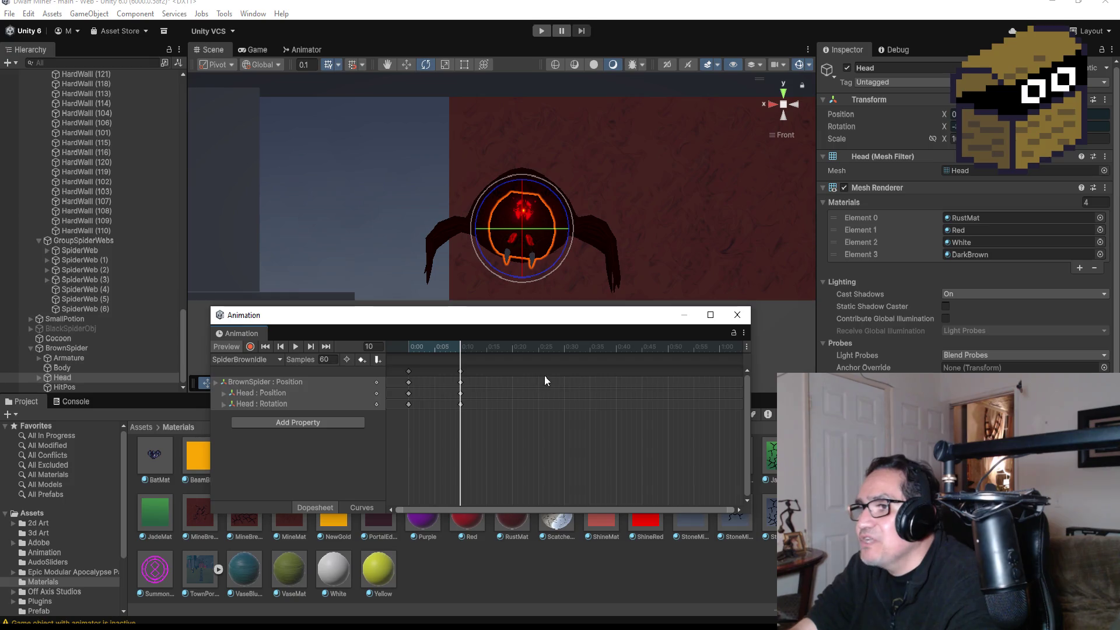
# Step: Try adding keys at 0:15 and a Body position key, then remove both
pyautogui.click(460, 371)
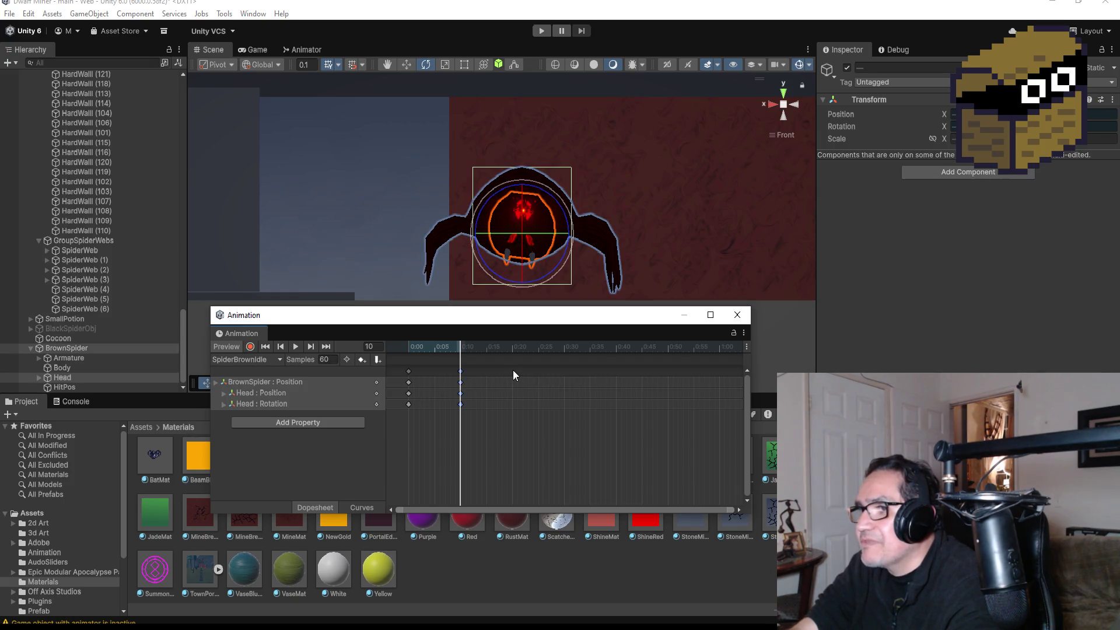
pyautogui.rightClick(513, 370)
pyautogui.click(531, 378)
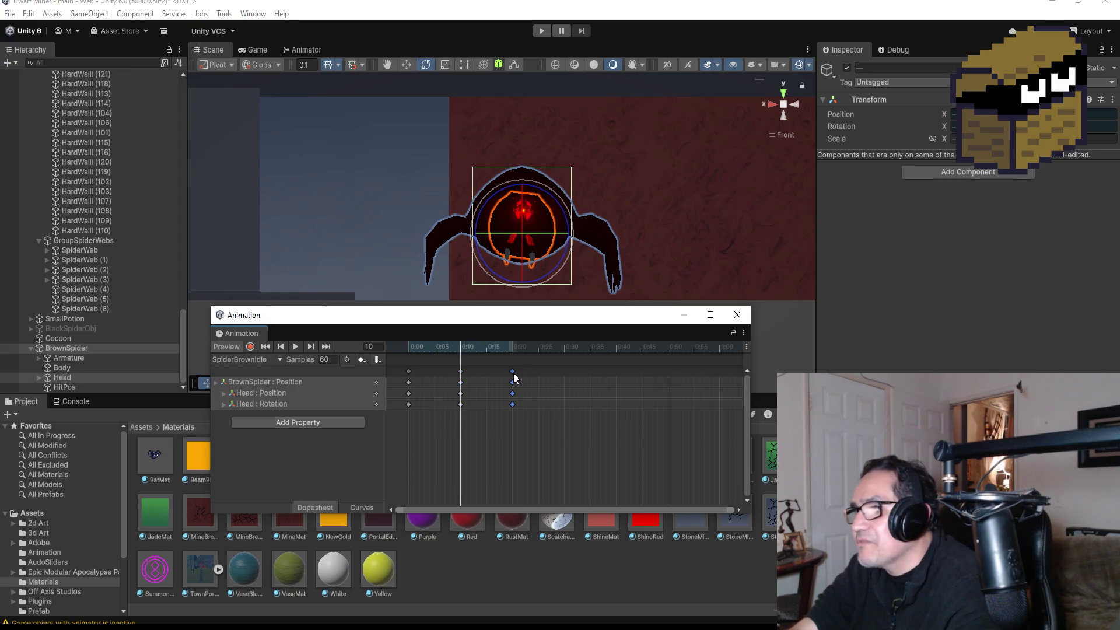
pyautogui.press('Delete')
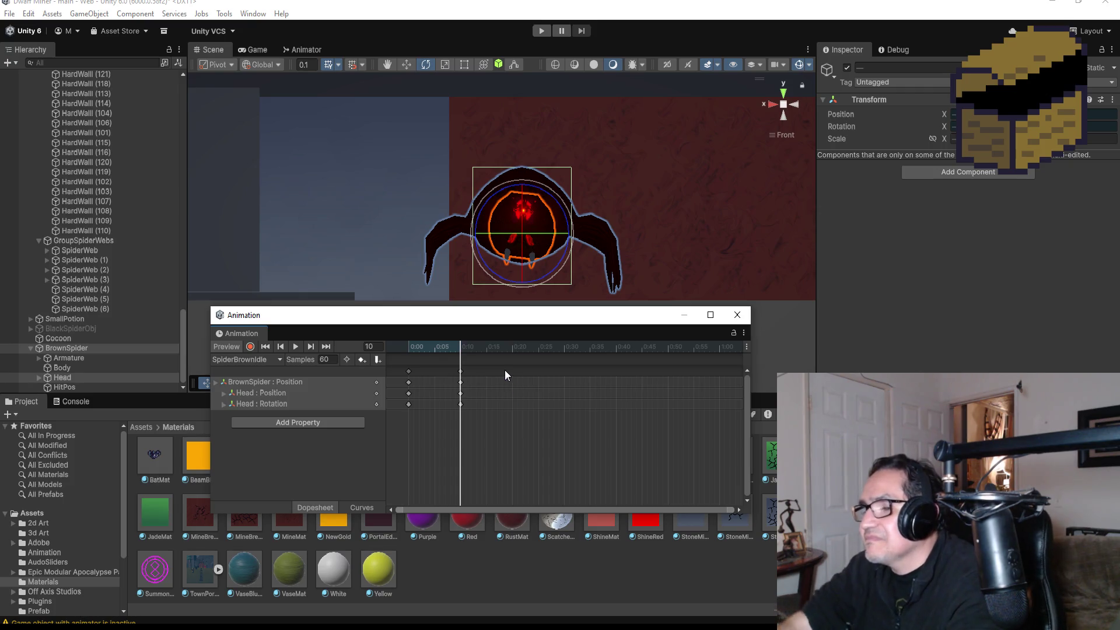
pyautogui.click(249, 348)
pyautogui.click(71, 364)
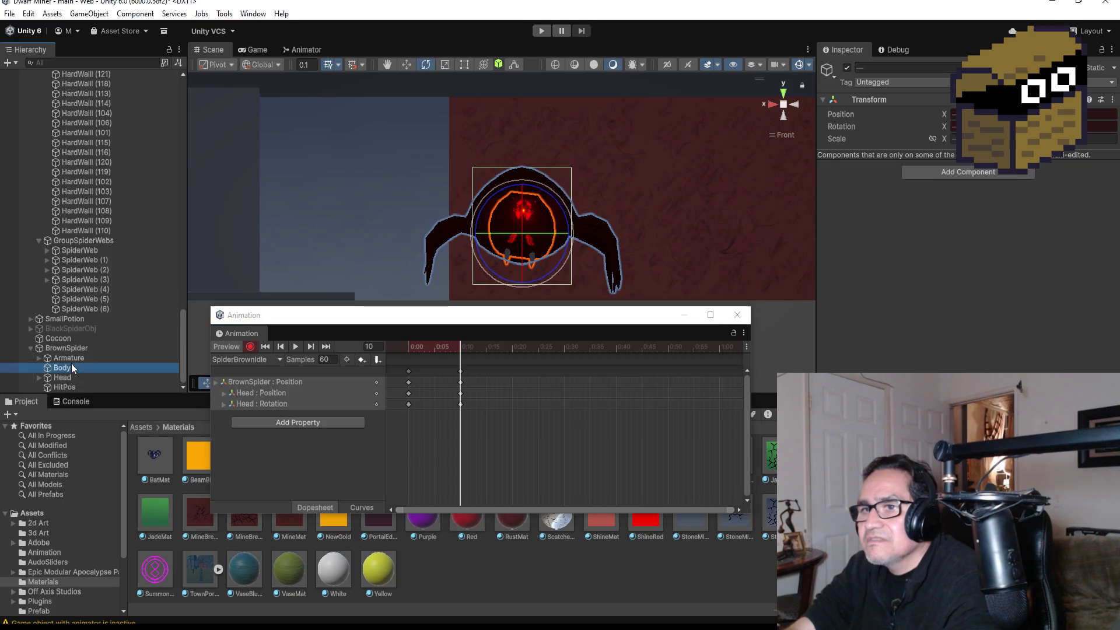
pyautogui.click(407, 65)
pyautogui.moveTo(523, 197); pyautogui.dragTo(526, 194)
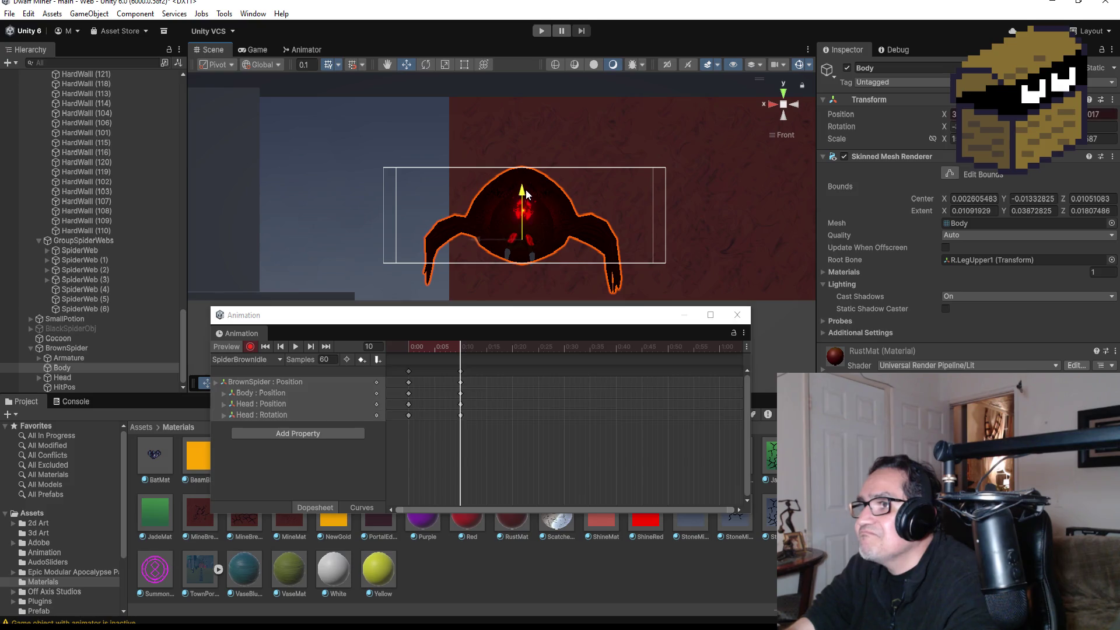
pyautogui.hotkey('ctrl', 'z')
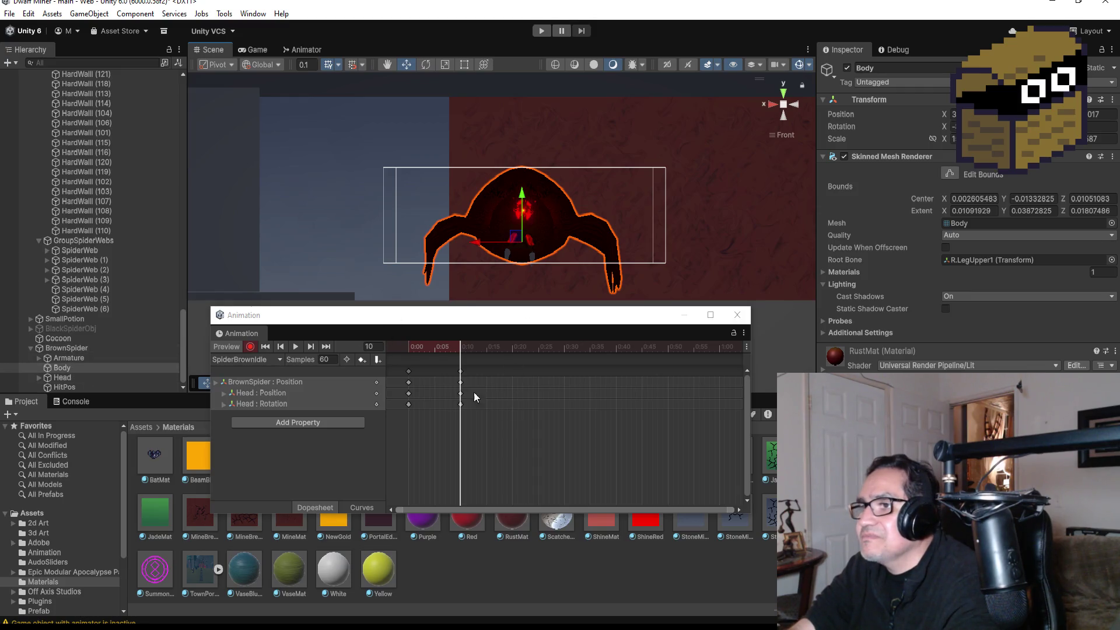
pyautogui.click(250, 346)
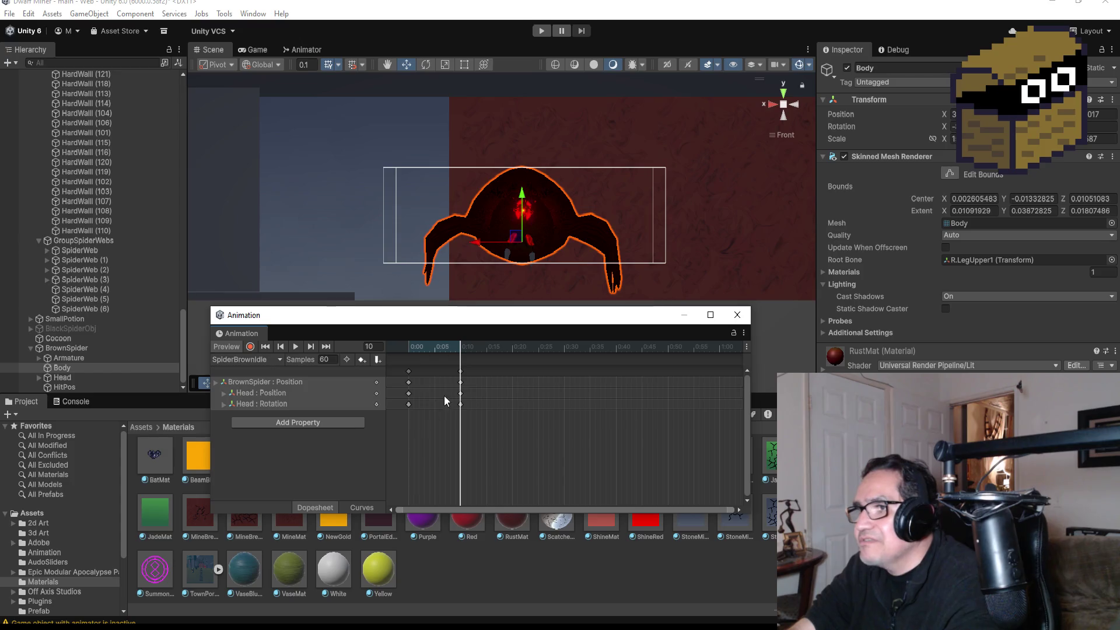
# Step: Duplicate the frame 10 keys to around 0:20 and preview the idle clip
pyautogui.click(461, 372)
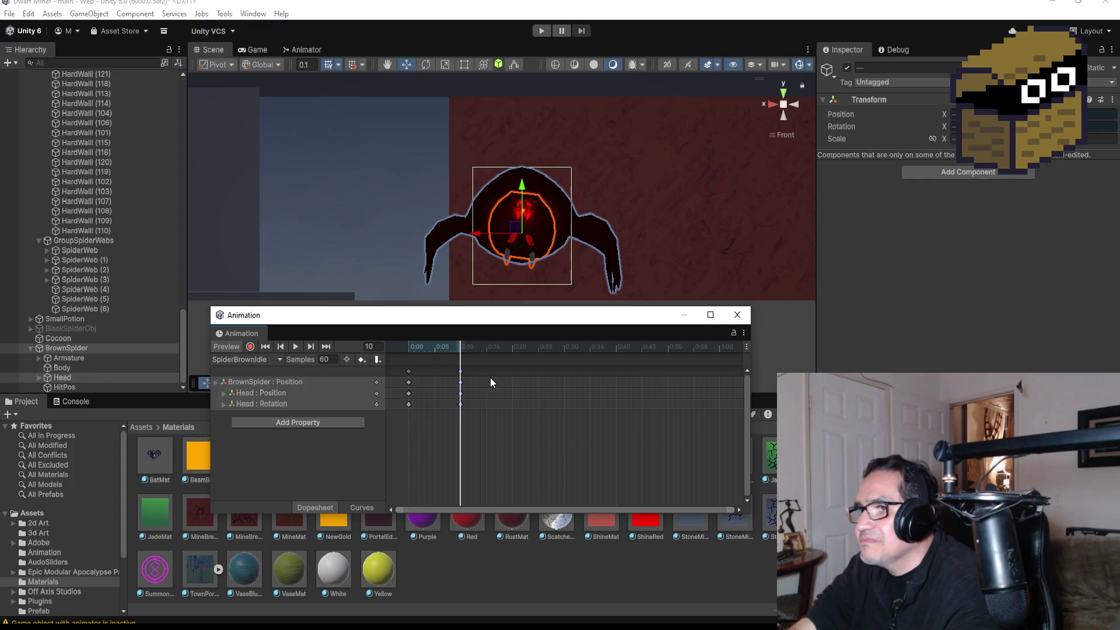
pyautogui.rightClick(505, 373)
pyautogui.click(528, 379)
pyautogui.moveTo(506, 371); pyautogui.dragTo(514, 372)
pyautogui.click(295, 345)
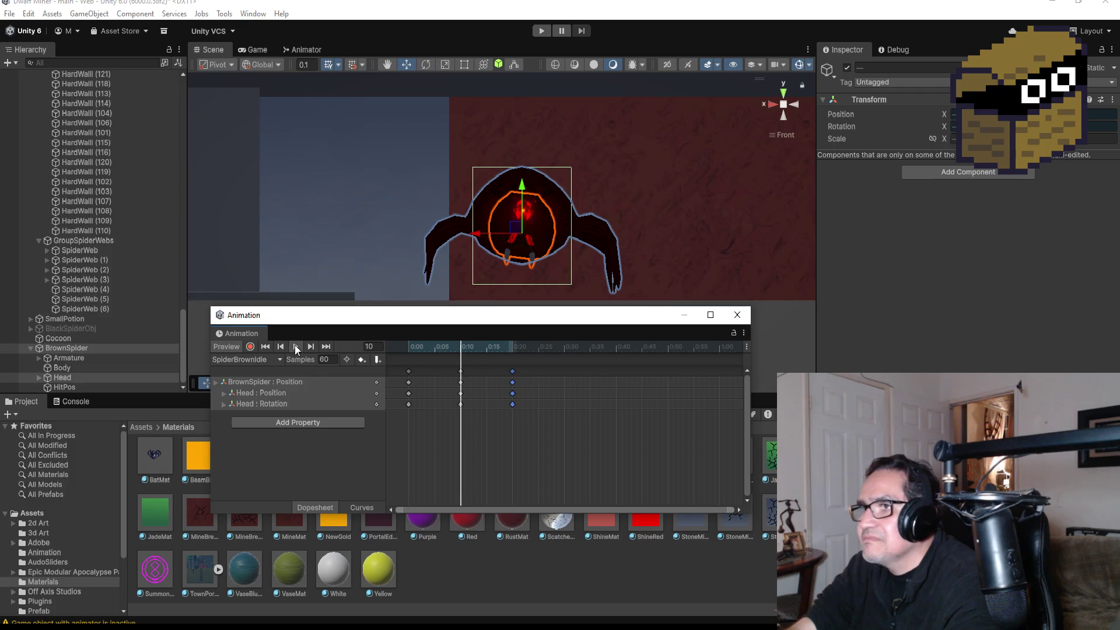
pyautogui.click(296, 344)
# Step: At frame 20, record the Head tilted and lowered slightly
pyautogui.click(325, 348)
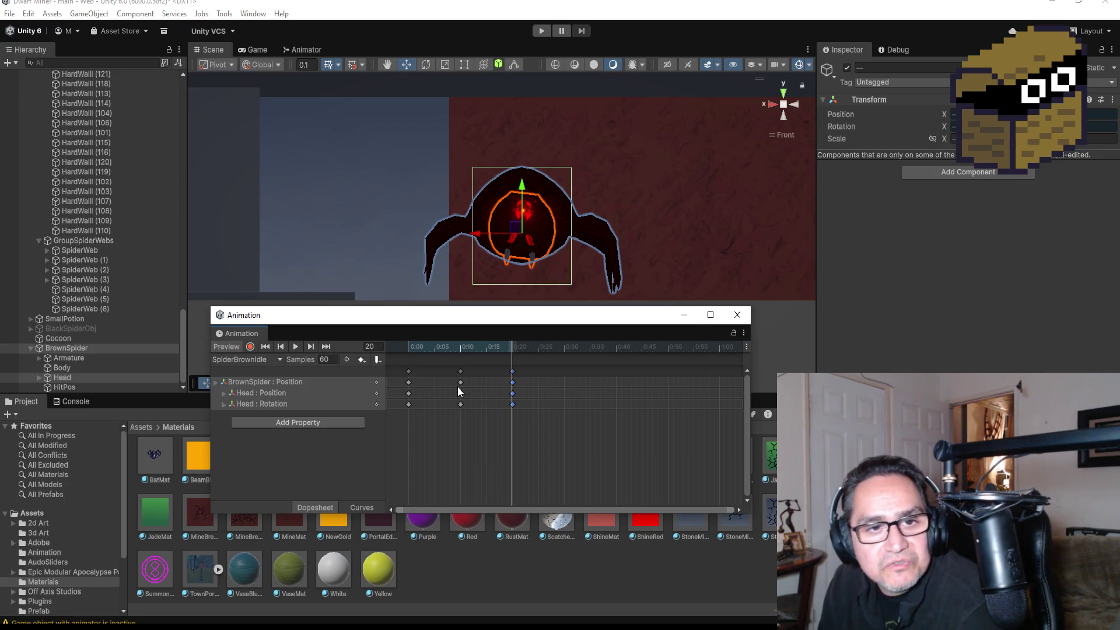
pyautogui.click(247, 345)
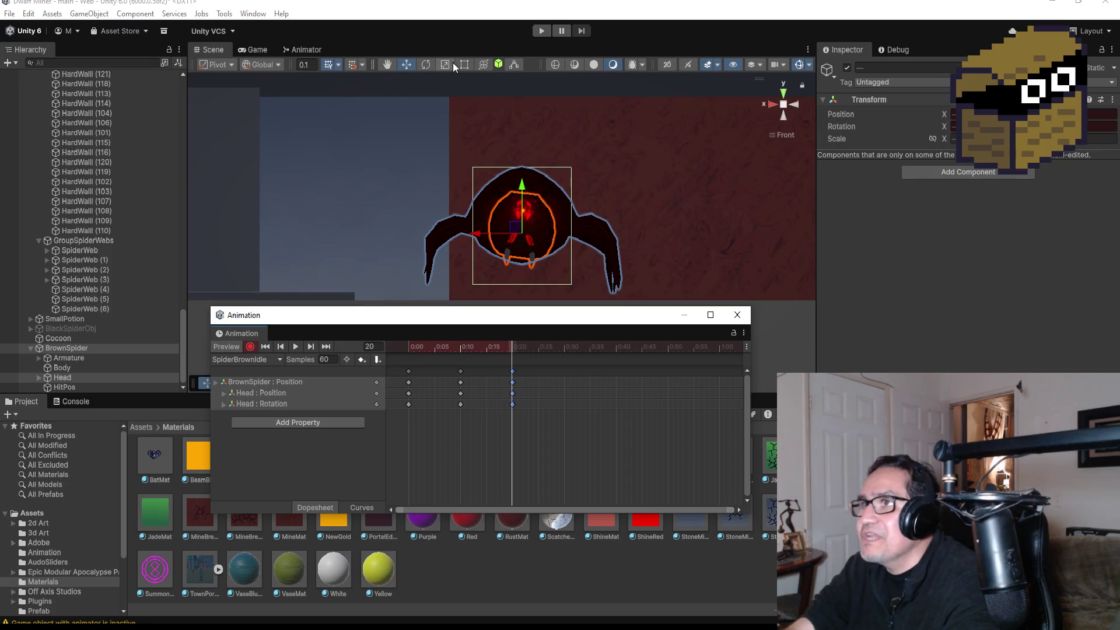
pyautogui.click(430, 63)
pyautogui.moveTo(550, 194); pyautogui.dragTo(530, 170)
pyautogui.hotkey('ctrl', 'z')
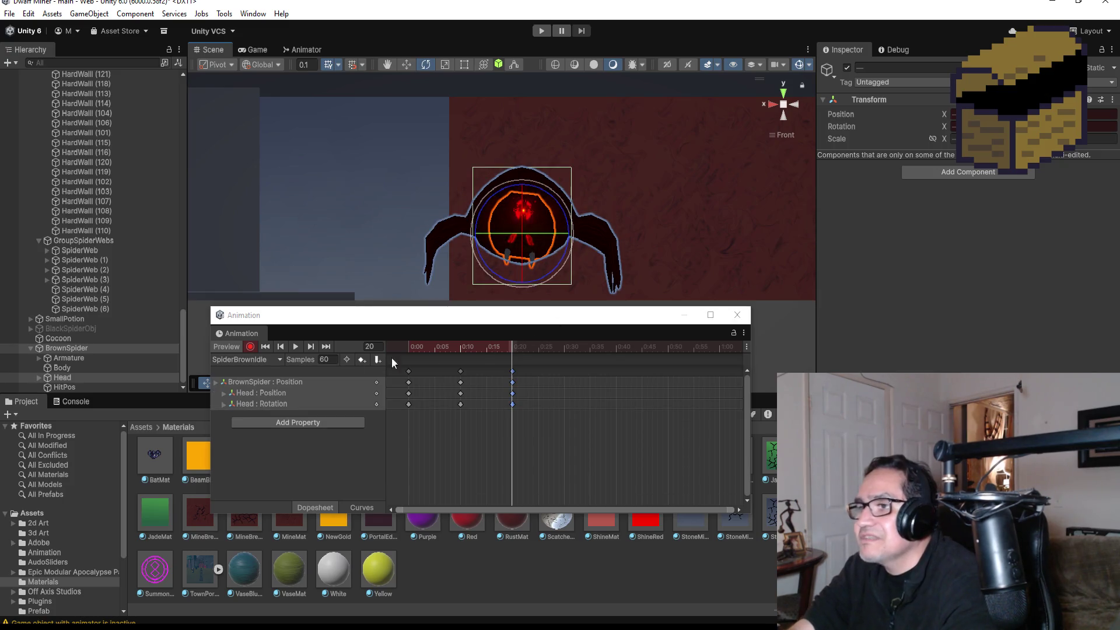
pyautogui.click(74, 378)
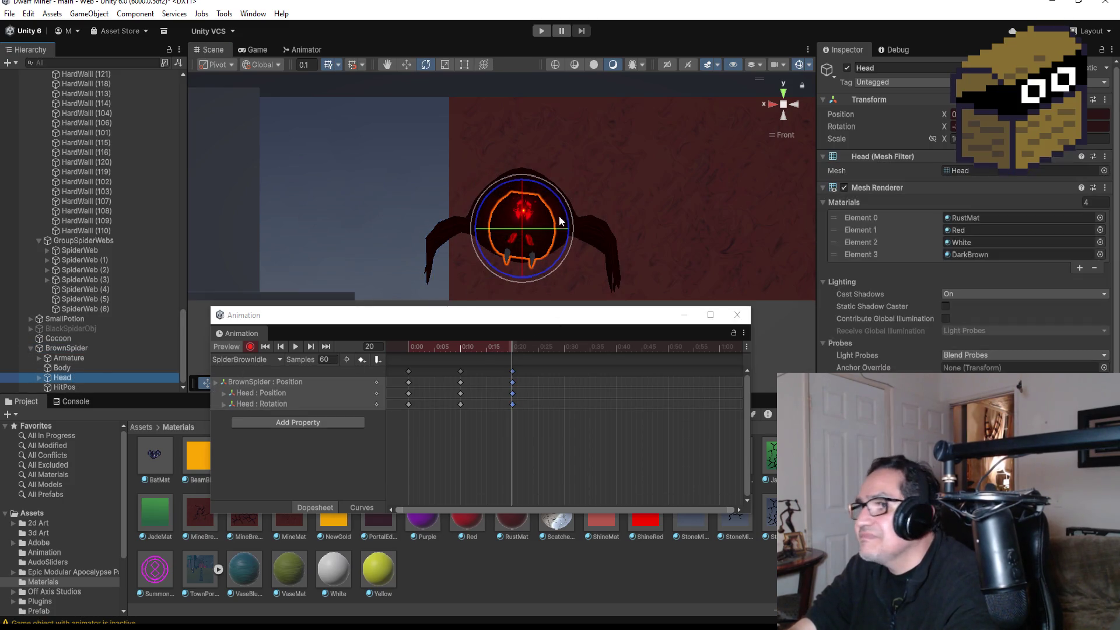
pyautogui.moveTo(555, 193); pyautogui.dragTo(532, 170)
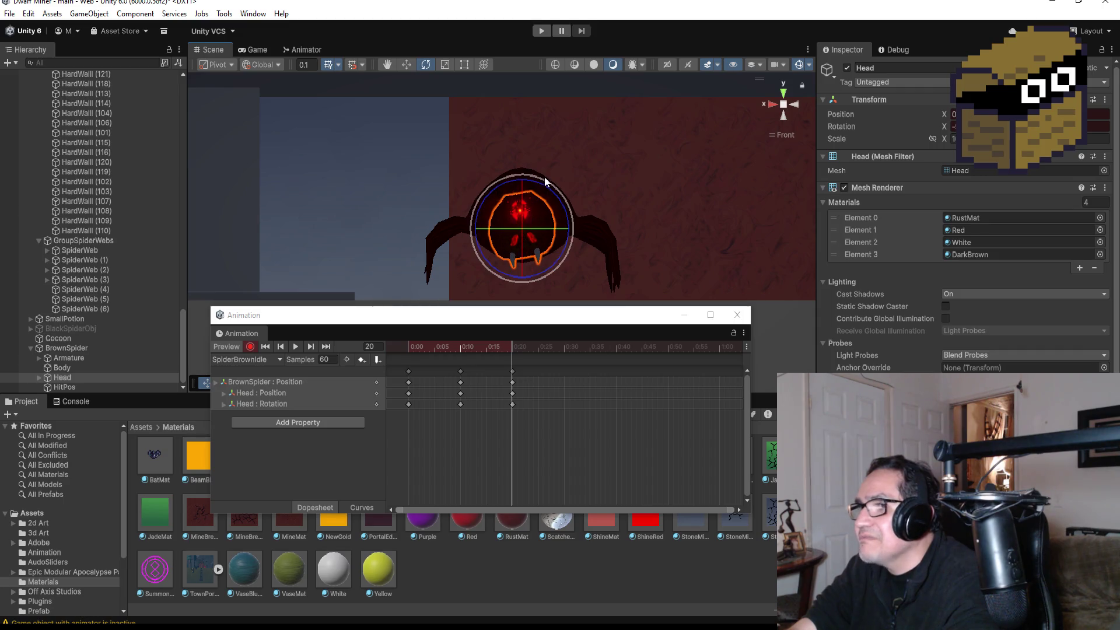
pyautogui.click(405, 66)
pyautogui.click(522, 192)
pyautogui.click(66, 378)
pyautogui.moveTo(522, 181); pyautogui.dragTo(522, 189)
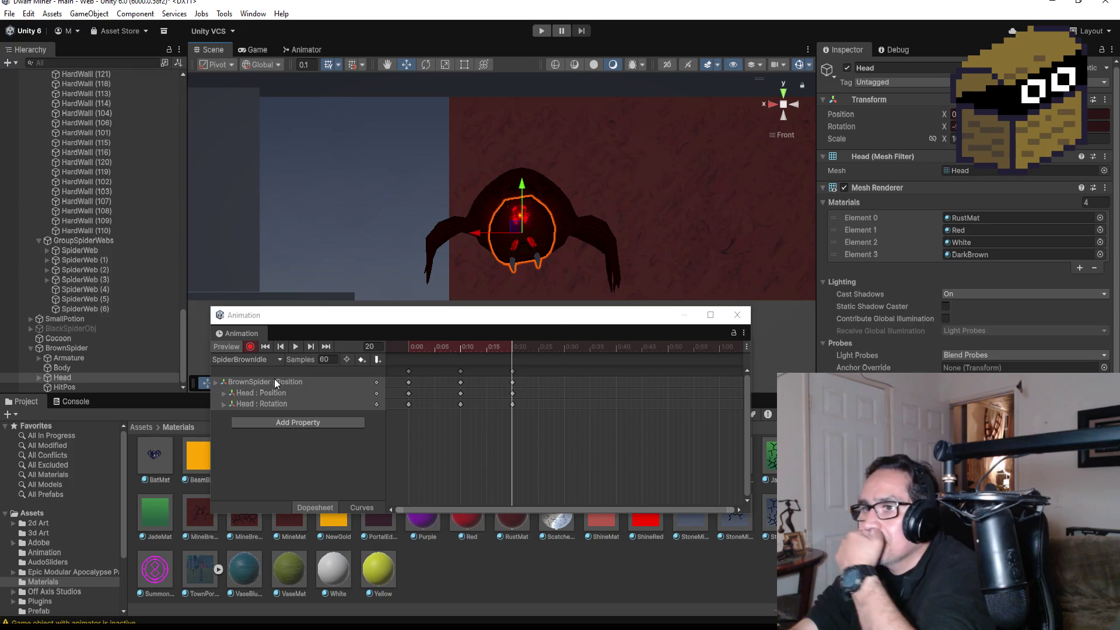
pyautogui.click(250, 347)
# Step: Copy the 0:00 keys to 0:30 to close the loop, then play the idle preview
pyautogui.click(297, 347)
pyautogui.click(299, 348)
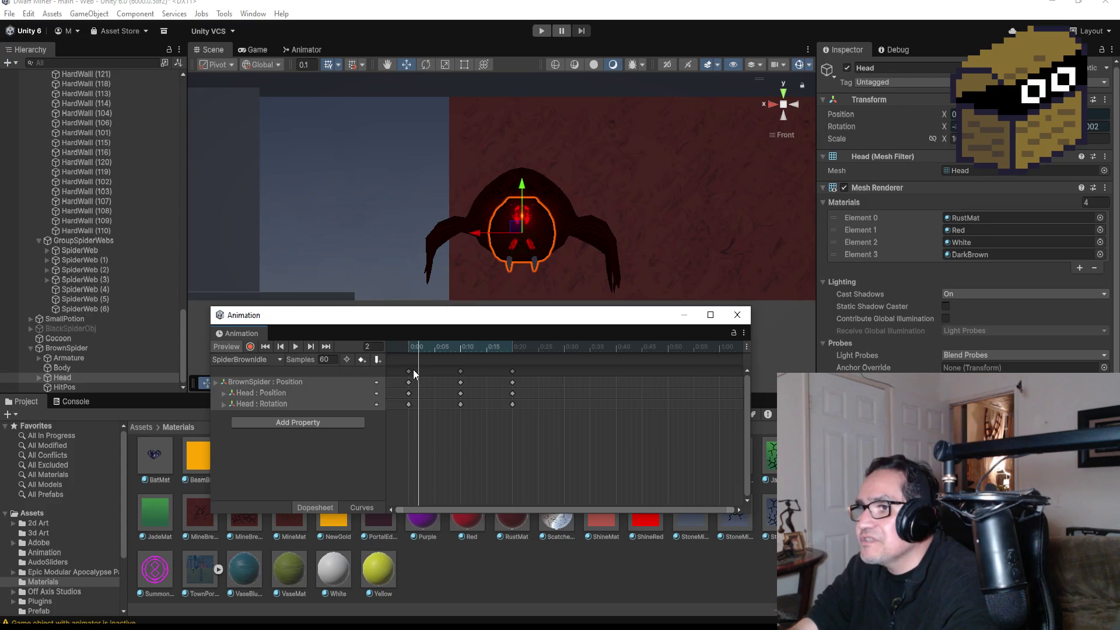
pyautogui.click(282, 347)
pyautogui.click(406, 371)
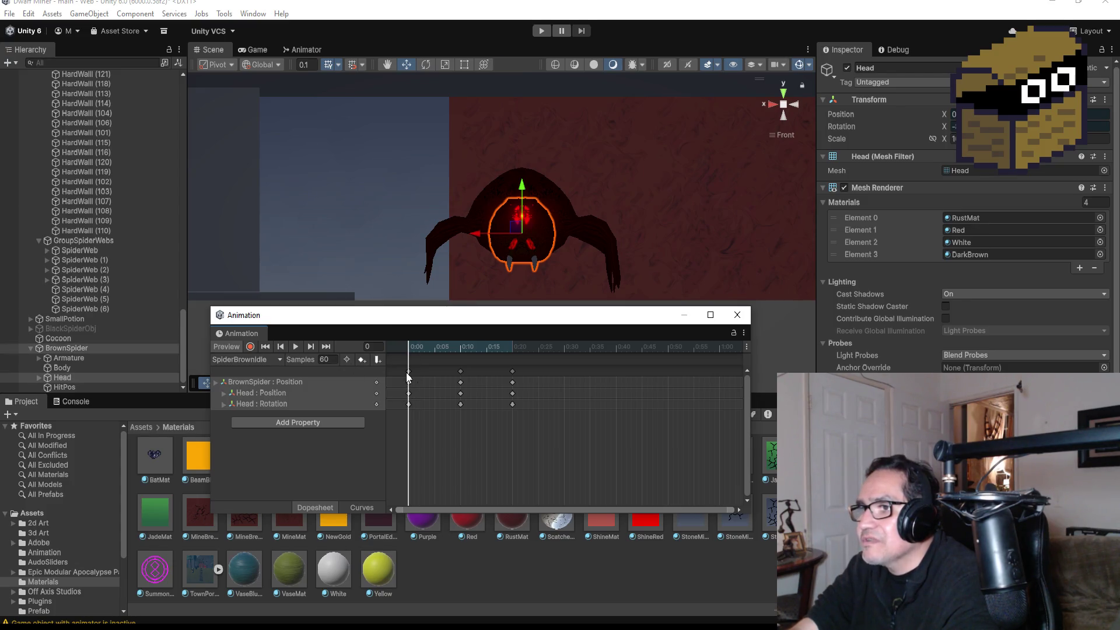
pyautogui.rightClick(564, 373)
pyautogui.click(582, 380)
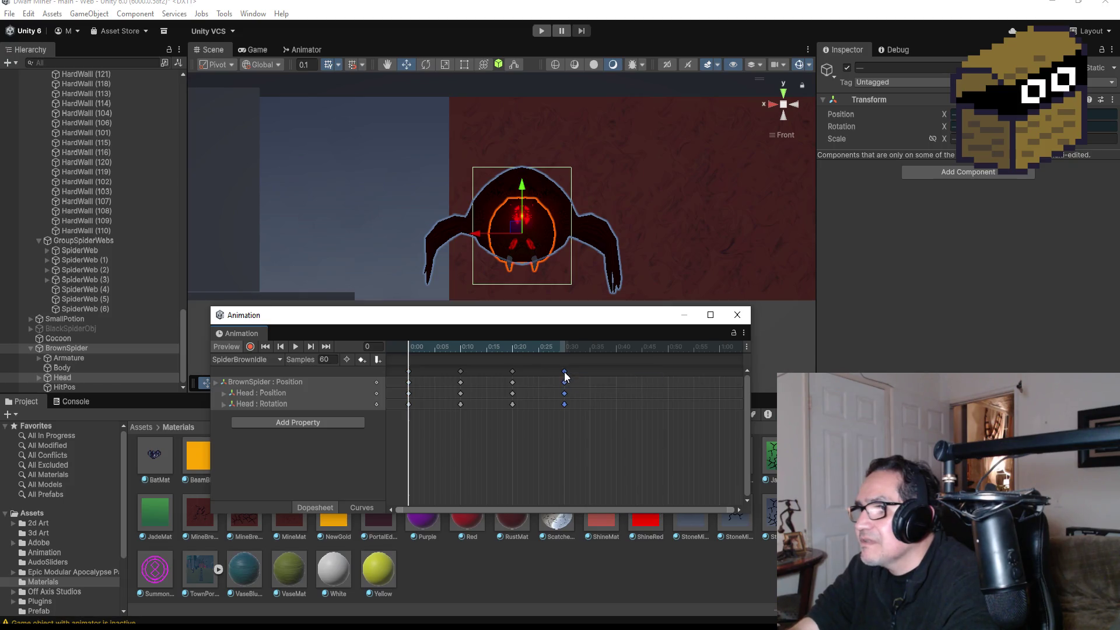
pyautogui.click(296, 346)
pyautogui.moveTo(710, 193)
pyautogui.mouseDown()
pyautogui.moveTo(684, 233)
pyautogui.moveTo(760, 234)
pyautogui.moveTo(695, 225)
pyautogui.moveTo(681, 268)
pyautogui.mouseUp()
# Step: Switch to SpiderBrownWalk and record a Body rotation key at frame 10
pyautogui.click(292, 344)
pyautogui.click(247, 359)
pyautogui.click(255, 386)
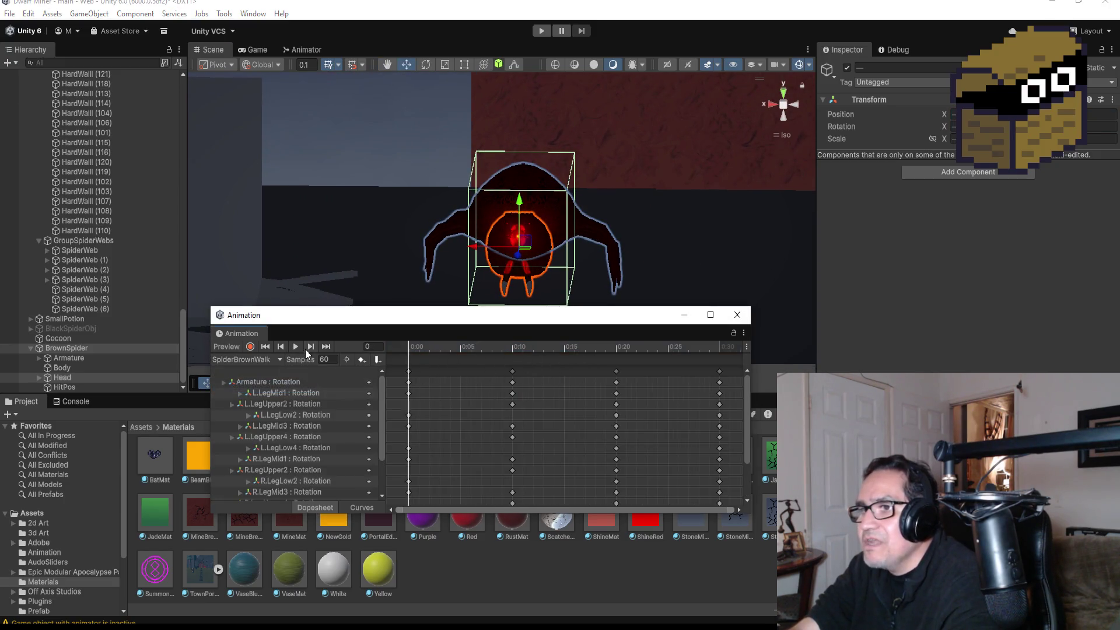
pyautogui.click(295, 346)
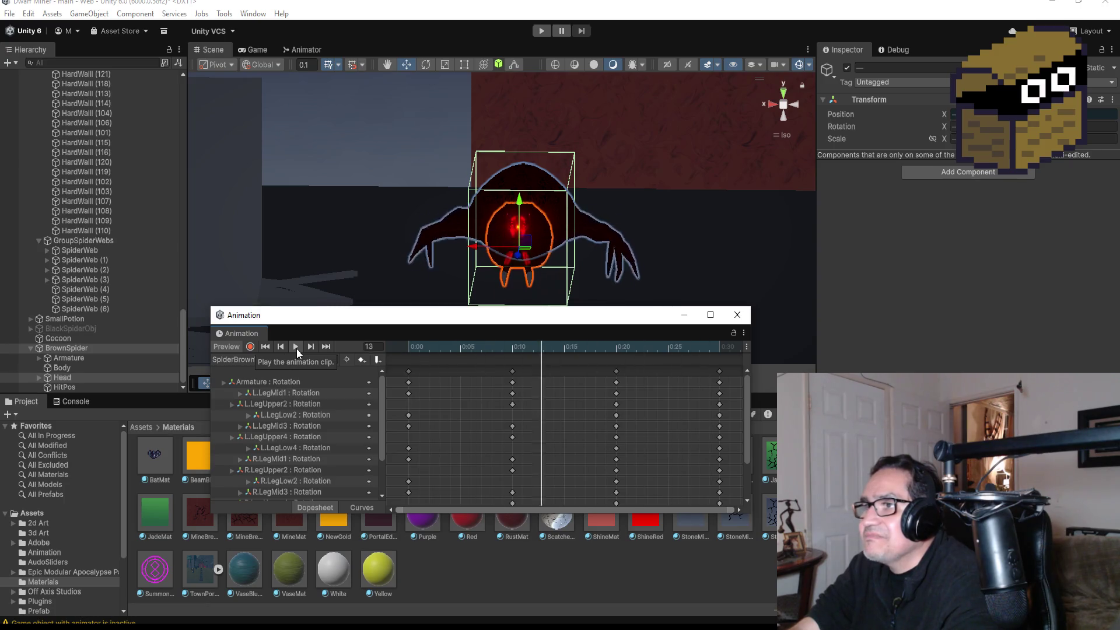
pyautogui.click(311, 348)
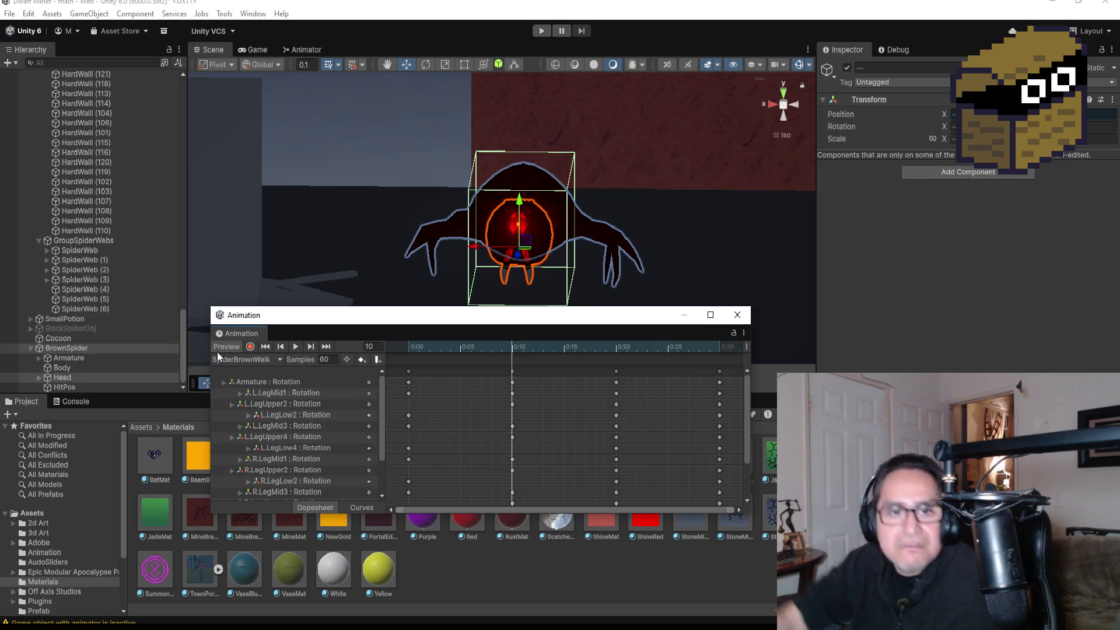
pyautogui.click(249, 347)
pyautogui.click(62, 367)
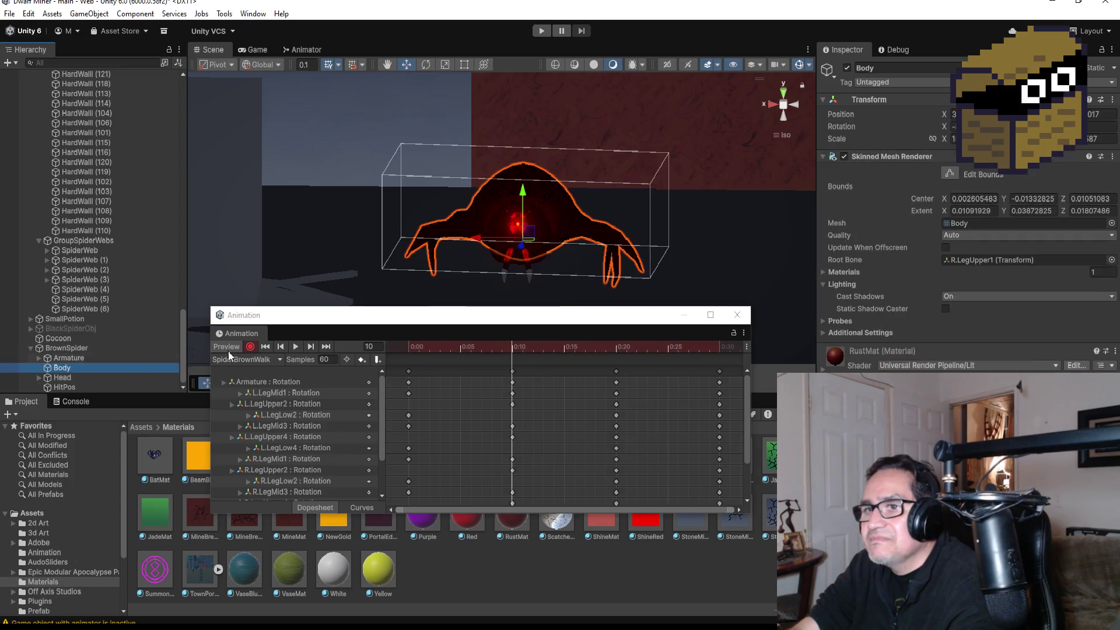
pyautogui.click(427, 65)
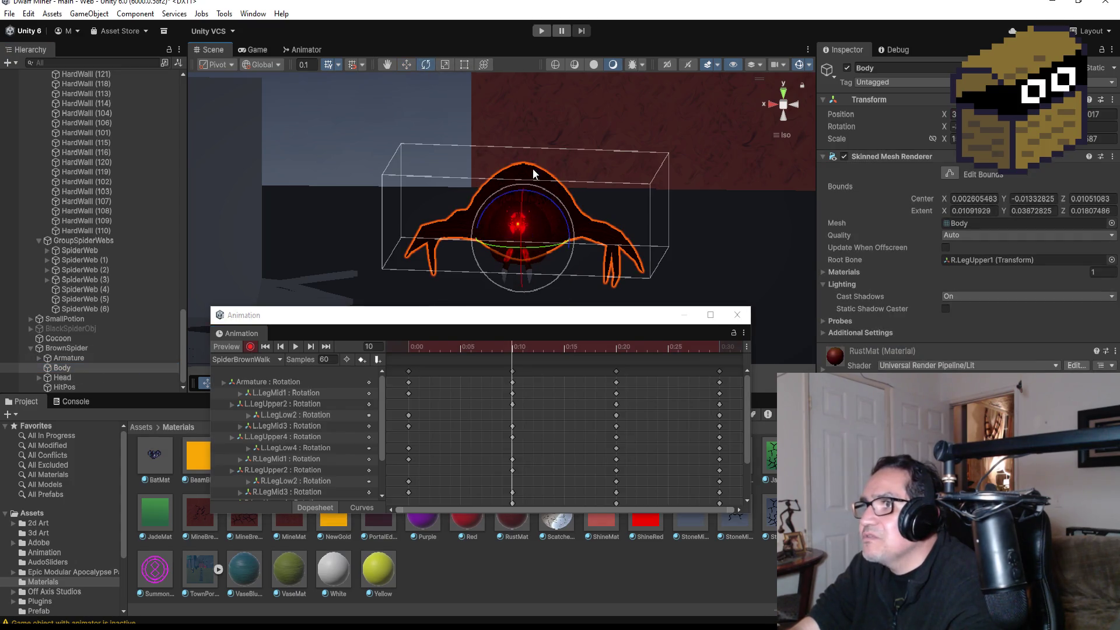
pyautogui.moveTo(562, 215); pyautogui.dragTo(571, 227)
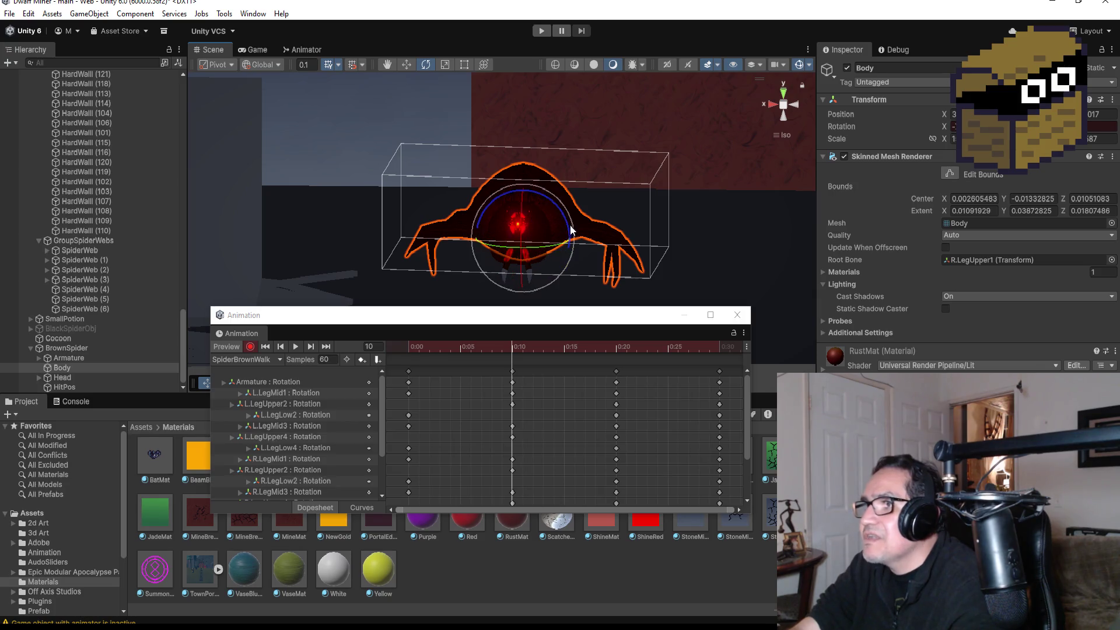
# Step: Select the Head, record a rotation key at frame 20, and preview the walk
pyautogui.click(80, 377)
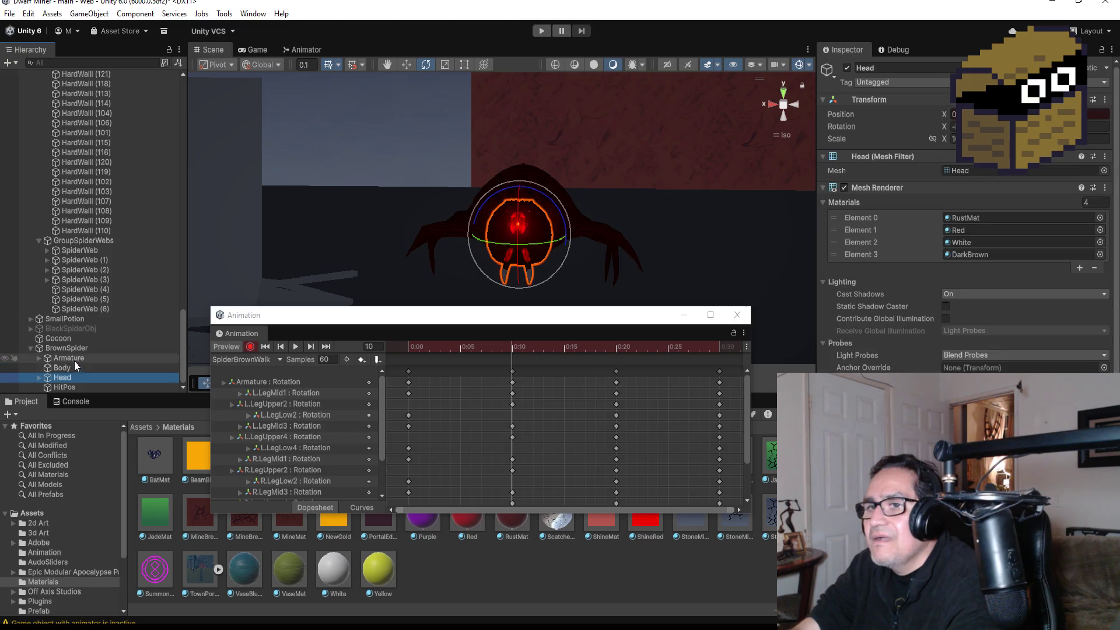
pyautogui.click(73, 358)
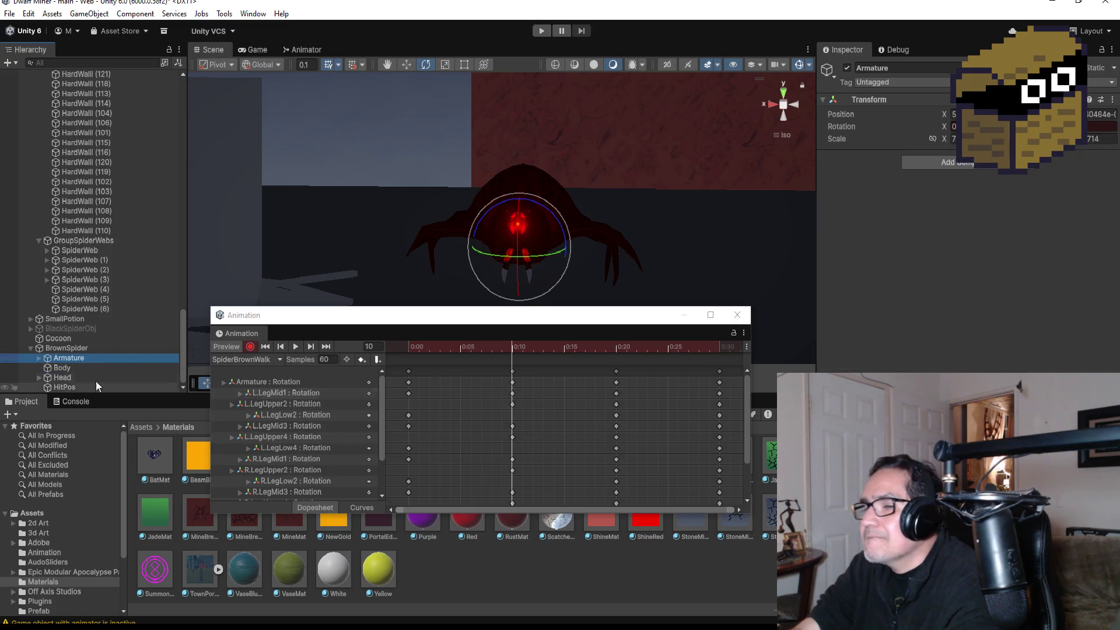
pyautogui.click(62, 376)
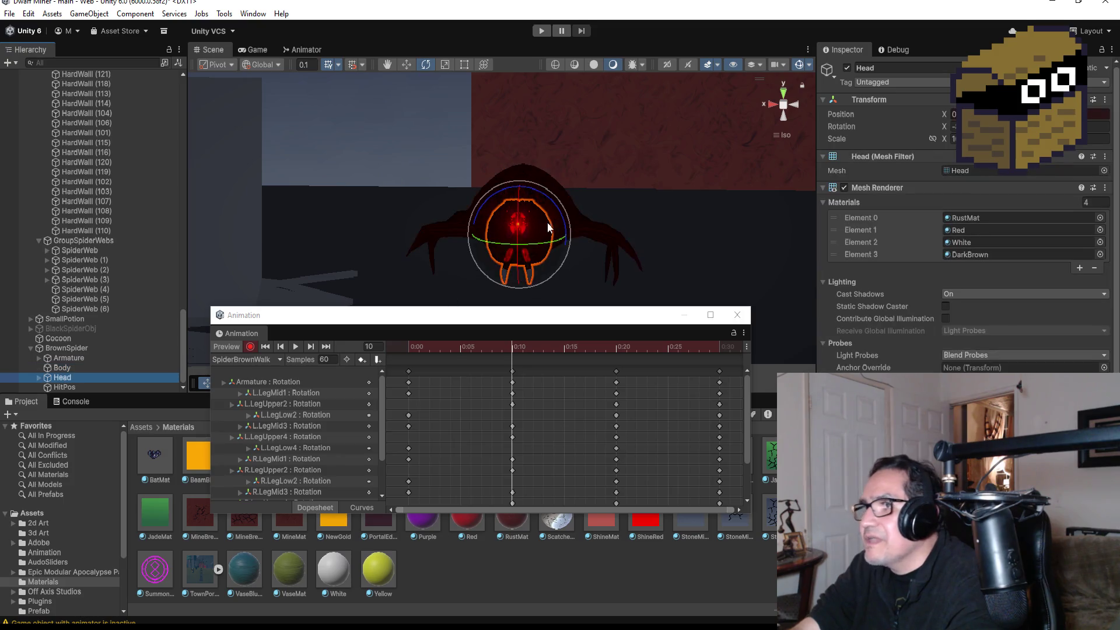
pyautogui.click(551, 200)
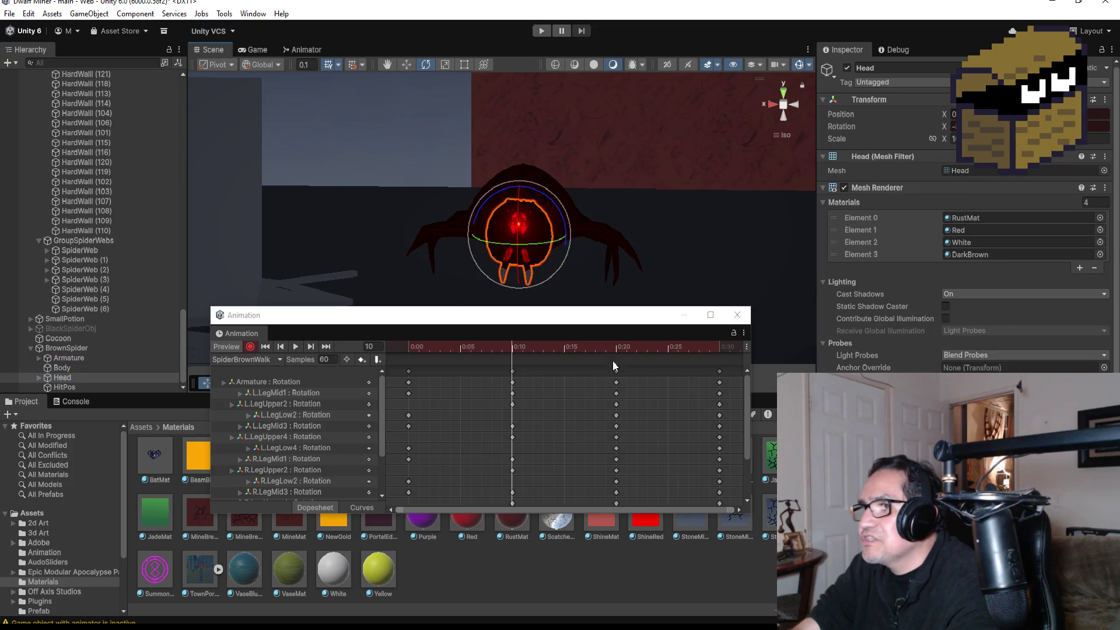
pyautogui.click(251, 346)
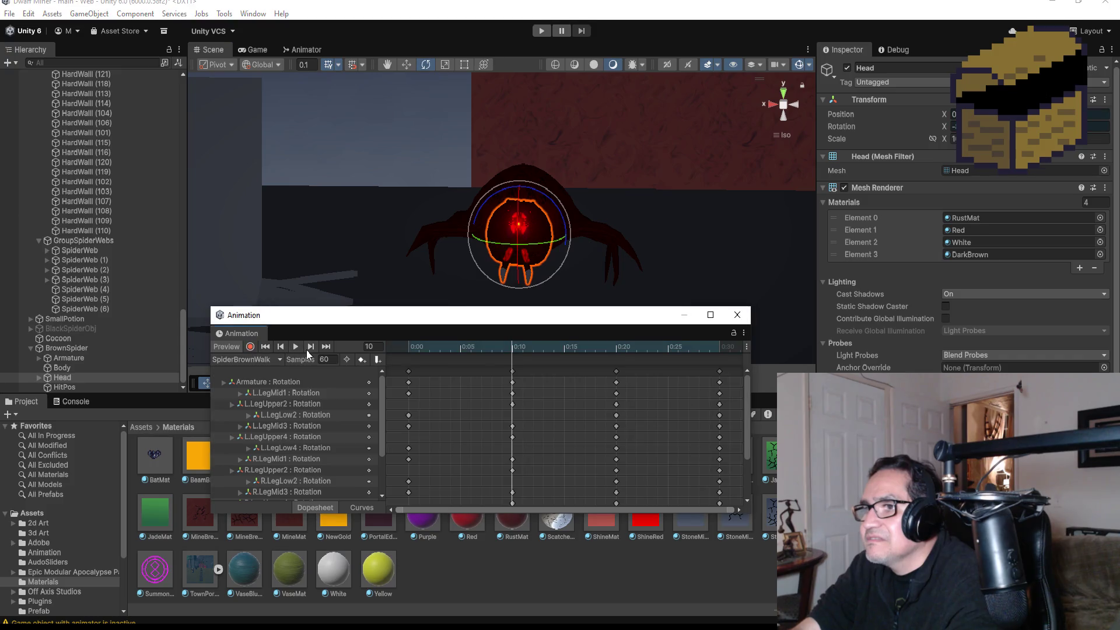
pyautogui.click(310, 349)
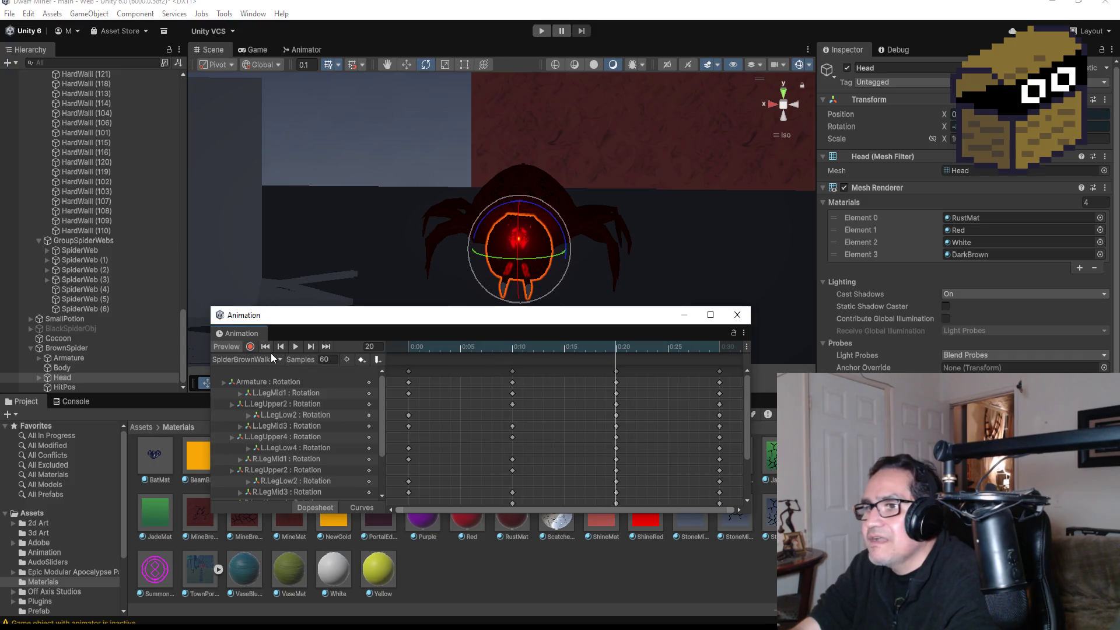
pyautogui.click(250, 347)
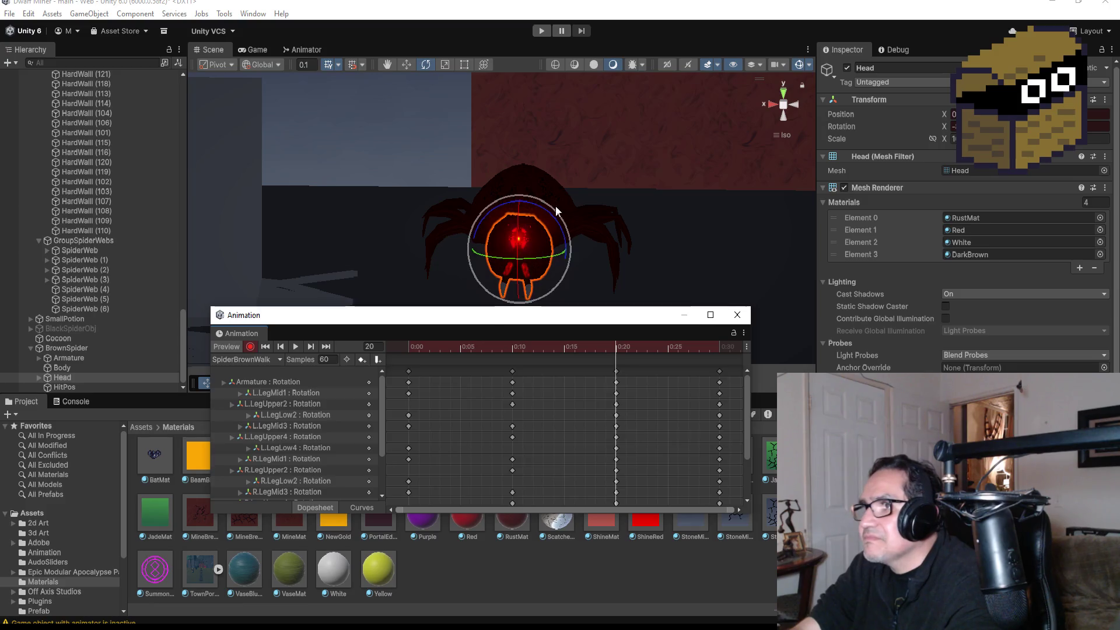
pyautogui.moveTo(551, 210); pyautogui.dragTo(545, 210)
pyautogui.scroll(-2, 695, 408)
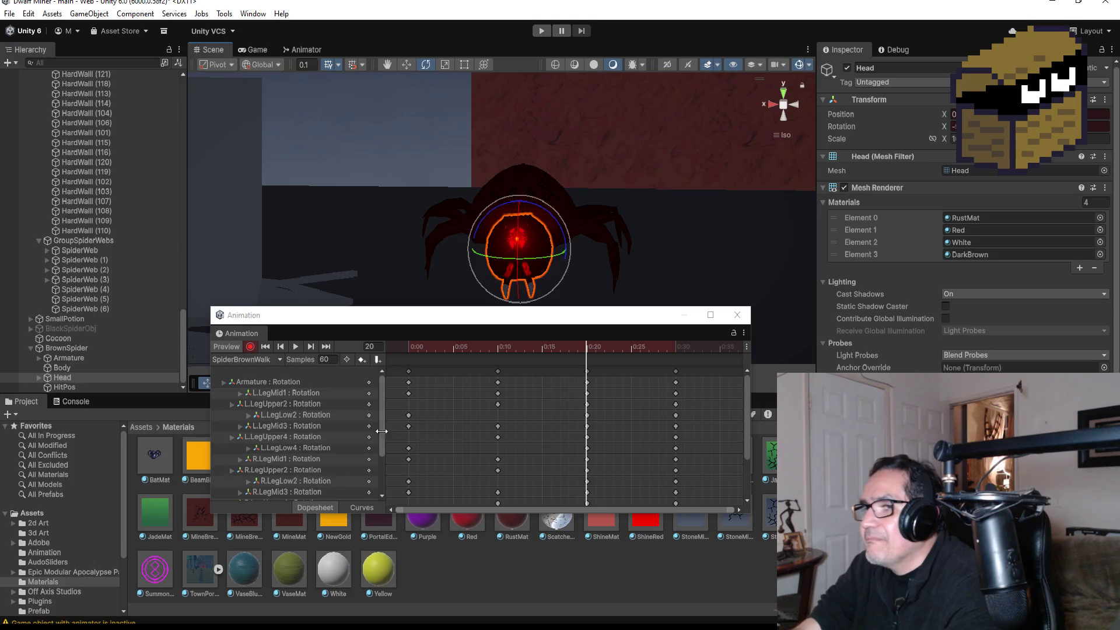
pyautogui.click(249, 346)
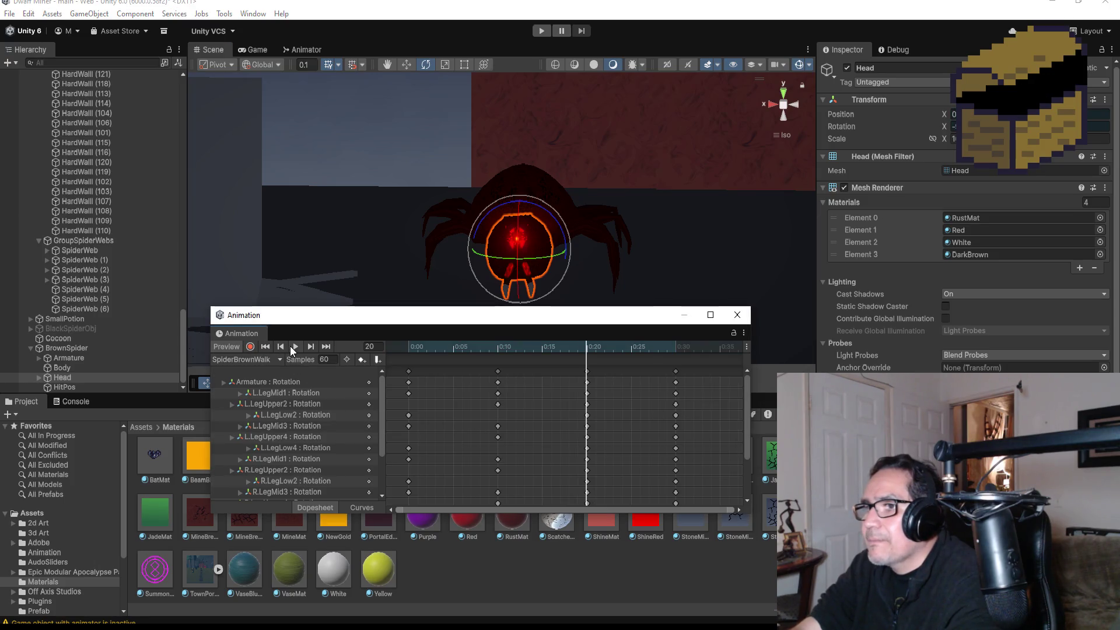
pyautogui.click(294, 347)
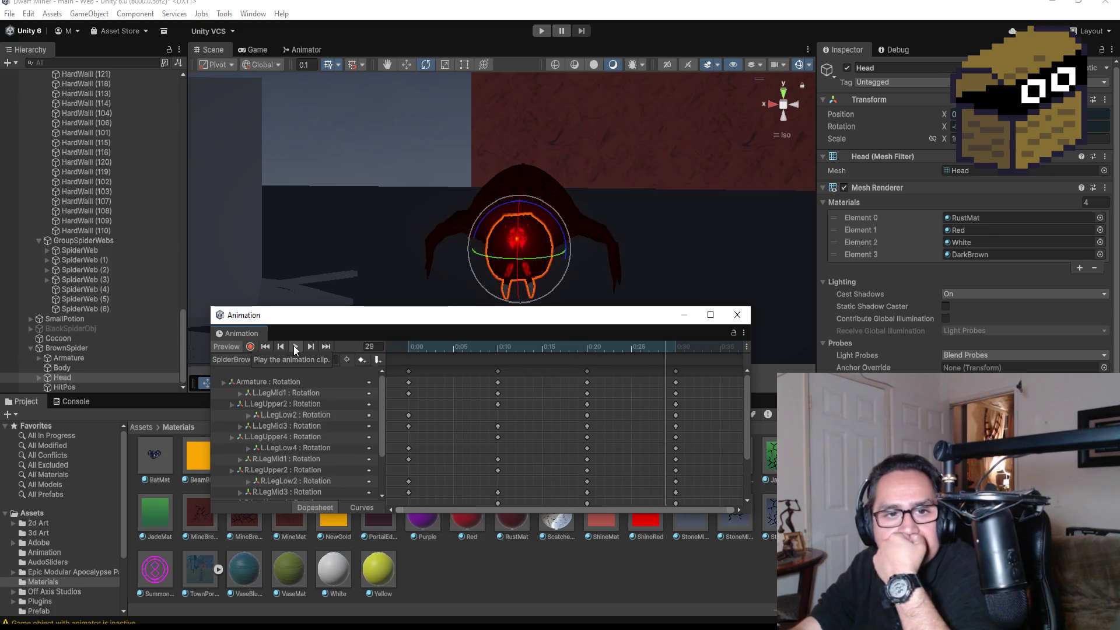
pyautogui.click(295, 346)
# Step: In the Animator, set SpiderBrownIdle as the layer default state
pyautogui.click(738, 315)
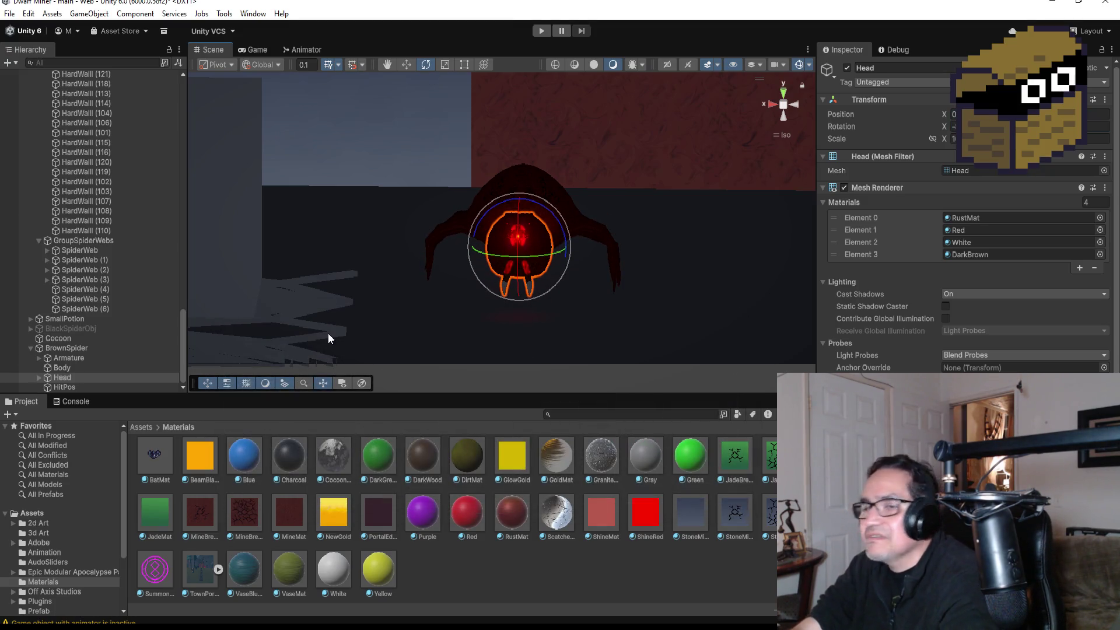
pyautogui.click(32, 348)
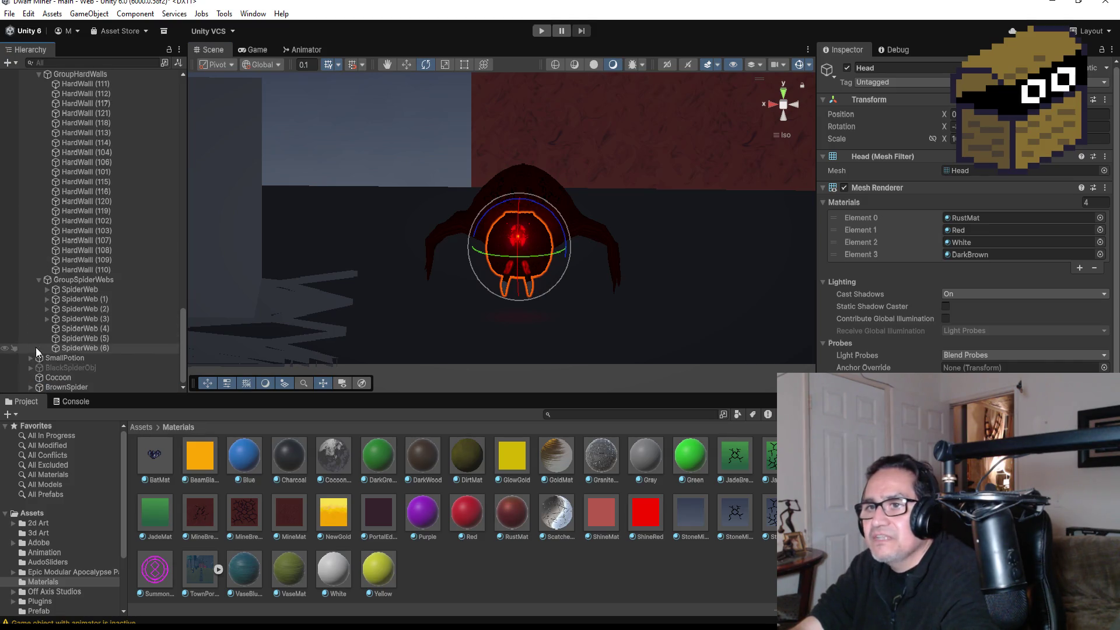
pyautogui.click(301, 50)
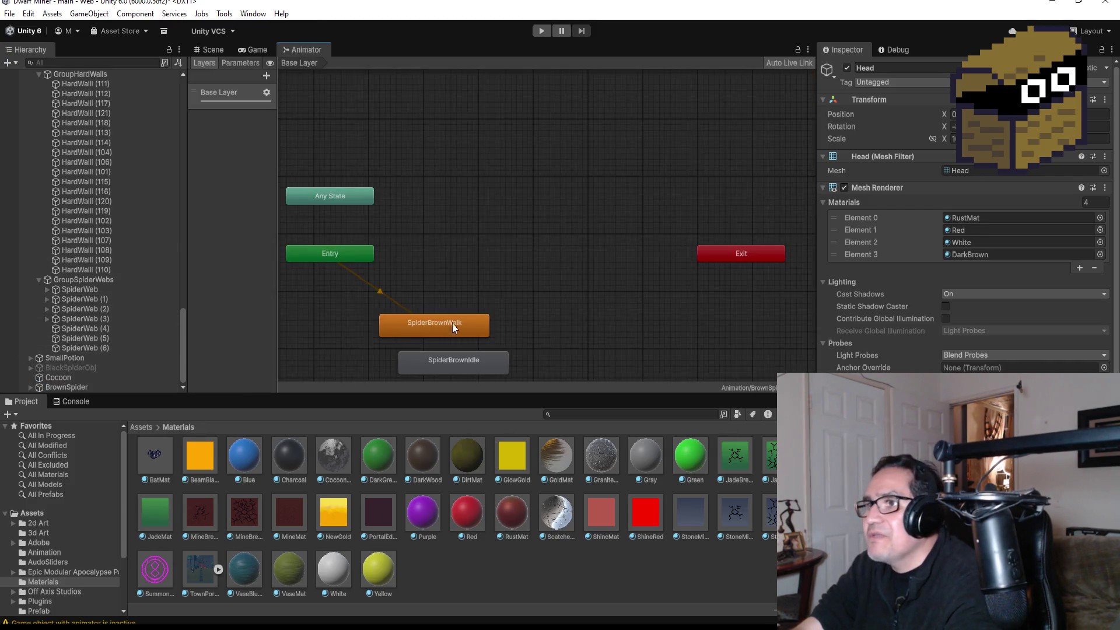
pyautogui.scroll(-3, 461, 335)
pyautogui.scroll(5, 461, 345)
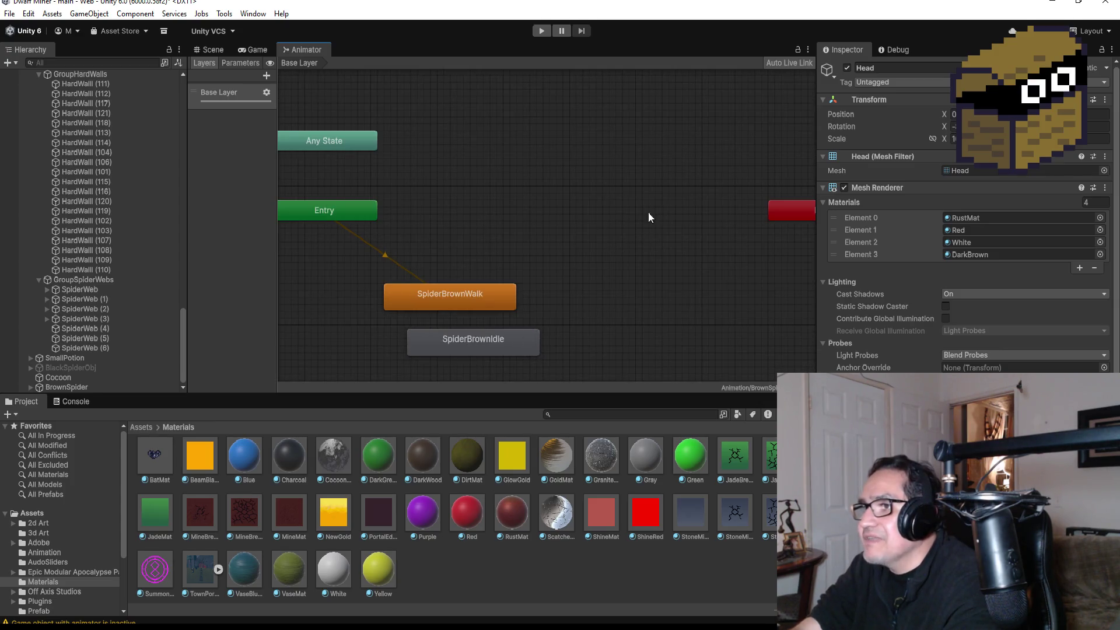
pyautogui.moveTo(494, 345); pyautogui.dragTo(460, 251)
pyautogui.rightClick(463, 251)
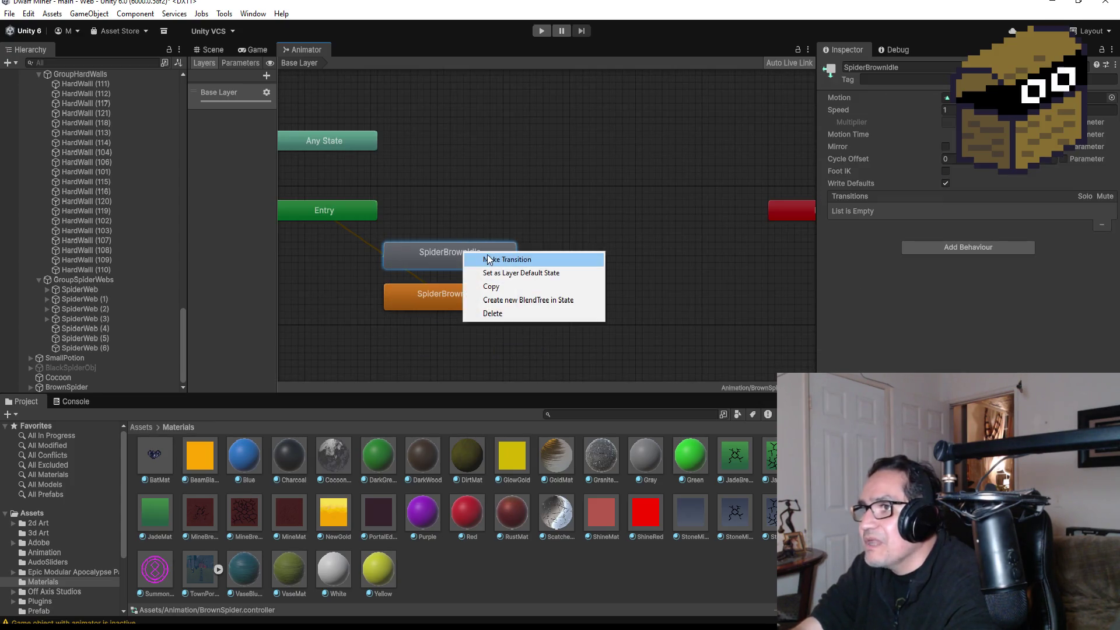
pyautogui.click(515, 274)
pyautogui.click(454, 304)
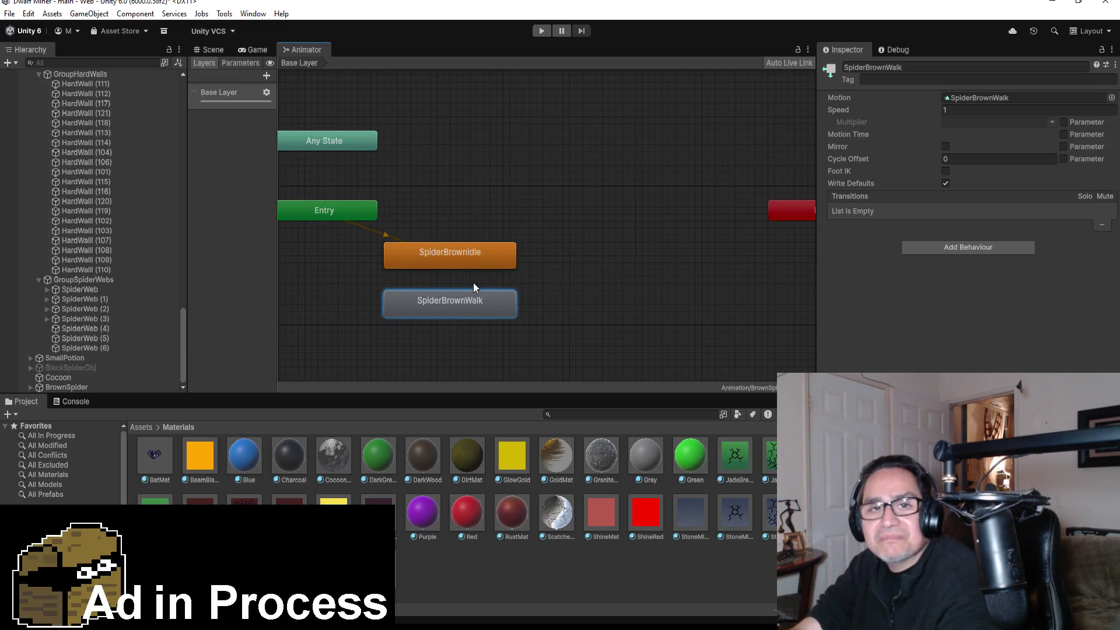
pyautogui.moveTo(474, 255); pyautogui.dragTo(472, 264)
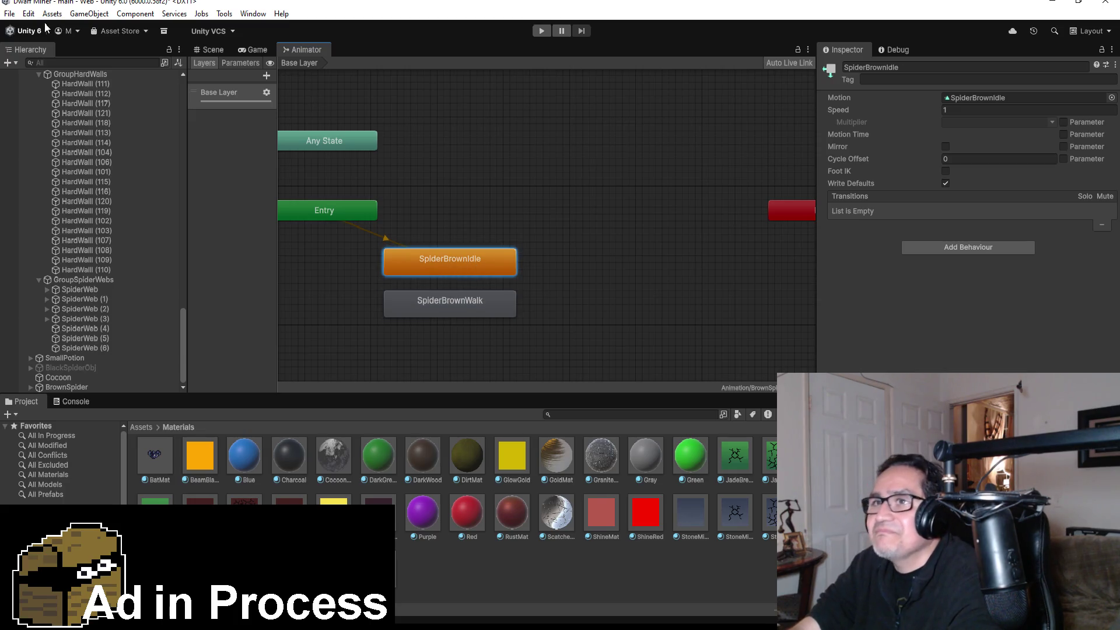
# Step: Return to the Scene view and save the scene via File
pyautogui.click(203, 50)
pyautogui.click(10, 13)
pyautogui.click(35, 75)
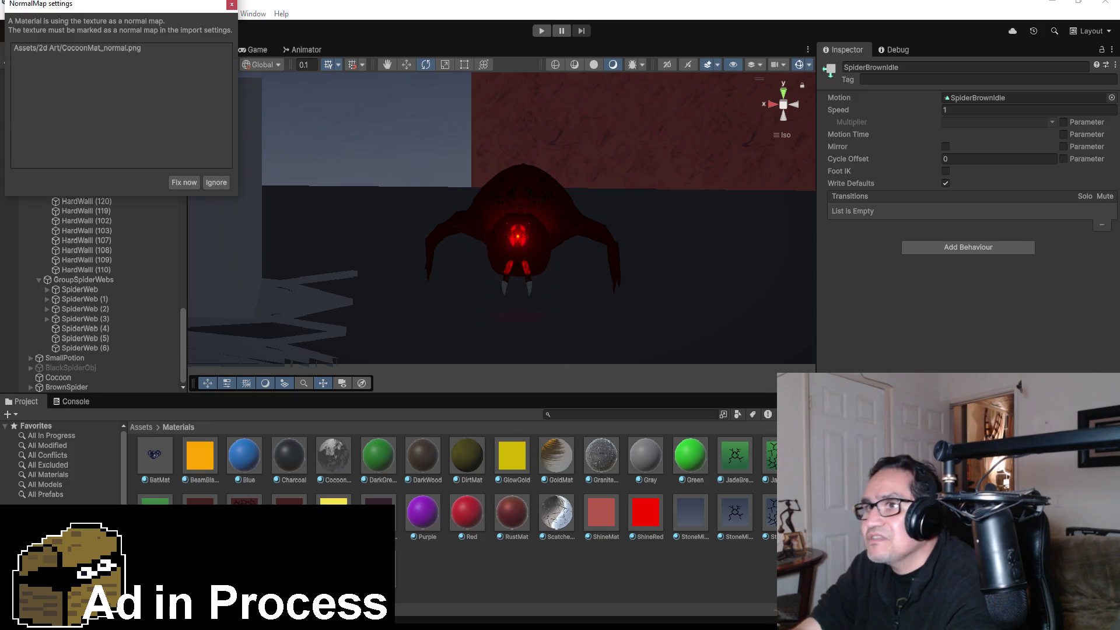
# Step: Fix CocoonMat_normal.png as a normal map, then select the ground and Cocoon cube
pyautogui.click(184, 182)
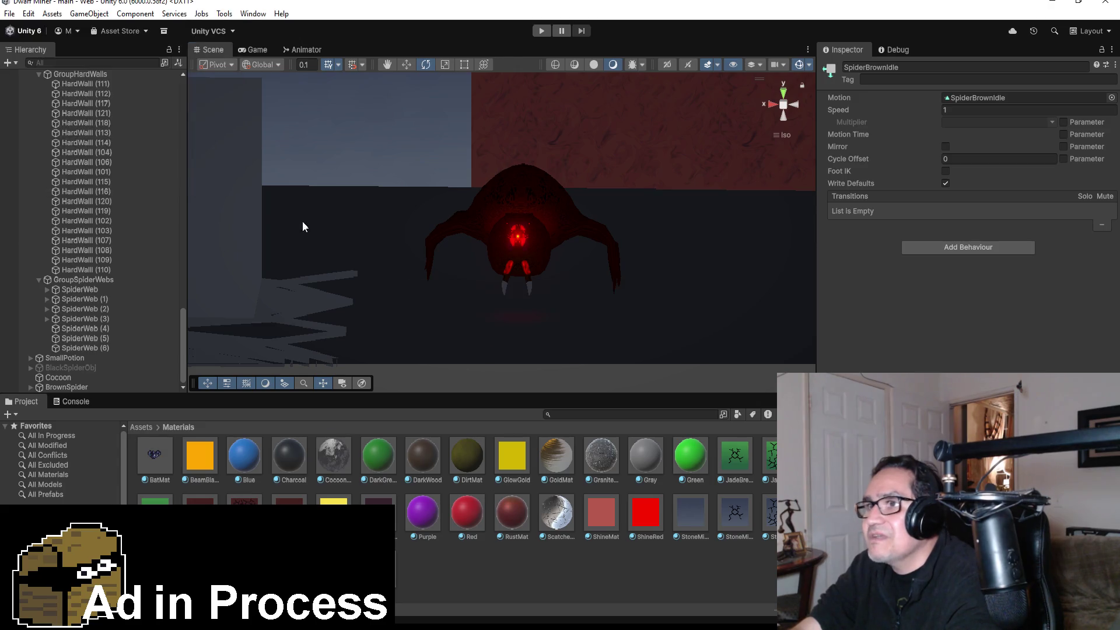
pyautogui.scroll(-5, 250, 234)
pyautogui.click(325, 215)
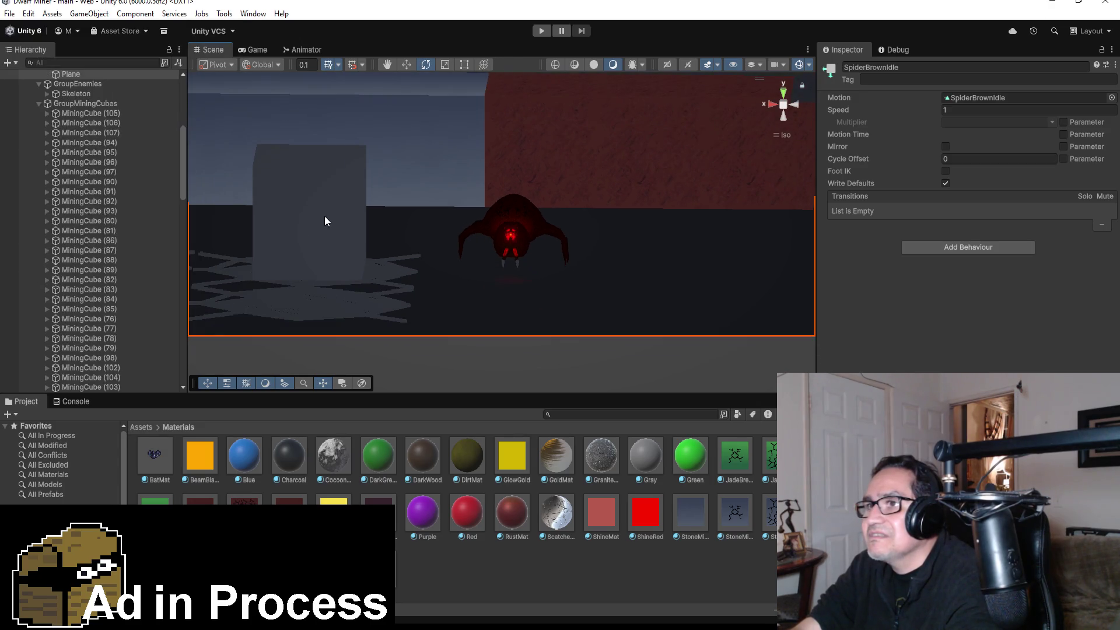
pyautogui.click(333, 214)
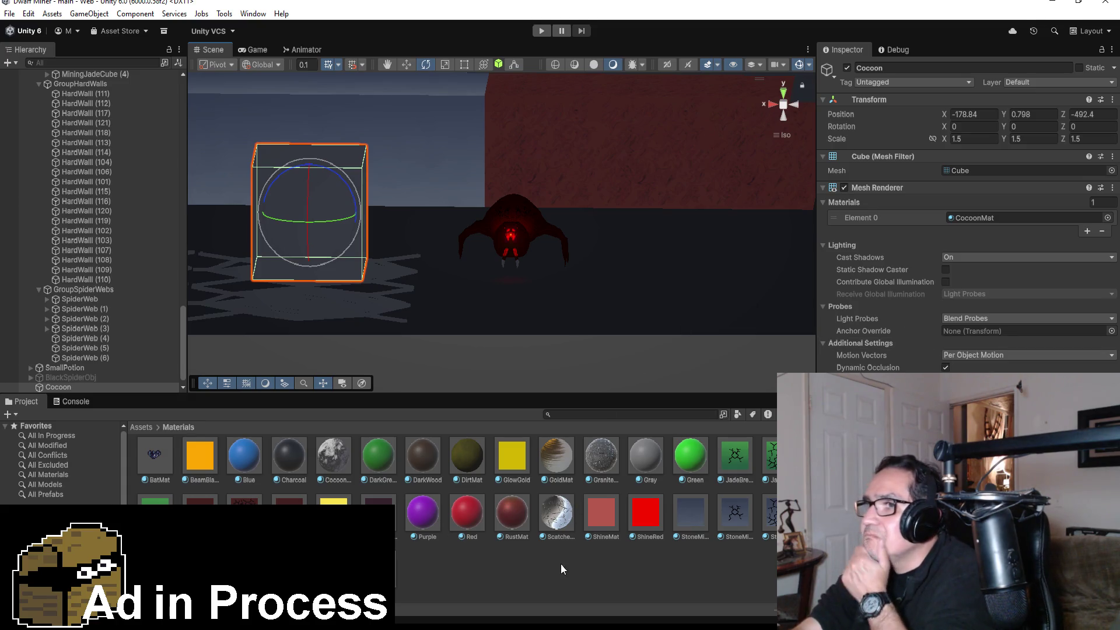
# Step: Click through the wall, ground Plane and Cocoon cube, orbiting down on the scene
pyautogui.click(578, 601)
pyautogui.click(291, 207)
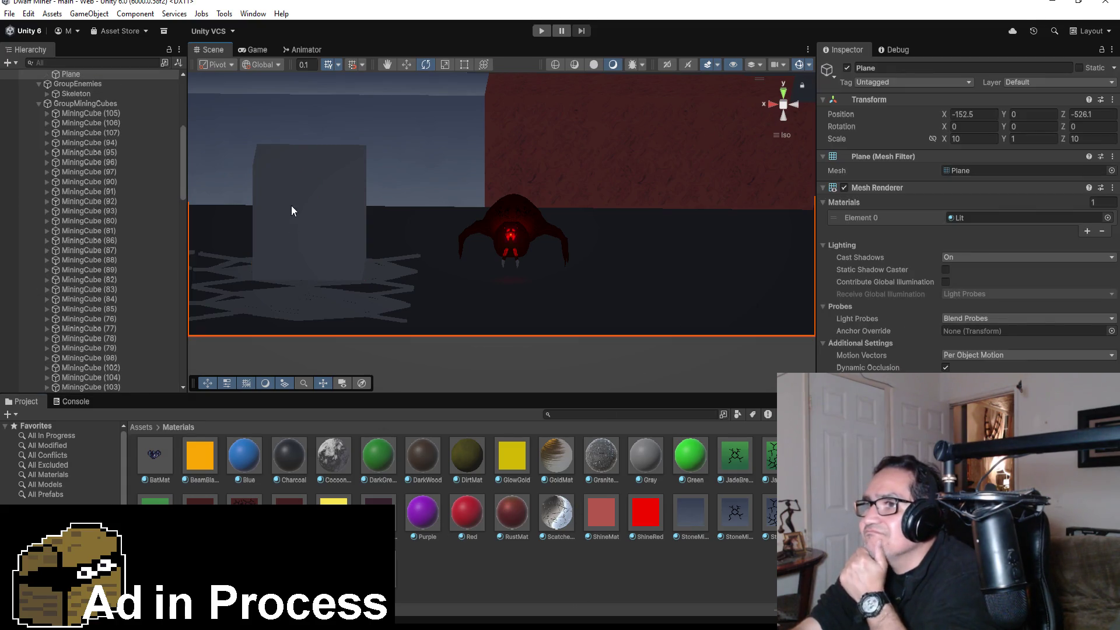
pyautogui.click(328, 195)
pyautogui.click(327, 219)
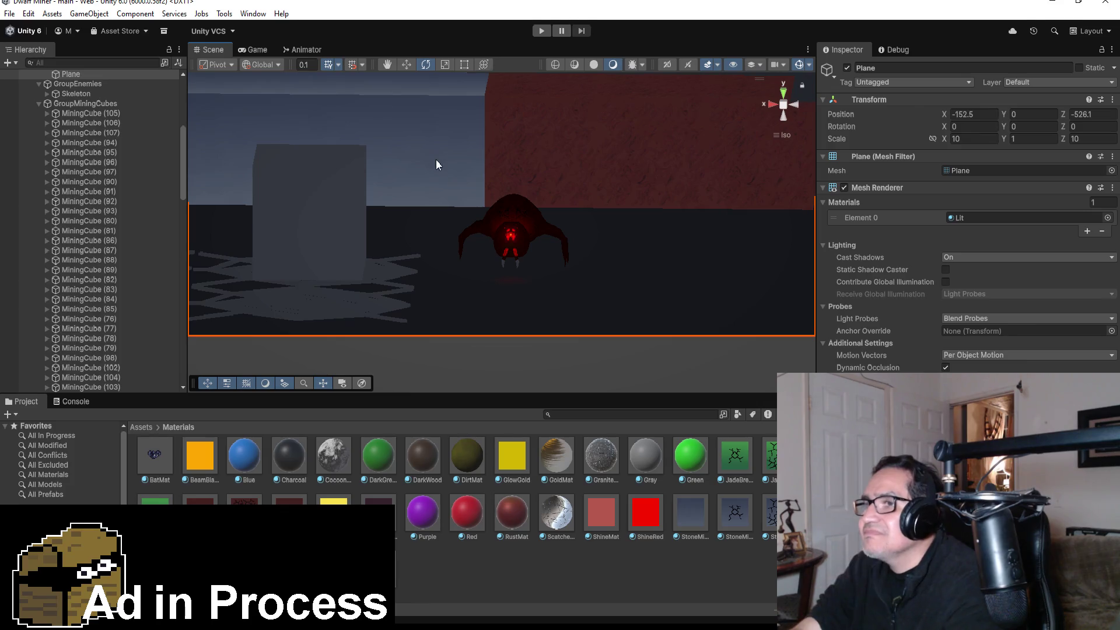
pyautogui.moveTo(407, 179); pyautogui.dragTo(375, 300)
pyautogui.click(312, 180)
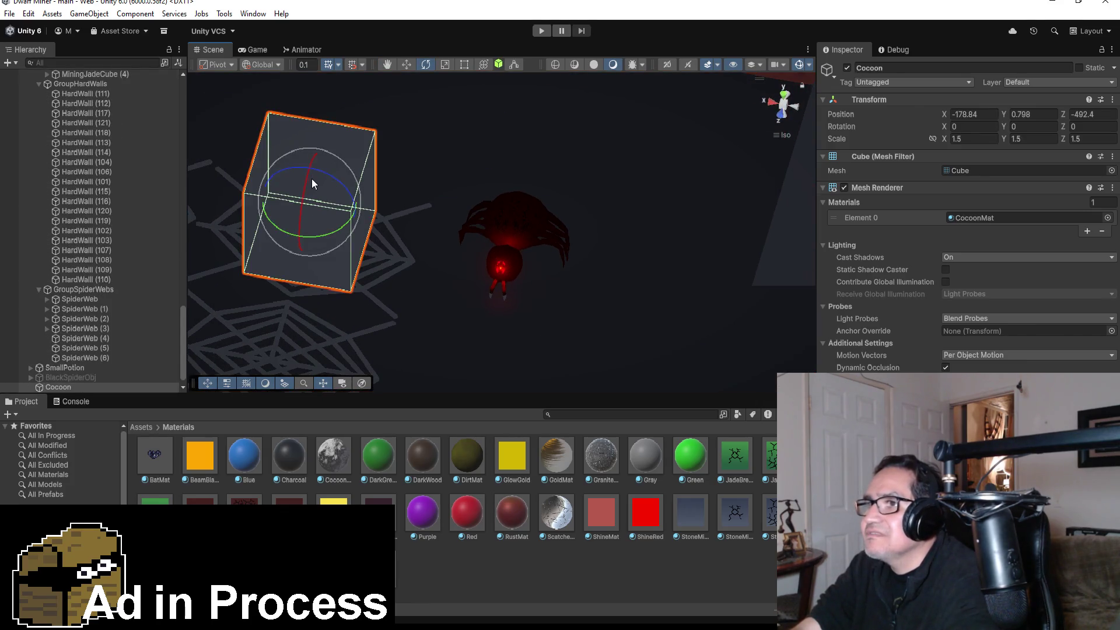
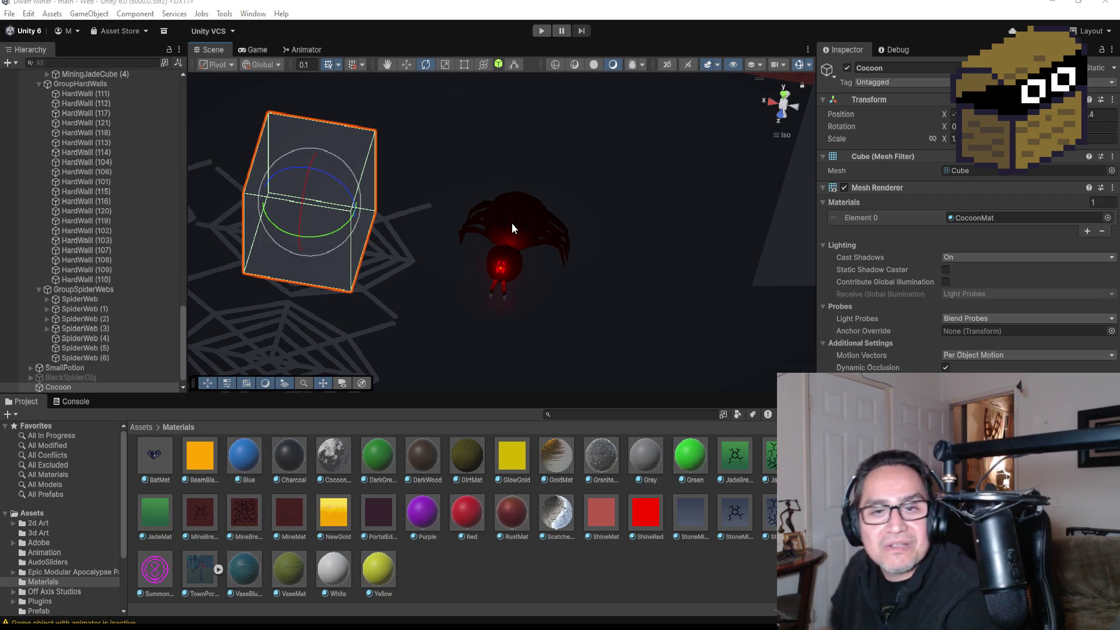
# Step: Copy the SpiderBrownWalk state's name from the spider's Animator, then switch to Visual Studio
pyautogui.click(308, 49)
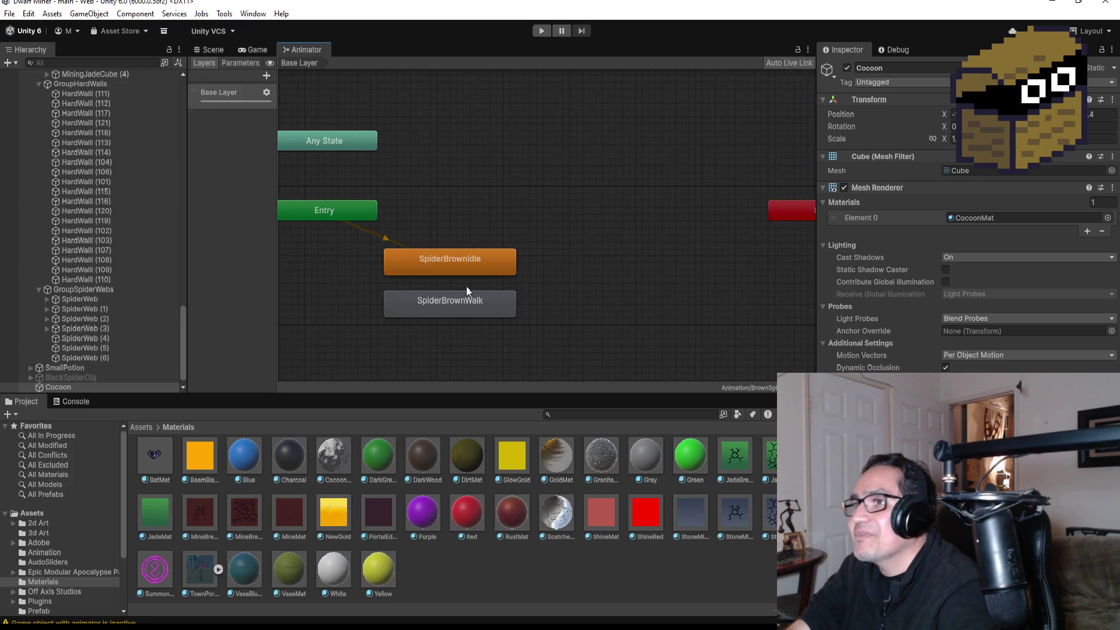
pyautogui.click(448, 311)
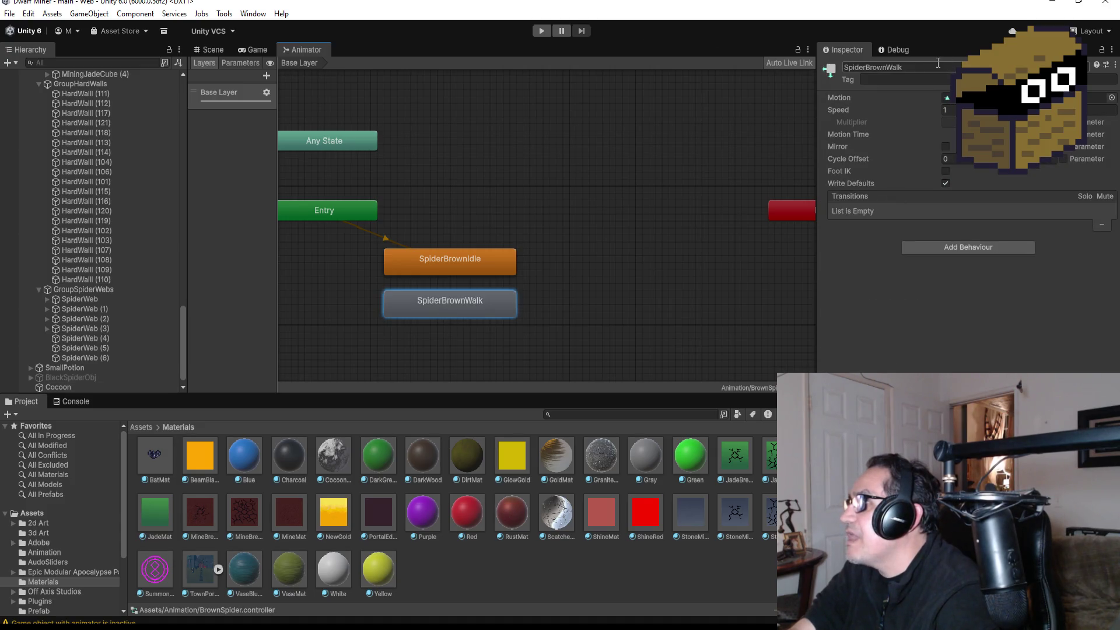
pyautogui.click(881, 67)
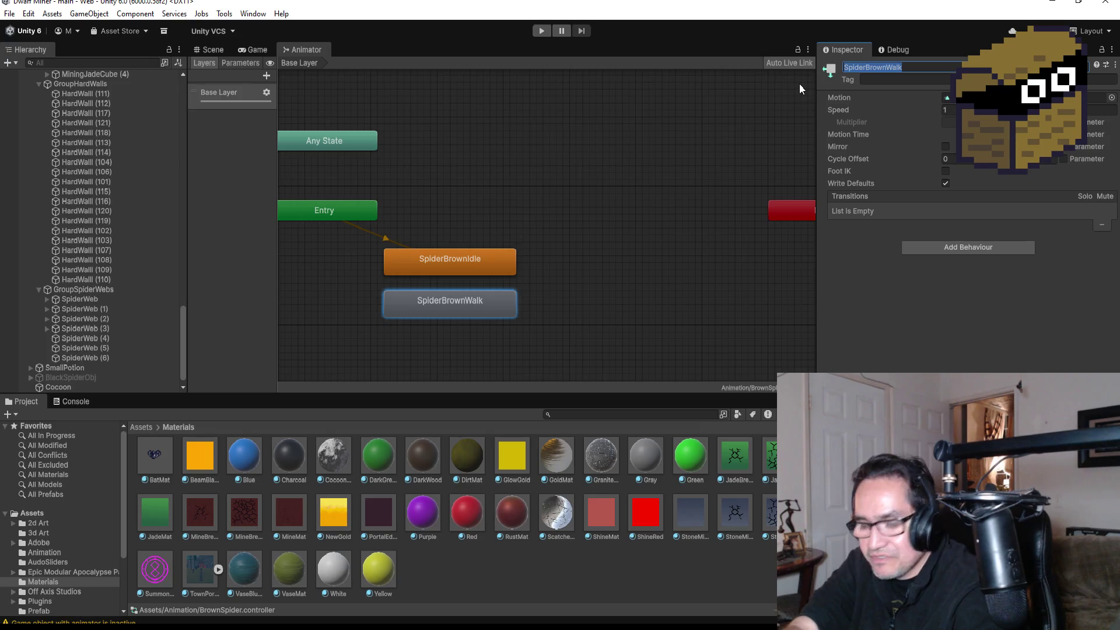
pyautogui.click(613, 313)
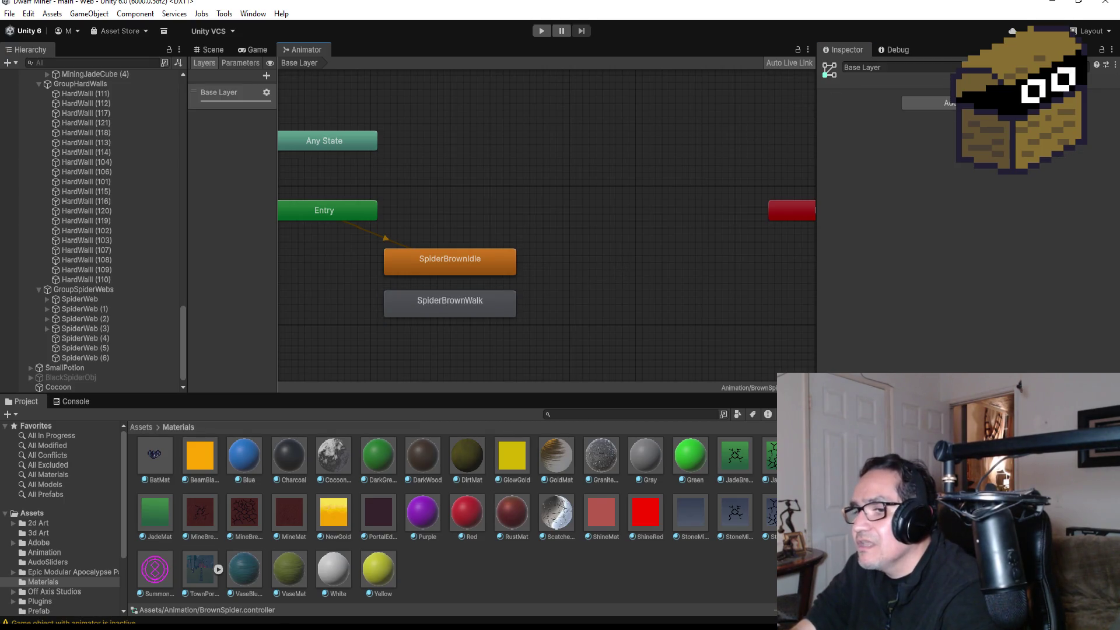
pyautogui.hotkey('alt', 'Tab')
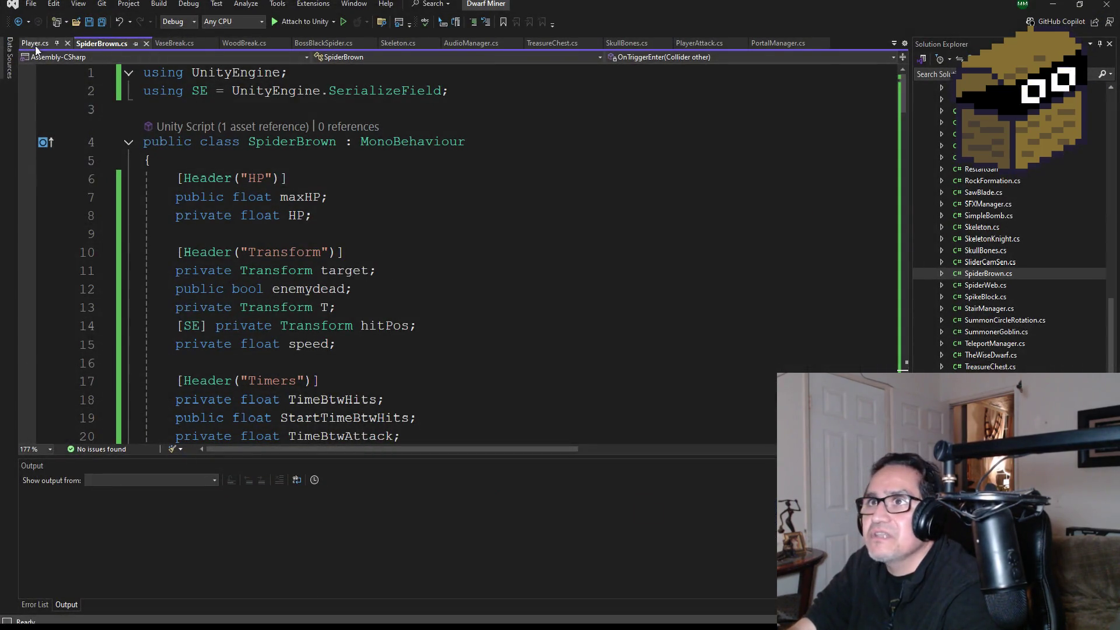
# Step: Open BaseString.cs and paste the SpiderBrownWalk name on a new line below ShotgunPull
pyautogui.scroll(15, 1029, 264)
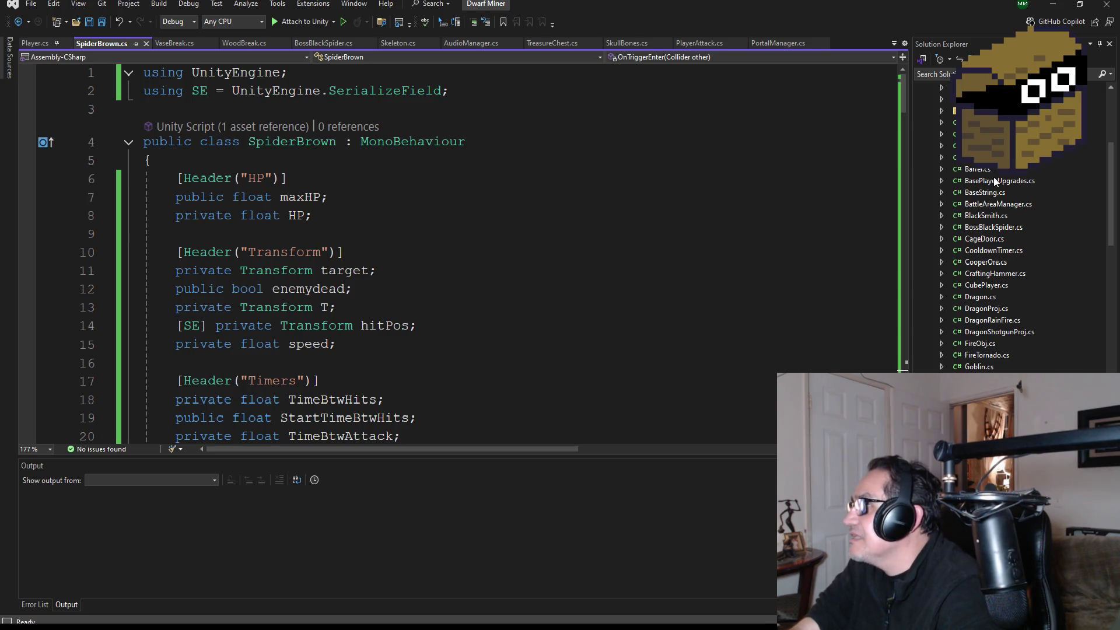
pyautogui.click(996, 193)
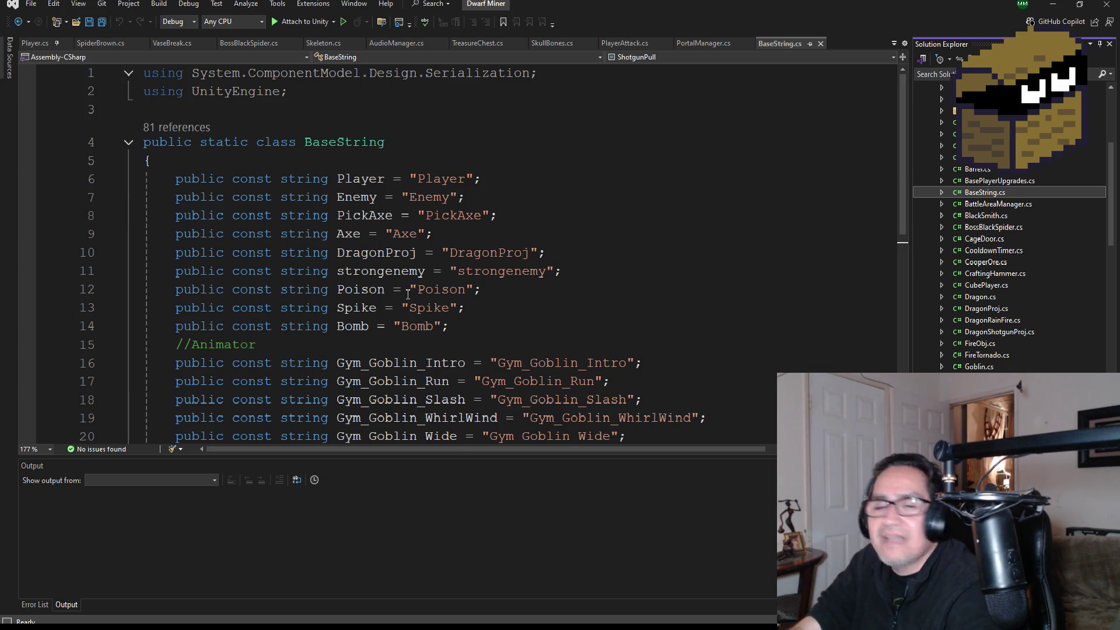
pyautogui.scroll(-6, 408, 295)
pyautogui.scroll(3, 425, 293)
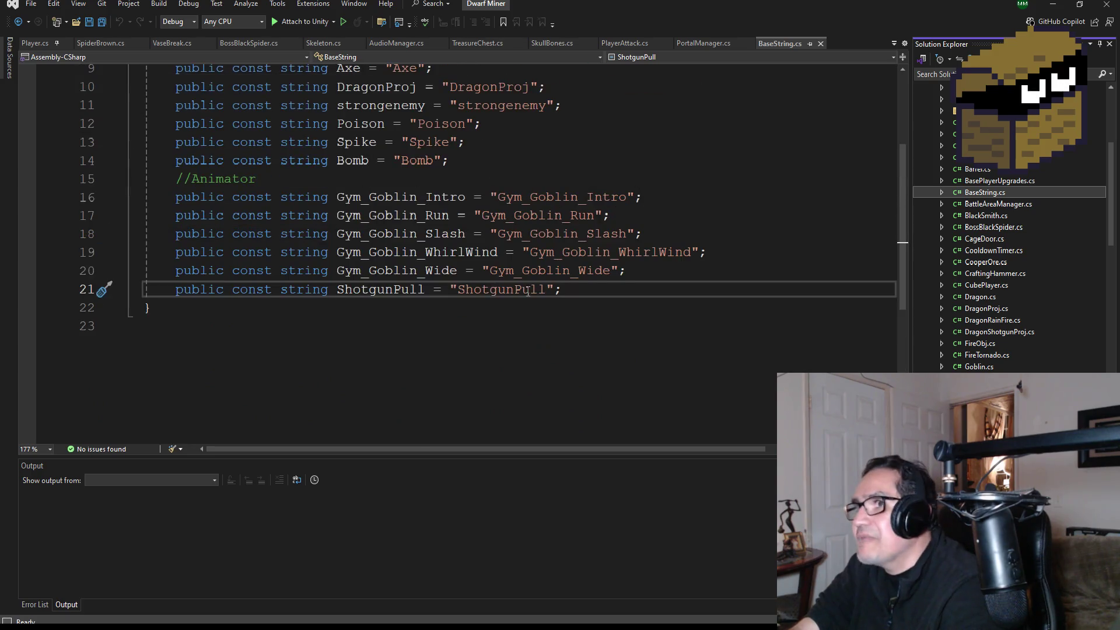
pyautogui.click(602, 290)
pyautogui.press('Return')
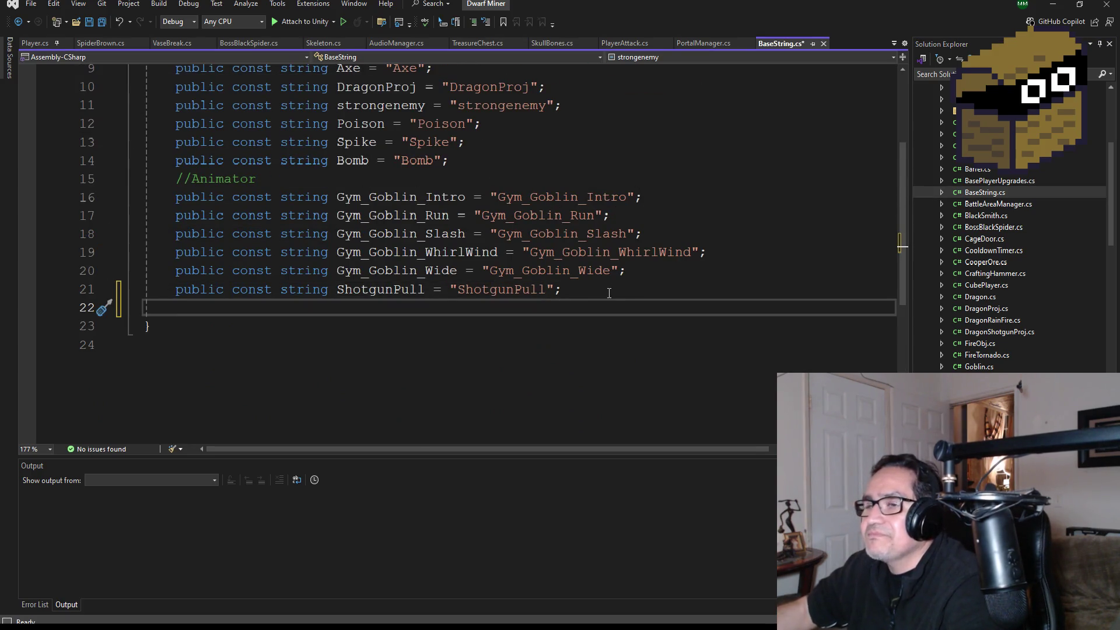
pyautogui.write('SpiderBrownWalk')
# Step: Duplicate the ShotgunPull constant declaration onto line 22
pyautogui.click(593, 297)
pyautogui.press('Return')
pyautogui.click(575, 286)
pyautogui.moveTo(575, 286); pyautogui.dragTo(203, 284)
pyautogui.moveTo(281, 335)
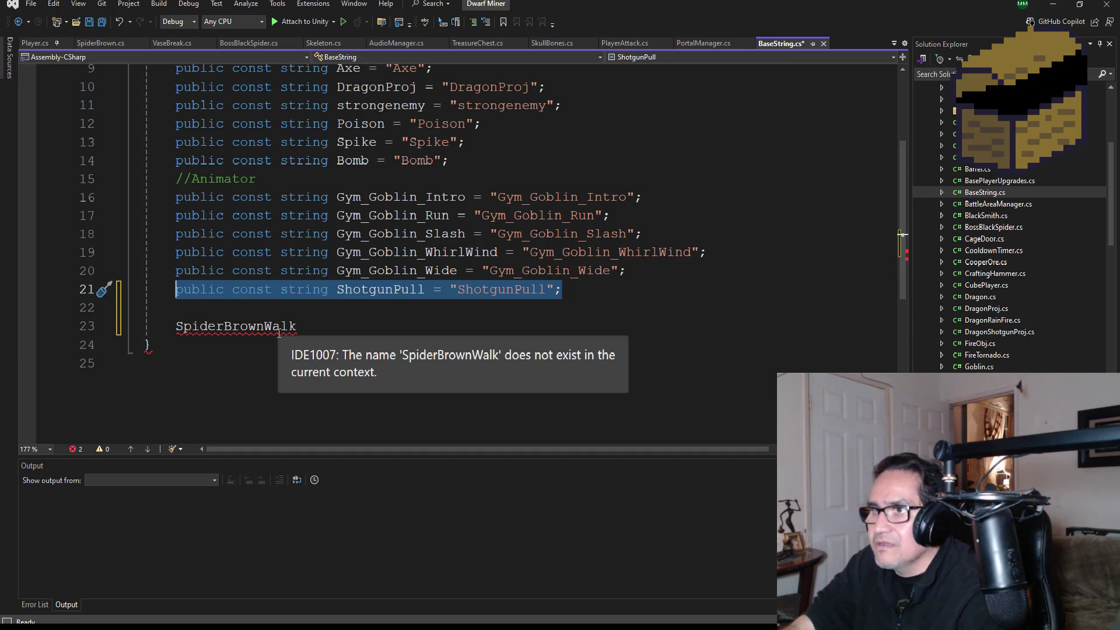
pyautogui.click(232, 309)
pyautogui.write('public const string ShotgunPull = "ShotgunPull";')
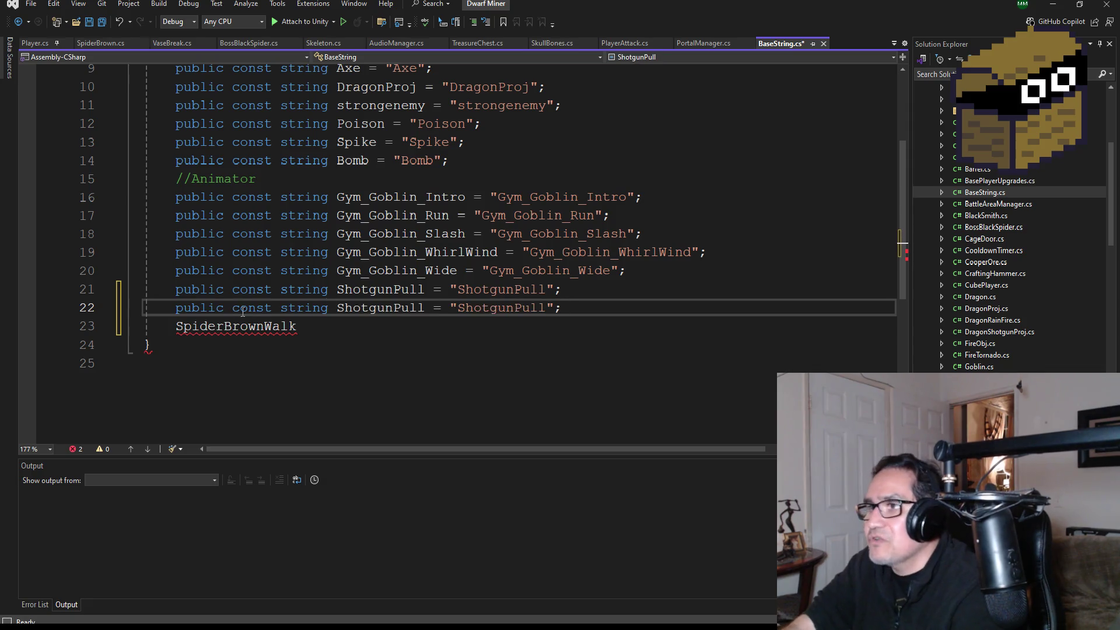
# Step: Rename the duplicate constant's name and value to SpiderBrownWalk and save BaseString.cs
pyautogui.doubleClick(380, 309)
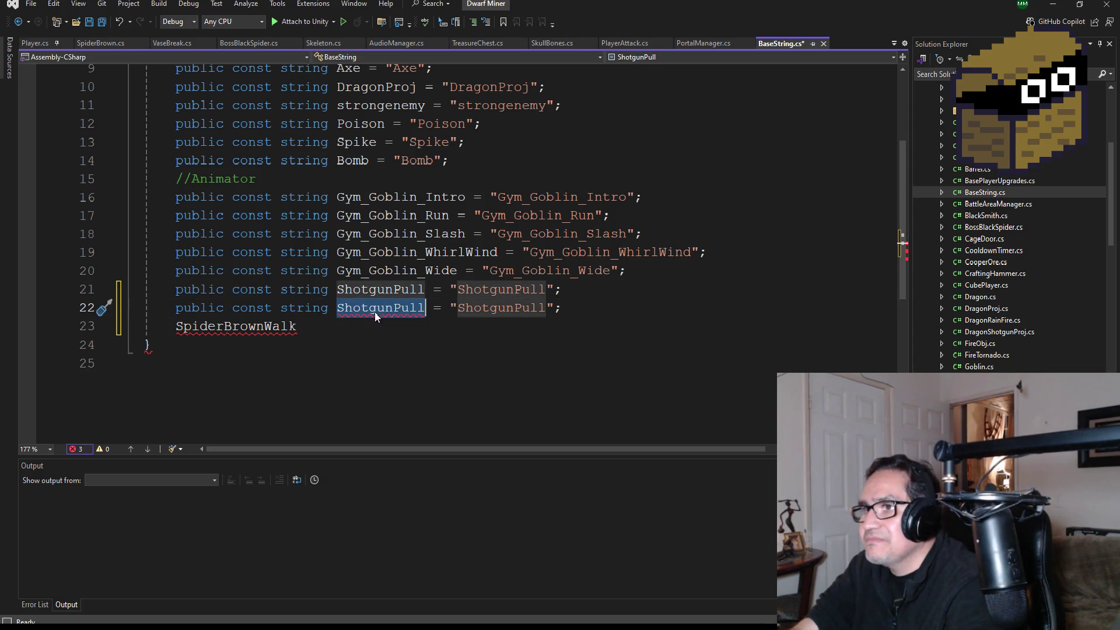
pyautogui.write('Spider')
pyautogui.press('BackSpace')
pyautogui.press('BackSpace')
pyautogui.press('BackSpace')
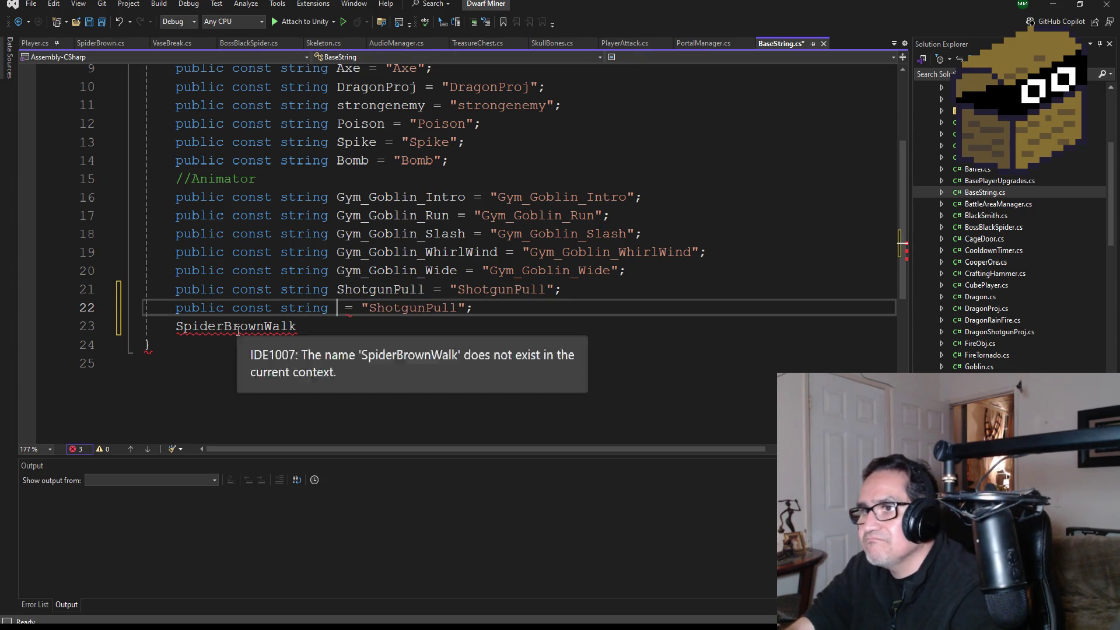
pyautogui.doubleClick(236, 330)
pyautogui.hotkey('ctrl', 'x')
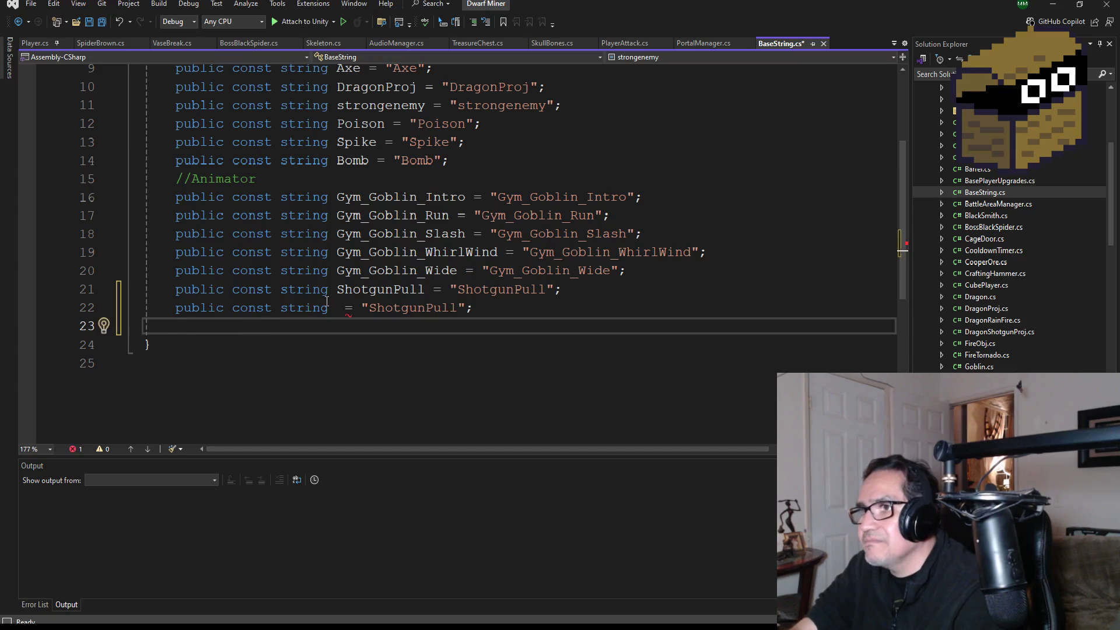
pyautogui.click(340, 310)
pyautogui.hotkey('ctrl', 'v')
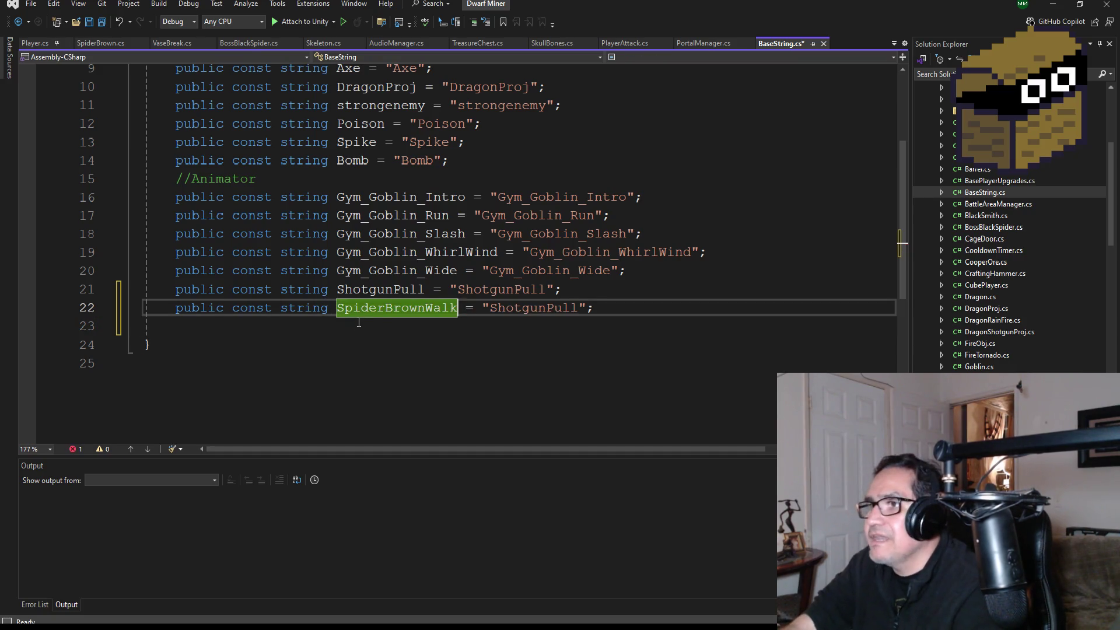
pyautogui.doubleClick(519, 308)
pyautogui.hotkey('ctrl', 'v')
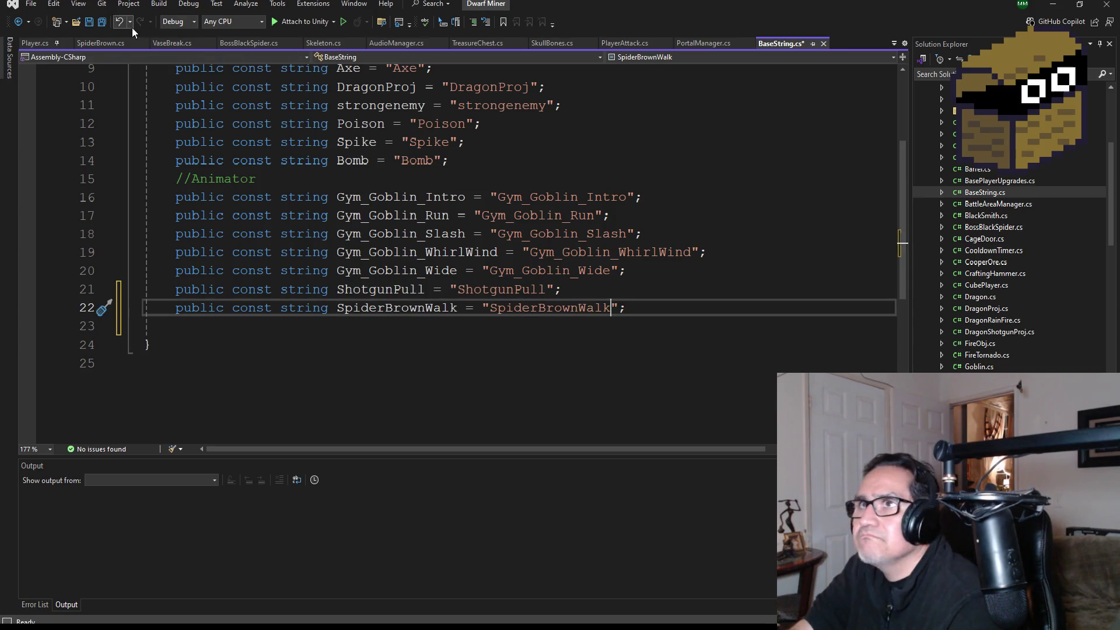
pyautogui.click(103, 24)
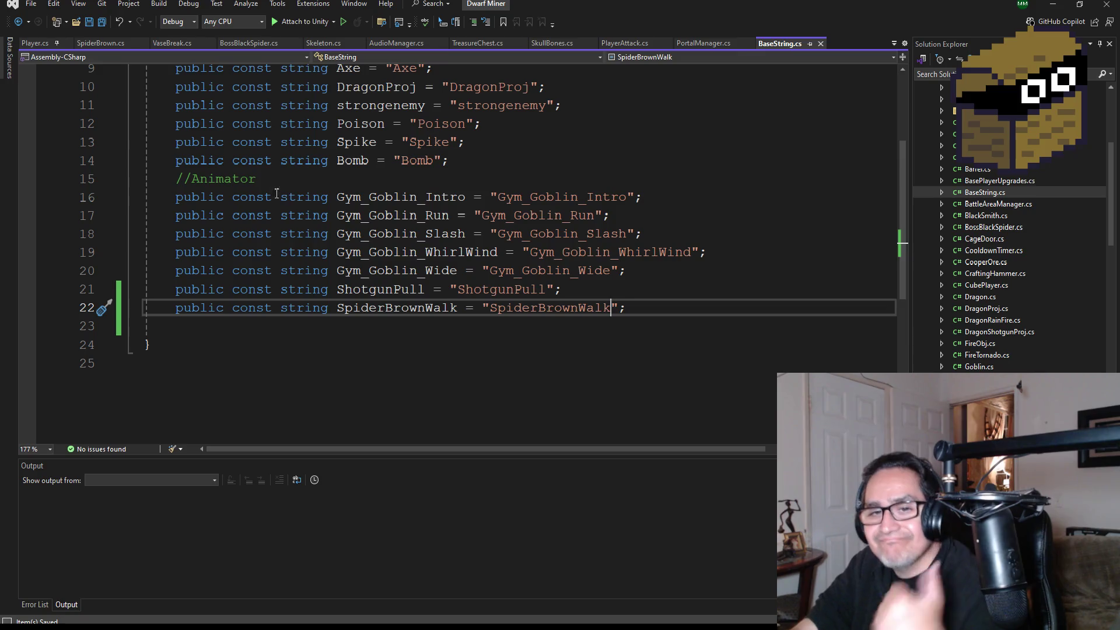
pyautogui.click(101, 44)
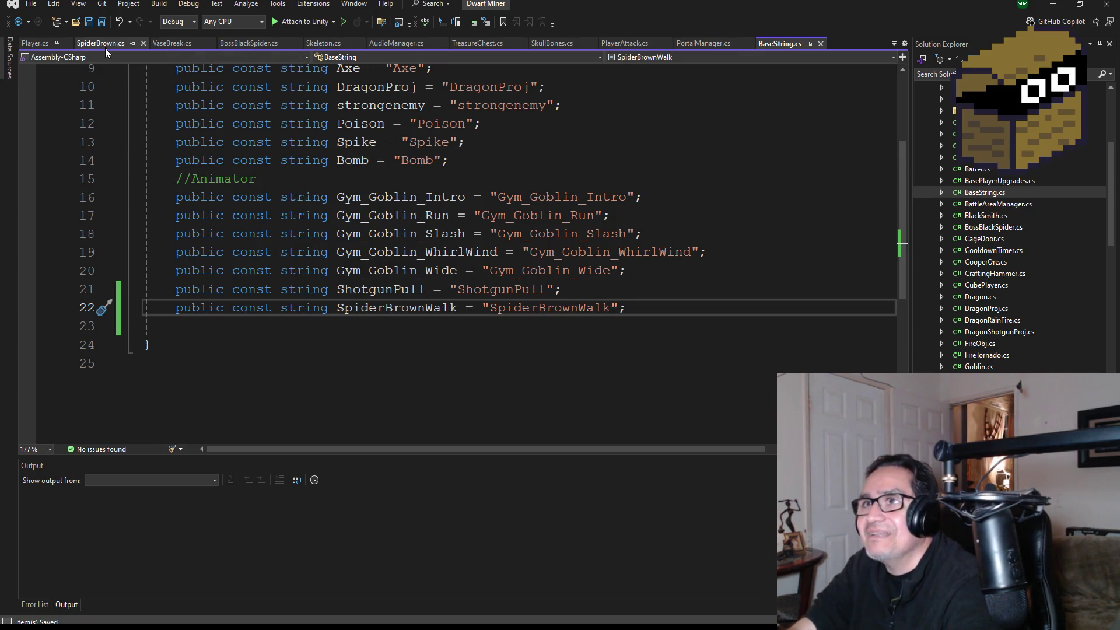
# Step: Uncomment the animator field on line 27 and its assignment on line 44
pyautogui.scroll(-4, 448, 386)
pyautogui.scroll(3, 397, 332)
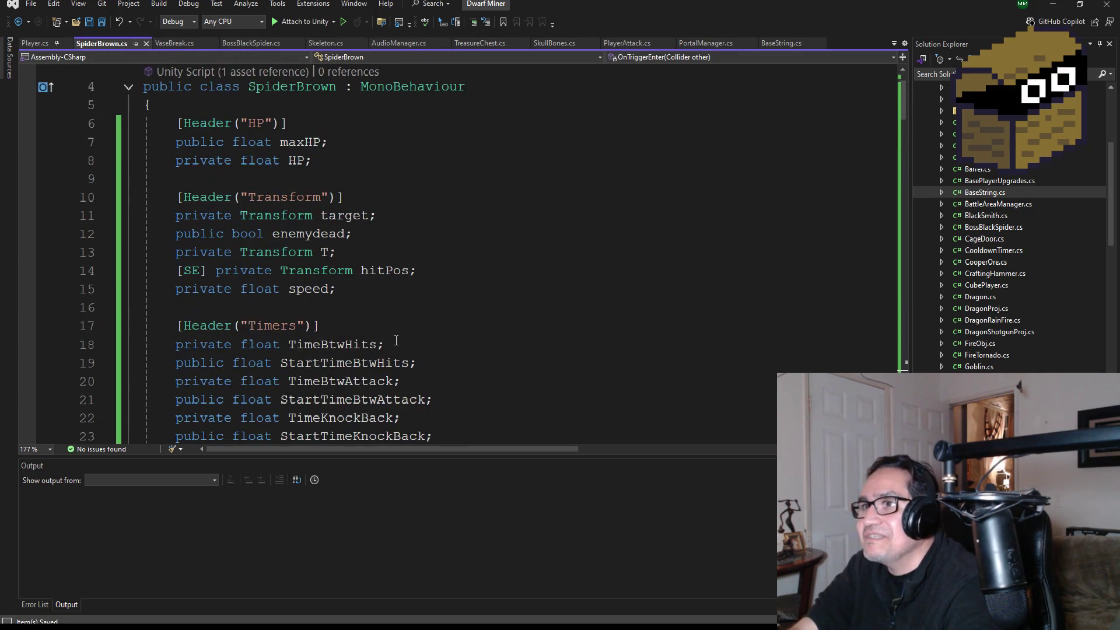
pyautogui.scroll(-3, 402, 357)
pyautogui.click(190, 288)
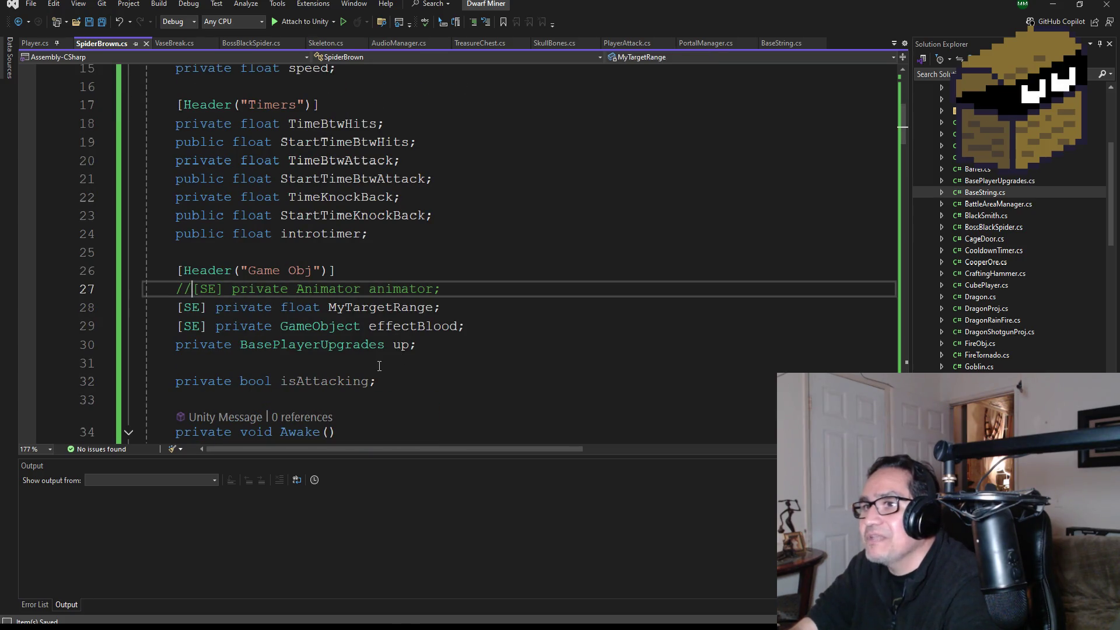
pyautogui.press('BackSpace')
pyautogui.press('BackSpace')
pyautogui.scroll(-4, 289, 335)
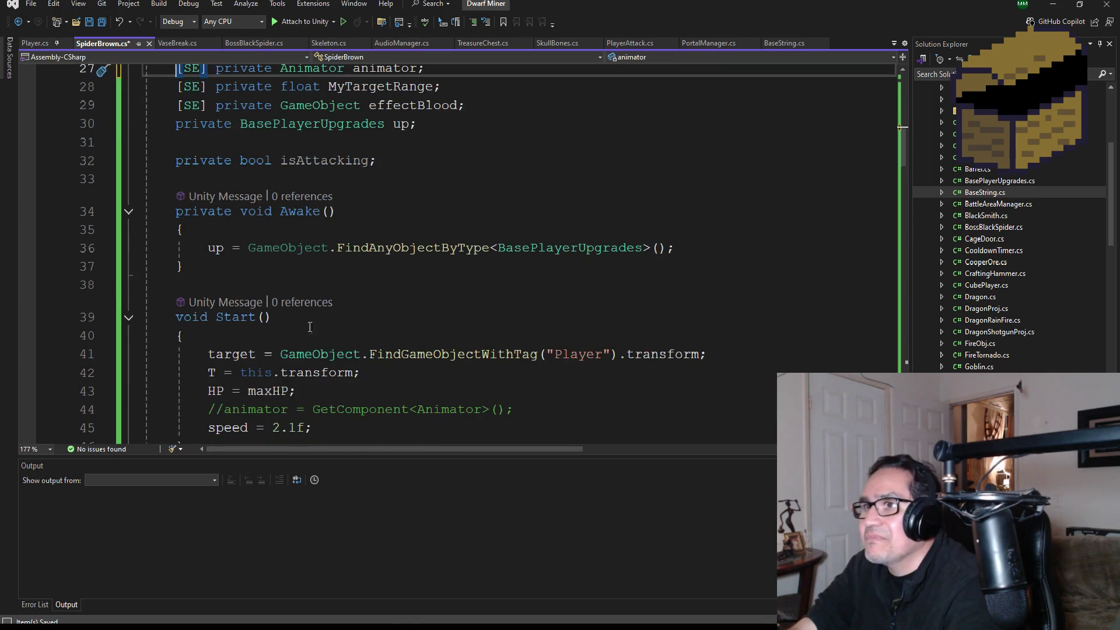
pyautogui.scroll(-2, 327, 324)
pyautogui.click(221, 298)
pyautogui.press('BackSpace')
pyautogui.press('BackSpace')
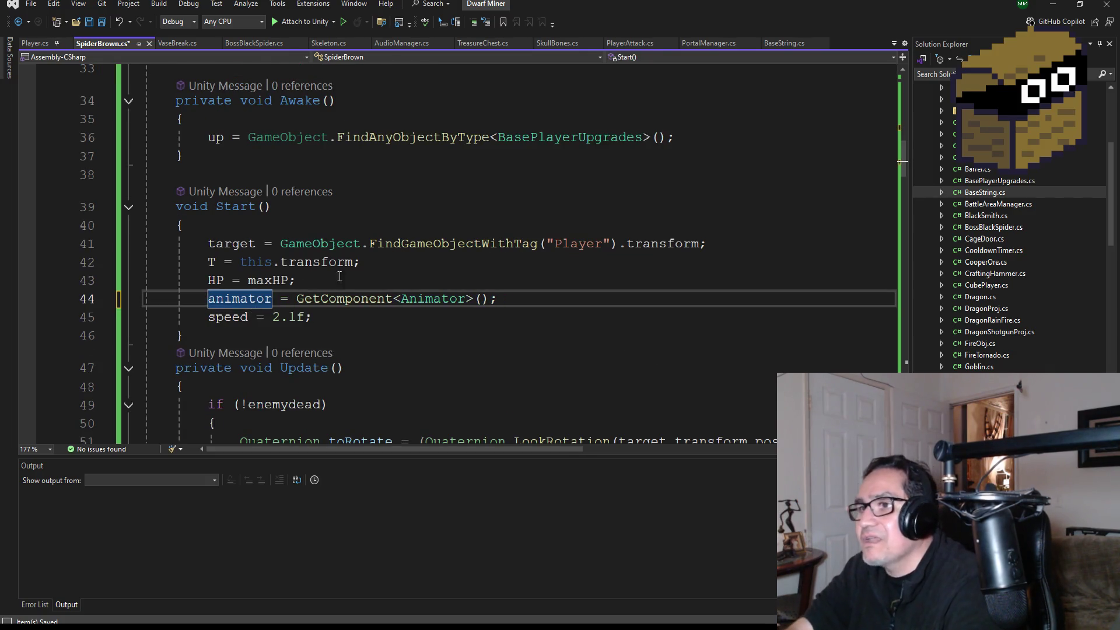
# Step: Reactivate the block-commented code starting on line 55 by removing its comment markers
pyautogui.scroll(-5, 305, 285)
pyautogui.scroll(-2, 371, 276)
pyautogui.scroll(1, 373, 284)
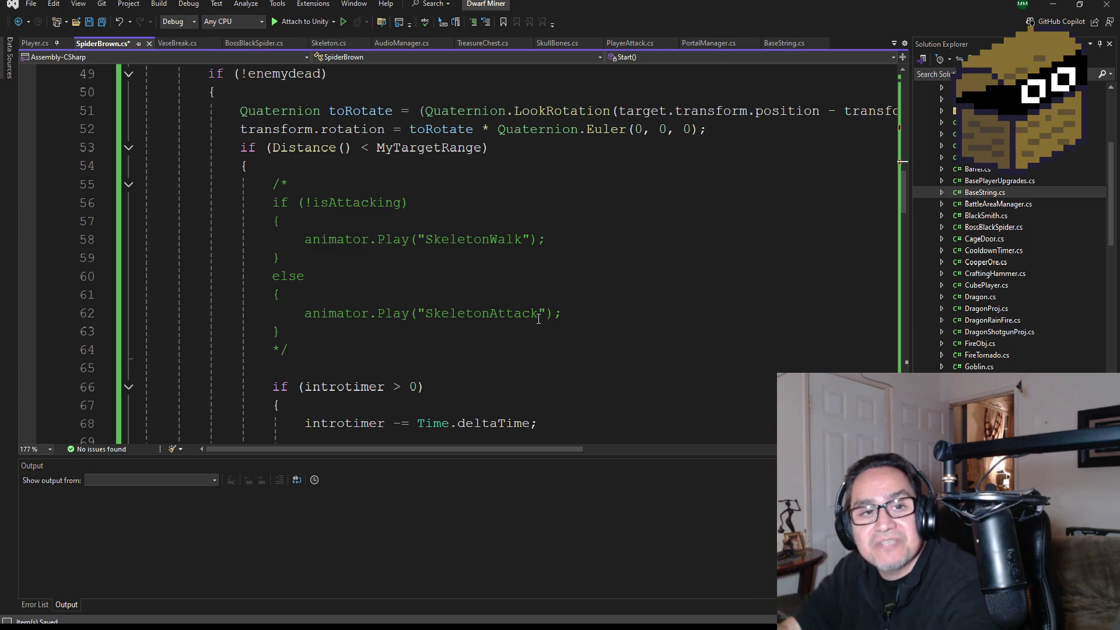
pyautogui.scroll(-3, 476, 288)
pyautogui.scroll(-4, 454, 303)
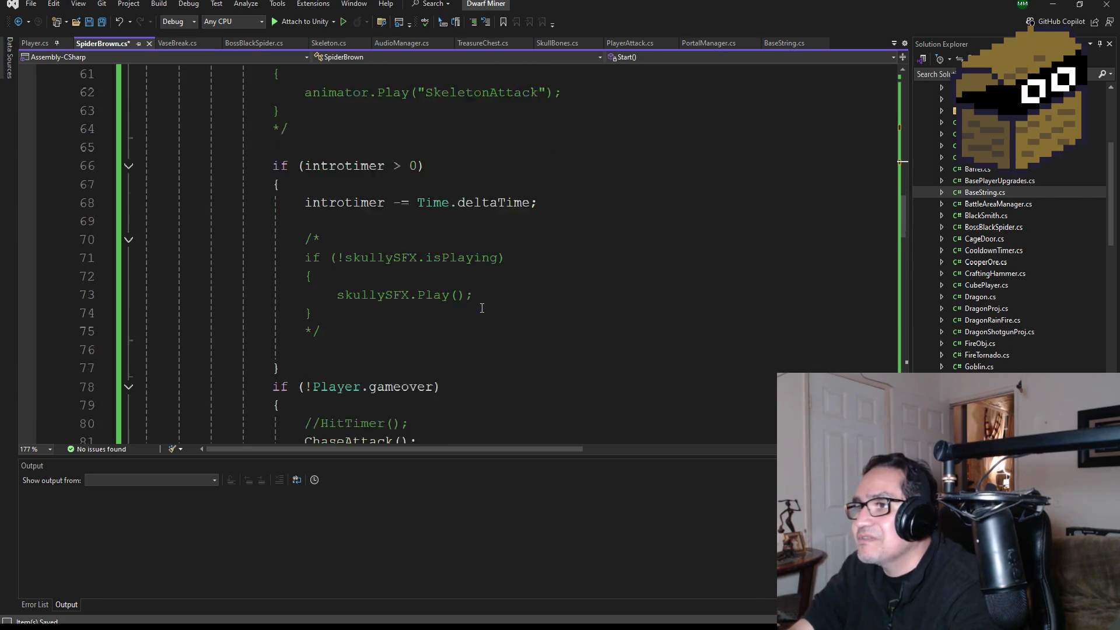
pyautogui.scroll(8, 468, 322)
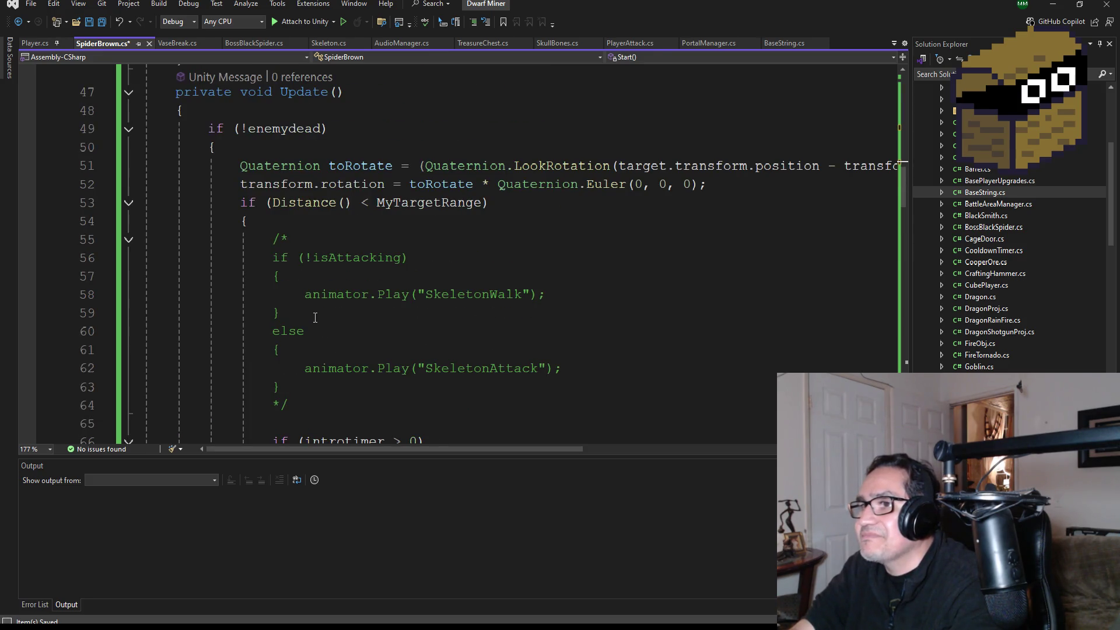
pyautogui.scroll(-1, 327, 334)
pyautogui.click(320, 349)
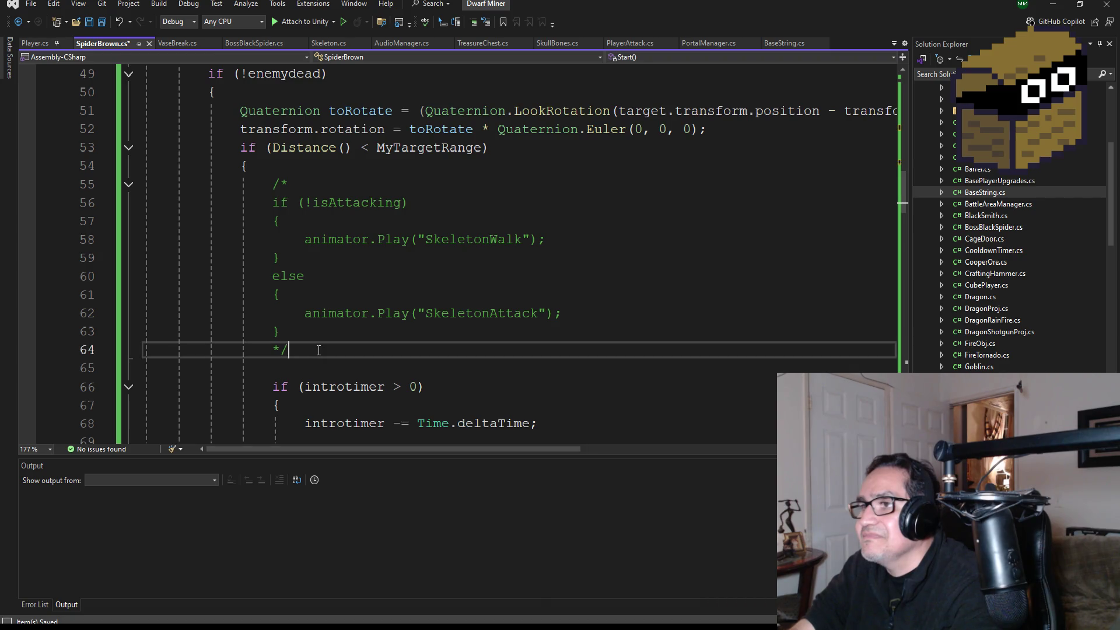
pyautogui.press('Up')
pyautogui.press('Up')
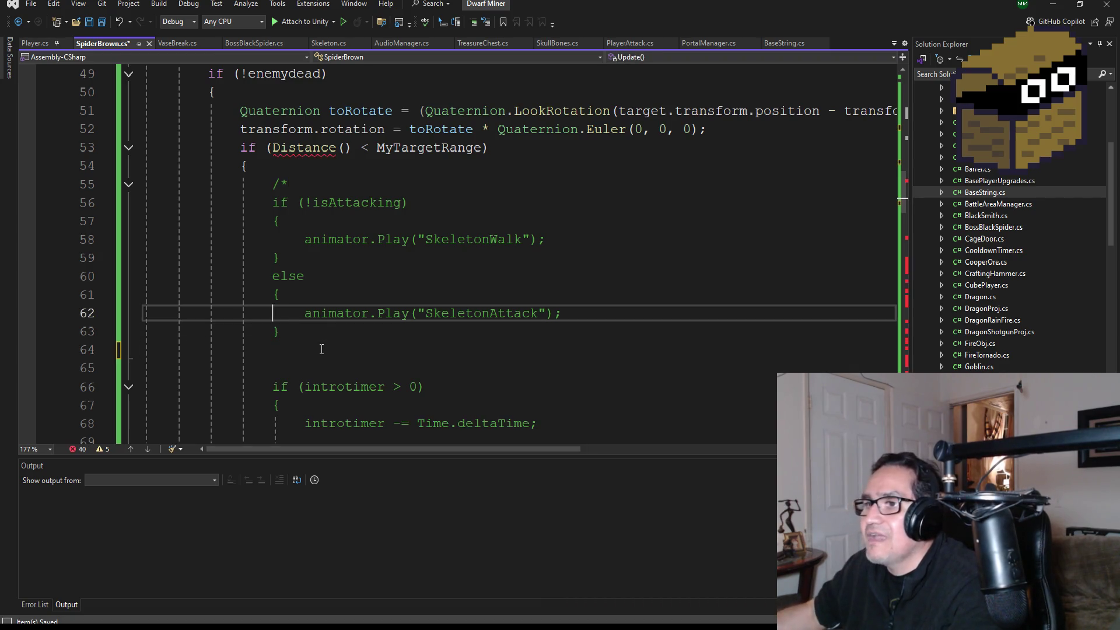
pyautogui.write('//')
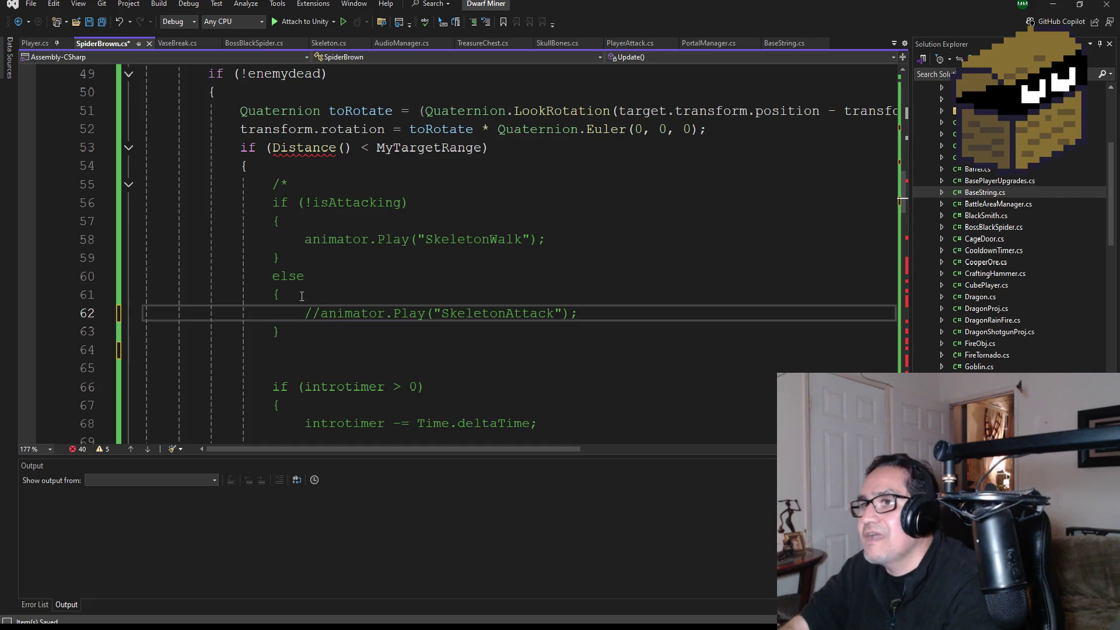
pyautogui.click(308, 187)
pyautogui.press('BackSpace')
pyautogui.press('BackSpace')
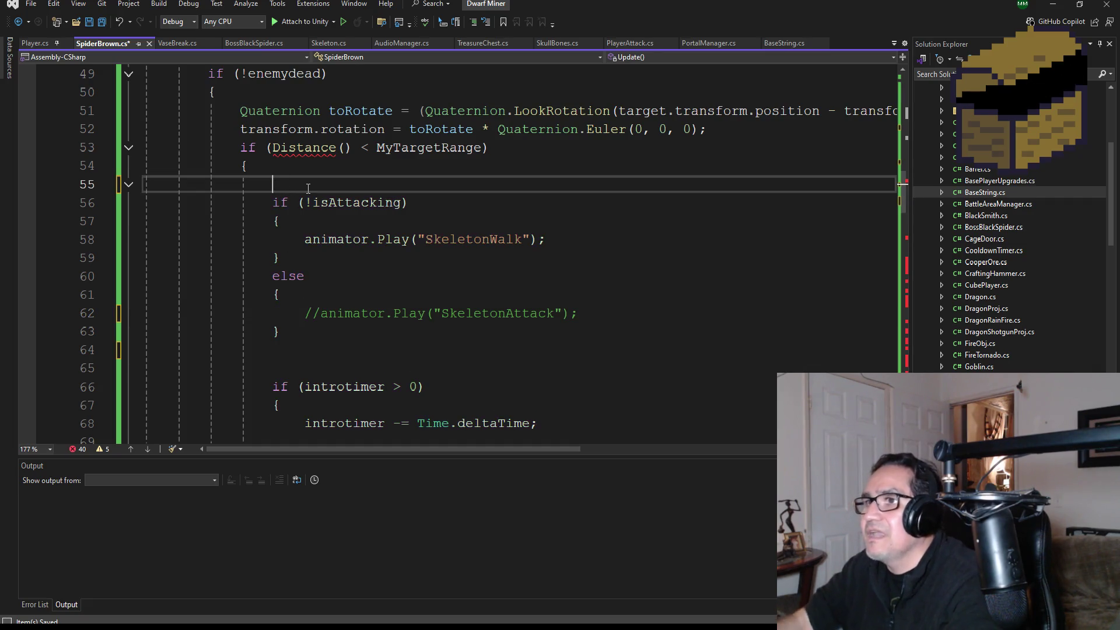
# Step: Replace the "SkeletonWalk" argument with BaseString.SpiderBrownWalk
pyautogui.doubleClick(486, 239)
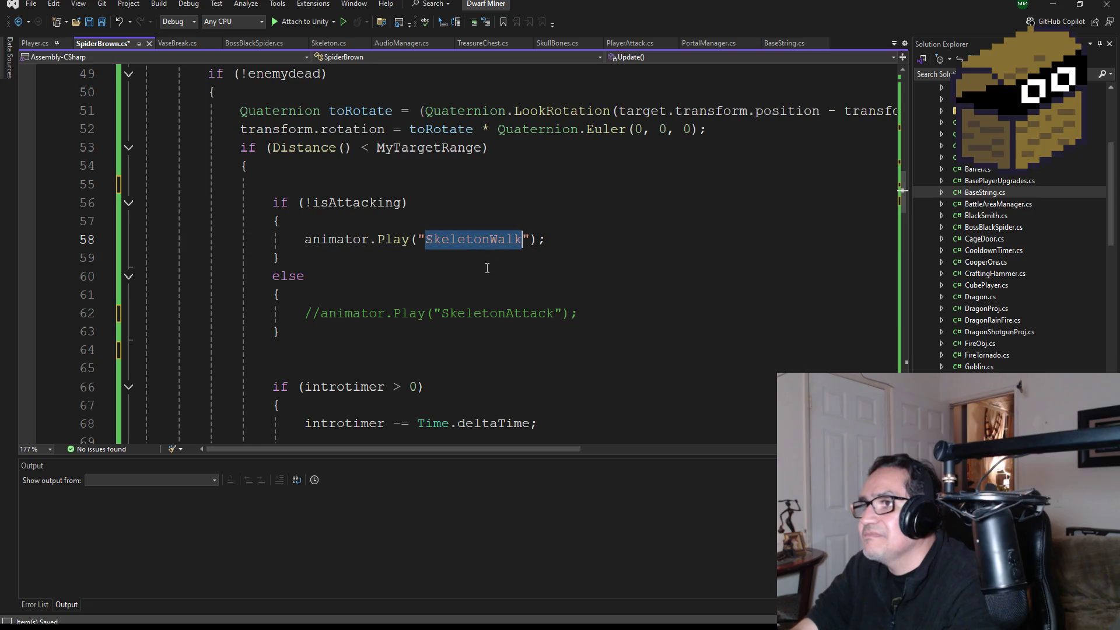
pyautogui.click(533, 244)
pyautogui.press('BackSpace')
pyautogui.press('BackSpace')
pyautogui.press('BackSpace')
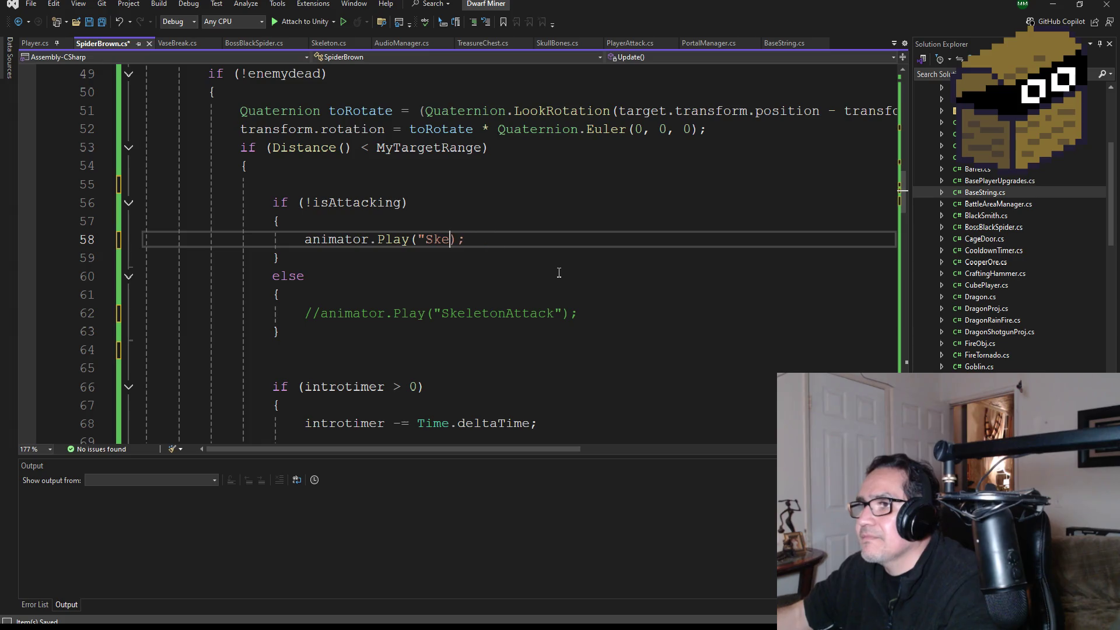
pyautogui.write('baseSt')
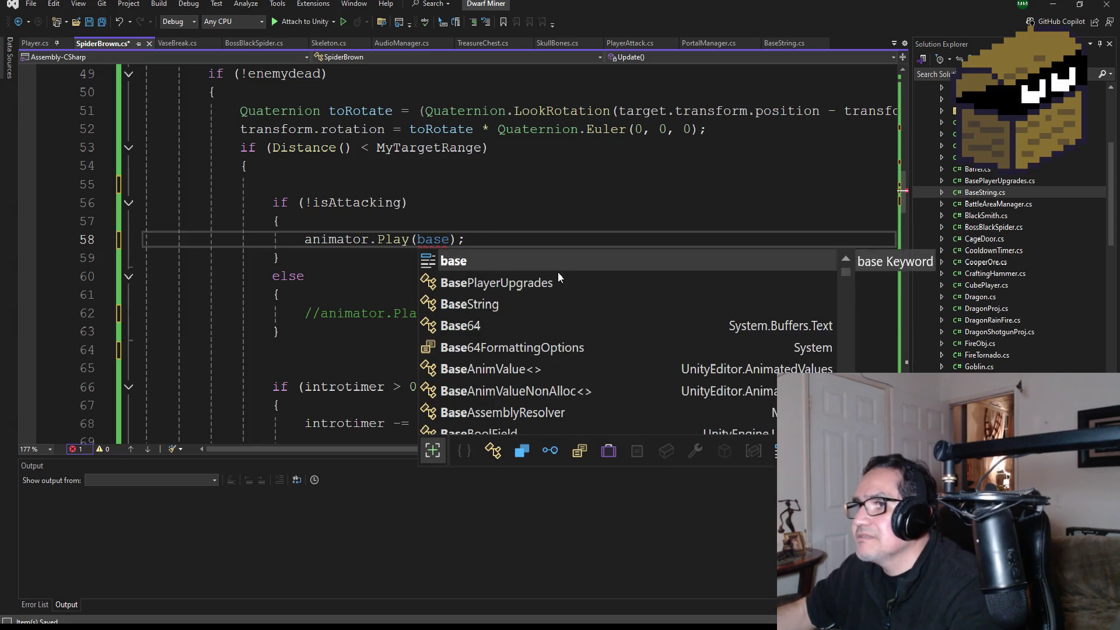
pyautogui.press('Tab')
pyautogui.write('.')
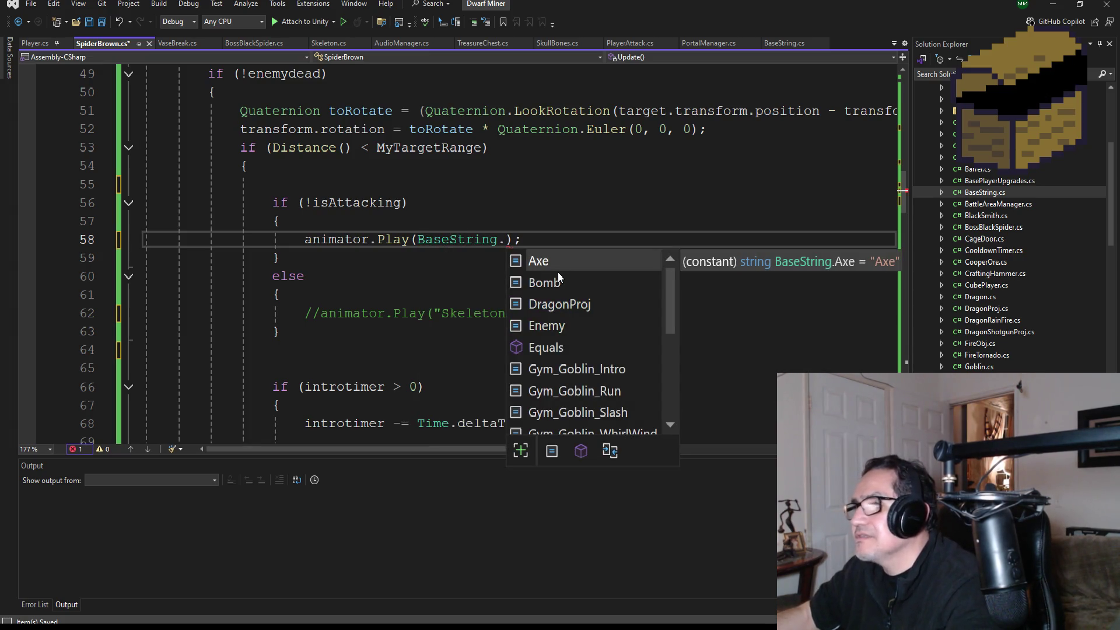
pyautogui.write('Spider')
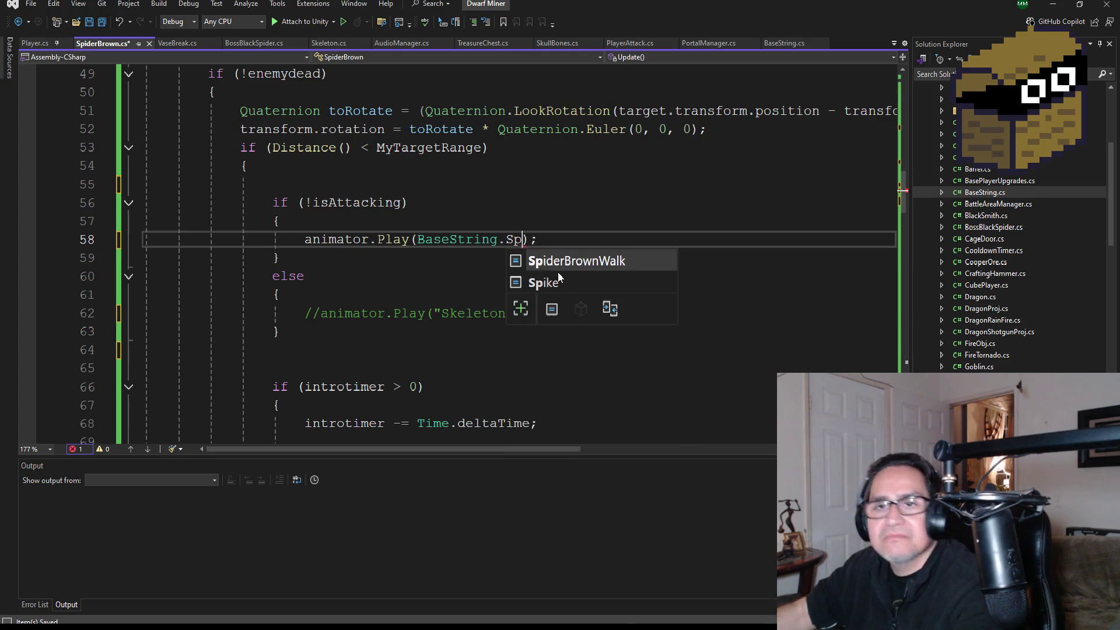
pyautogui.press('Tab')
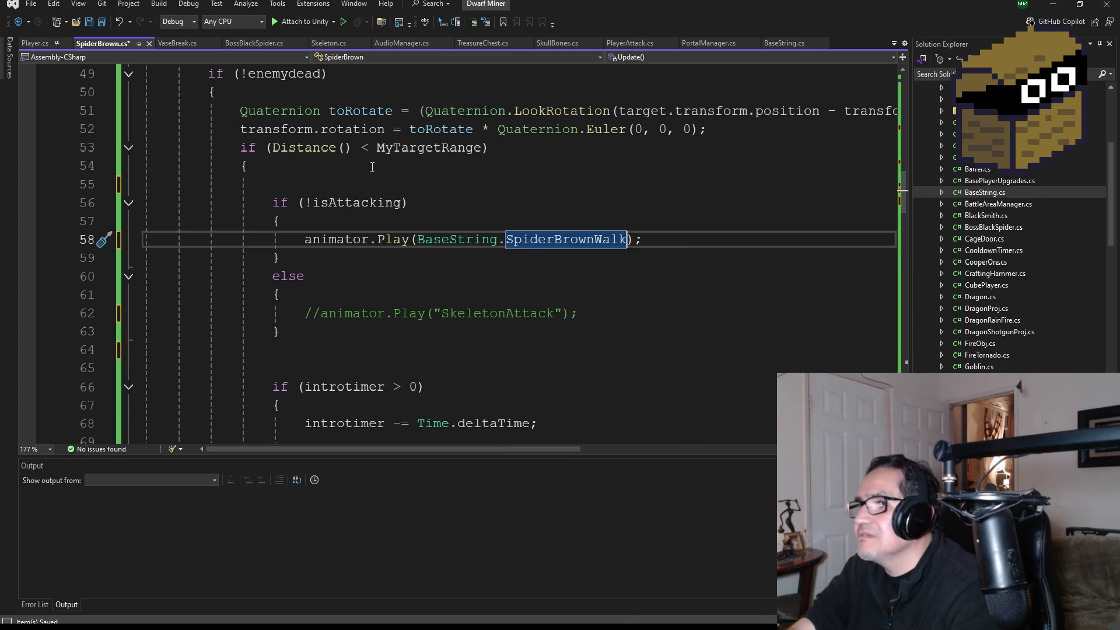
# Step: Save all files, bring up BaseString.cs, and switch to Unity
pyautogui.click(104, 23)
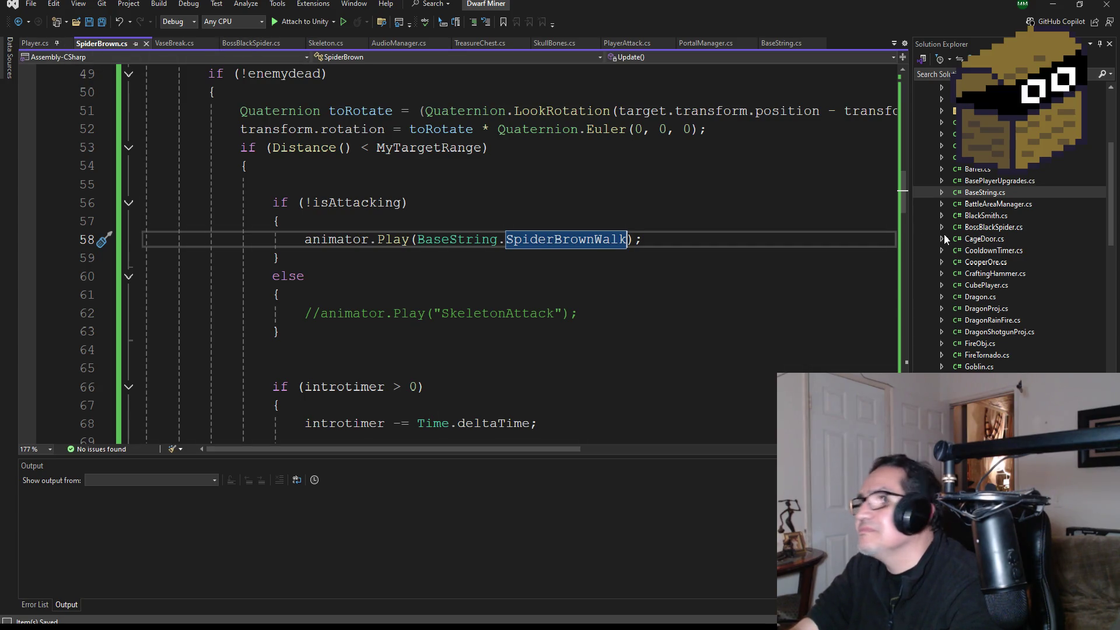
pyautogui.click(793, 43)
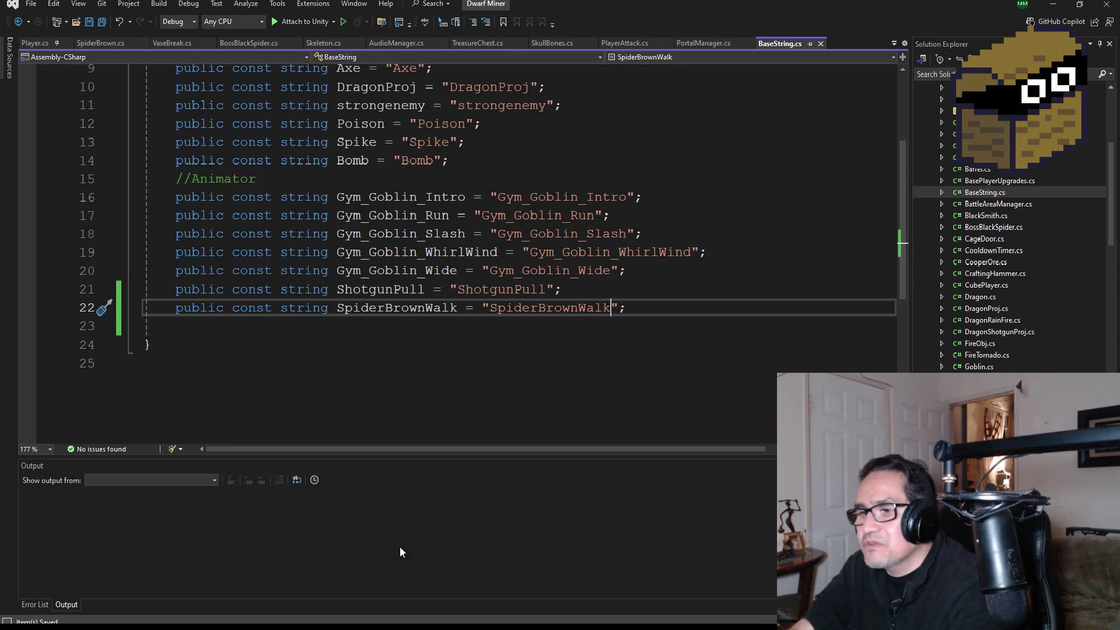
pyautogui.hotkey('alt', 'Tab')
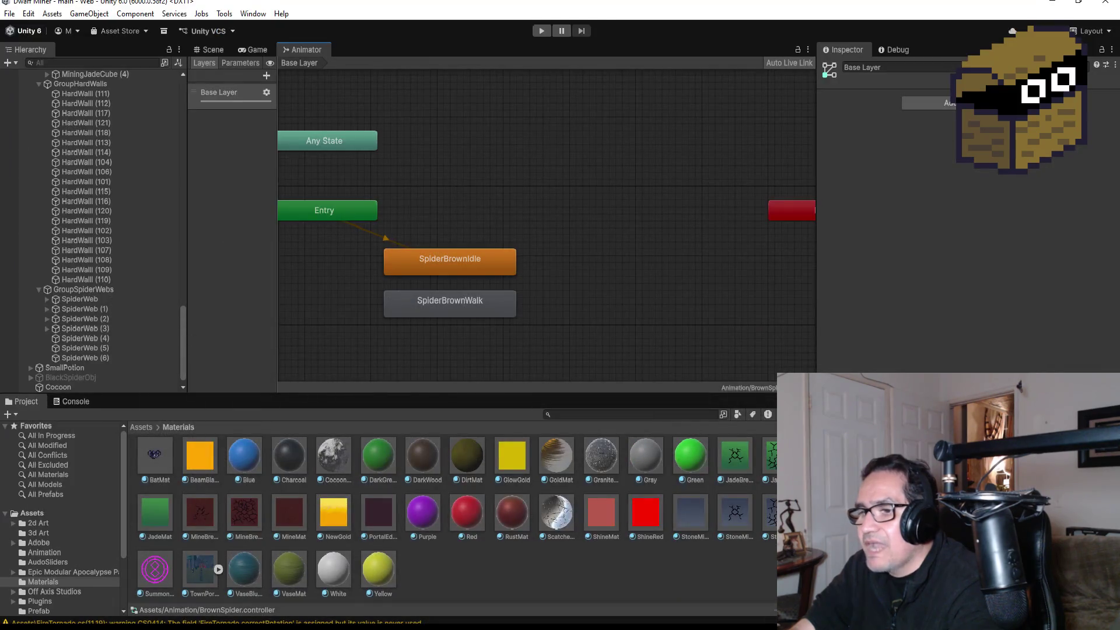
# Step: Select the SpiderBrownIdle state's name in Unity's Animator Inspector and return to Visual Studio
pyautogui.hotkey('alt', 'Tab')
pyautogui.hotkey('alt', 'Tab')
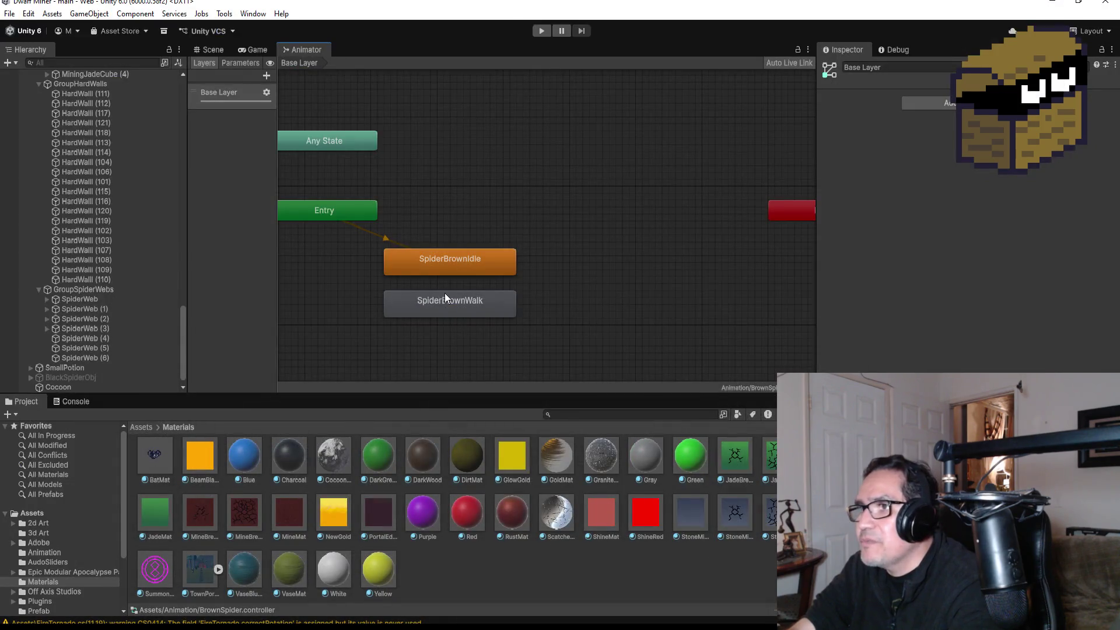
pyautogui.click(446, 300)
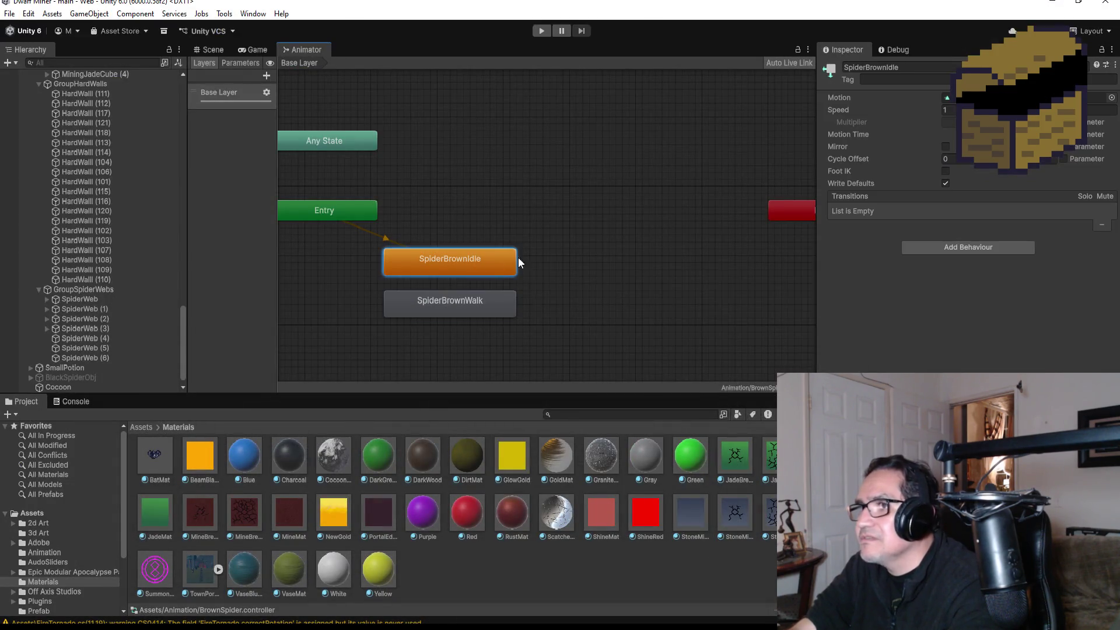
pyautogui.click(464, 261)
pyautogui.click(879, 67)
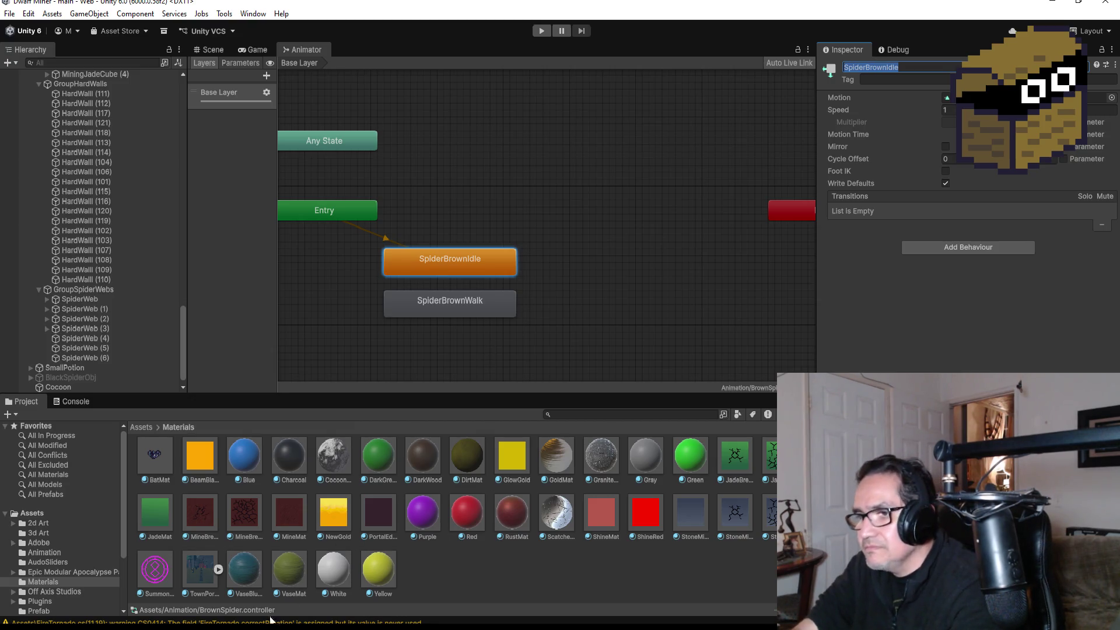
pyautogui.hotkey('alt', 'Tab')
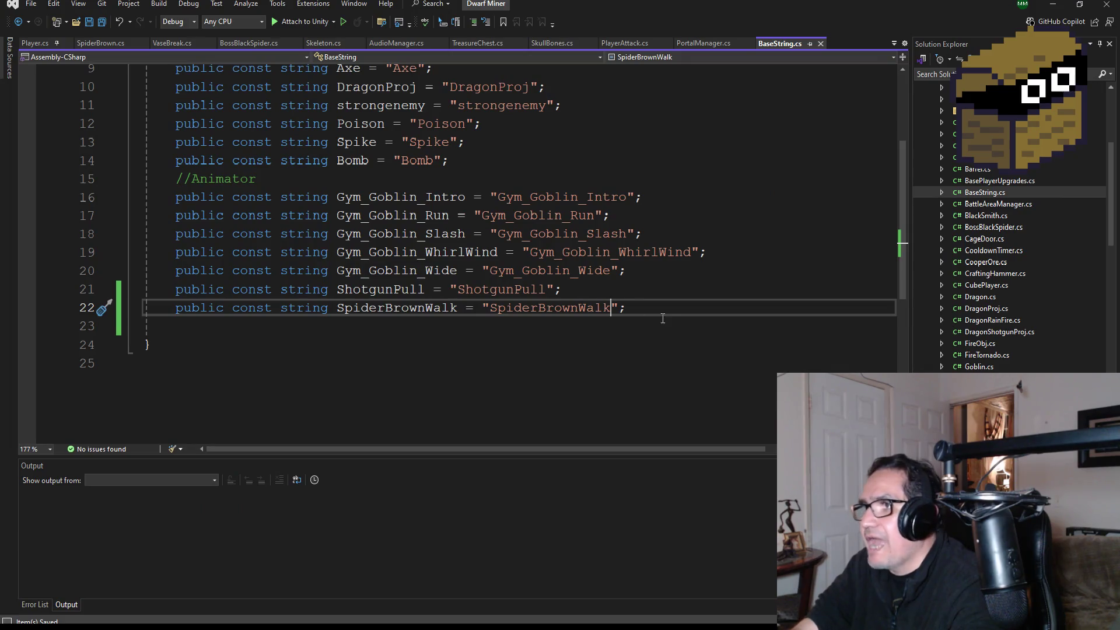
# Step: Paste SpiderBrownIdle as a placeholder on a new line below the SpiderBrownWalk constant
pyautogui.press('Return')
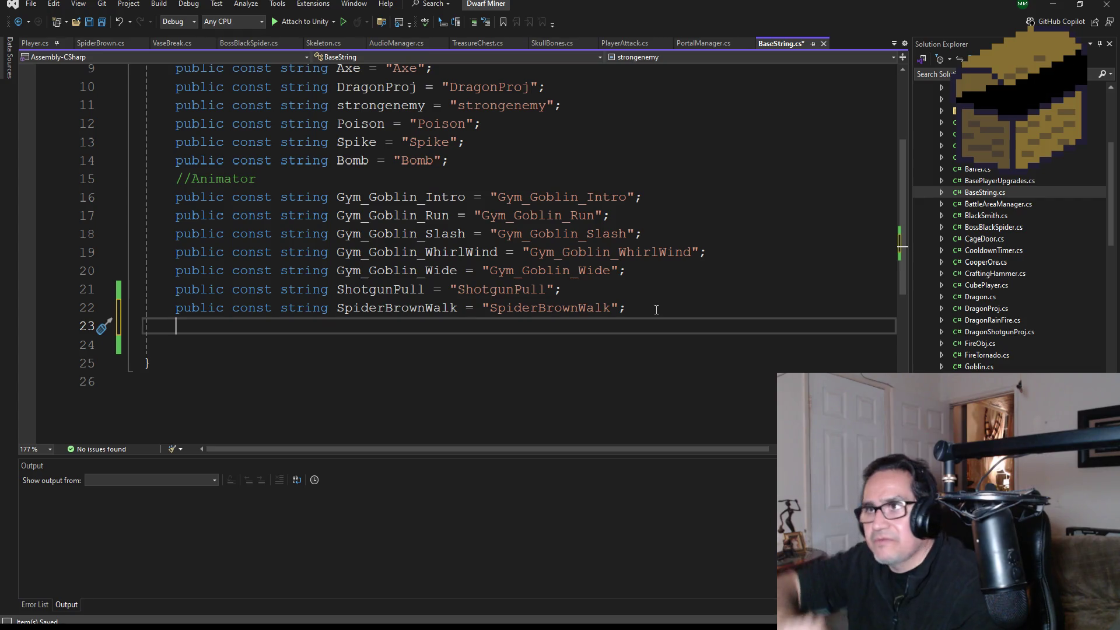
pyautogui.hotkey('ctrl', 'space')
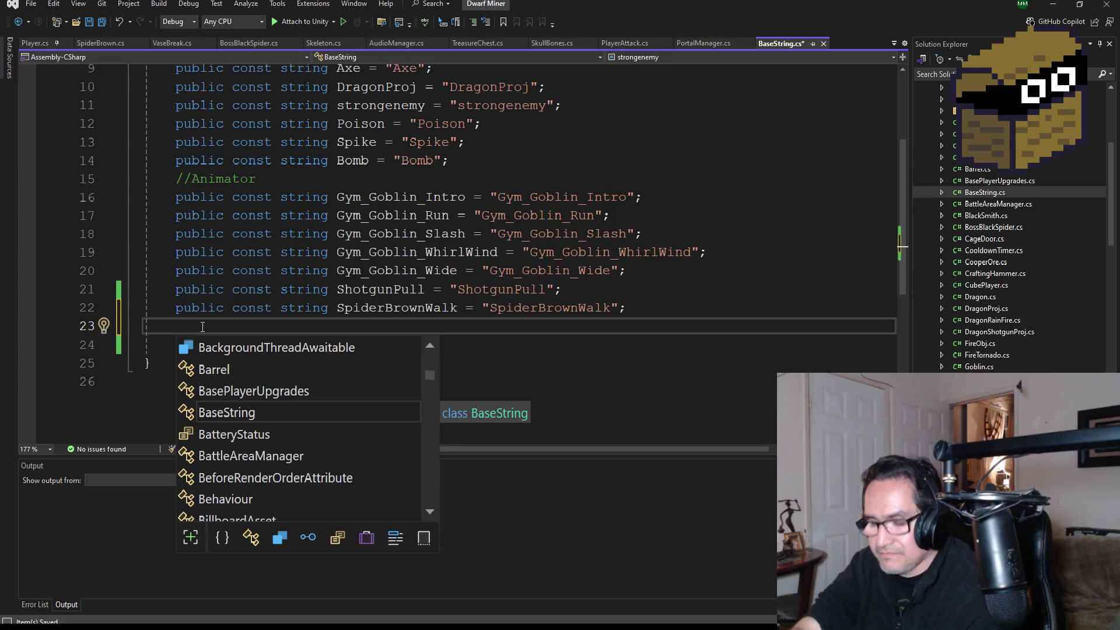
pyautogui.write('SpiderBrownIdle')
pyautogui.click(644, 305)
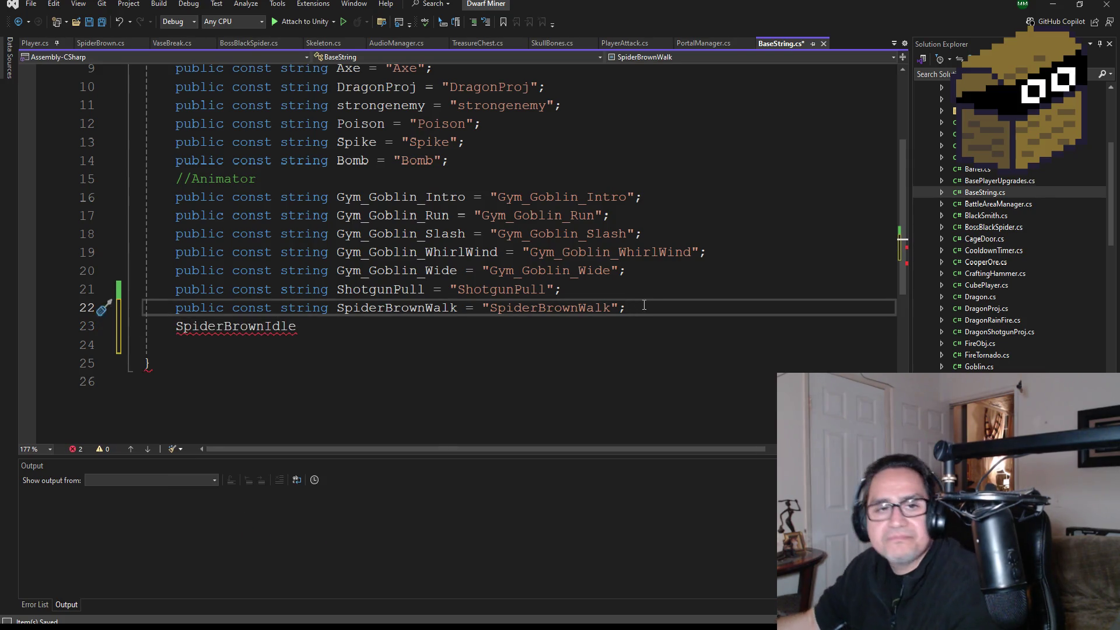
pyautogui.press('Return')
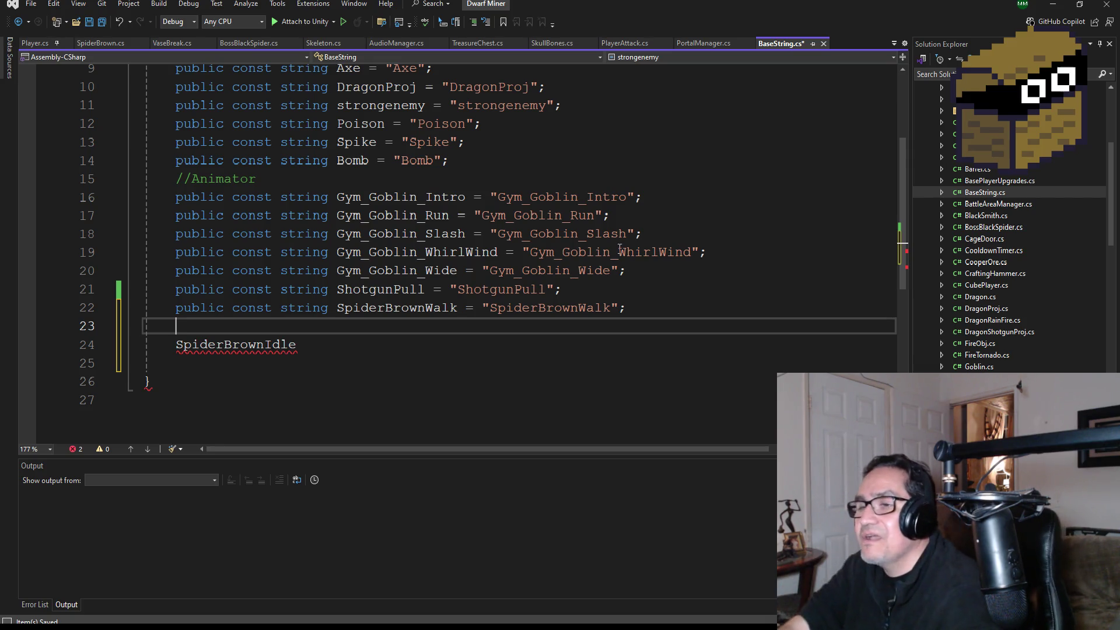
# Step: Duplicate the SpiderBrownWalk constant onto line 23 and delete the SpiderBrownIdle placeholder
pyautogui.moveTo(662, 311)
pyautogui.mouseDown()
pyautogui.moveTo(222, 290)
pyautogui.moveTo(185, 309)
pyautogui.mouseUp()
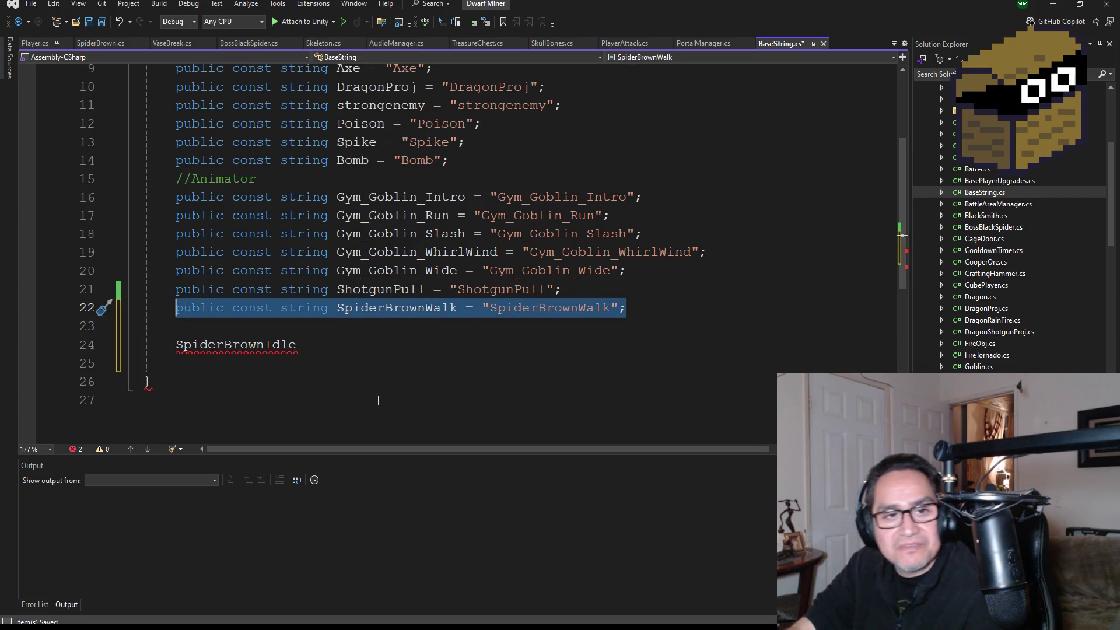
pyautogui.click(223, 331)
pyautogui.write('public const string SpiderBrownWalk = "SpiderBrownWalk";')
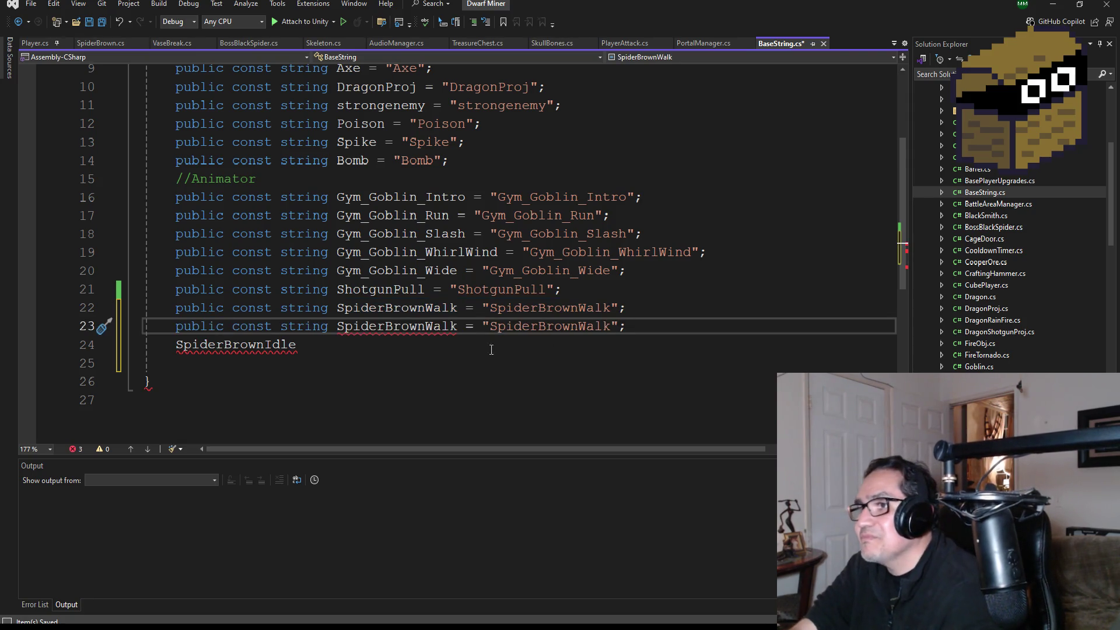
pyautogui.doubleClick(238, 344)
pyautogui.hotkey('ctrl', 'c')
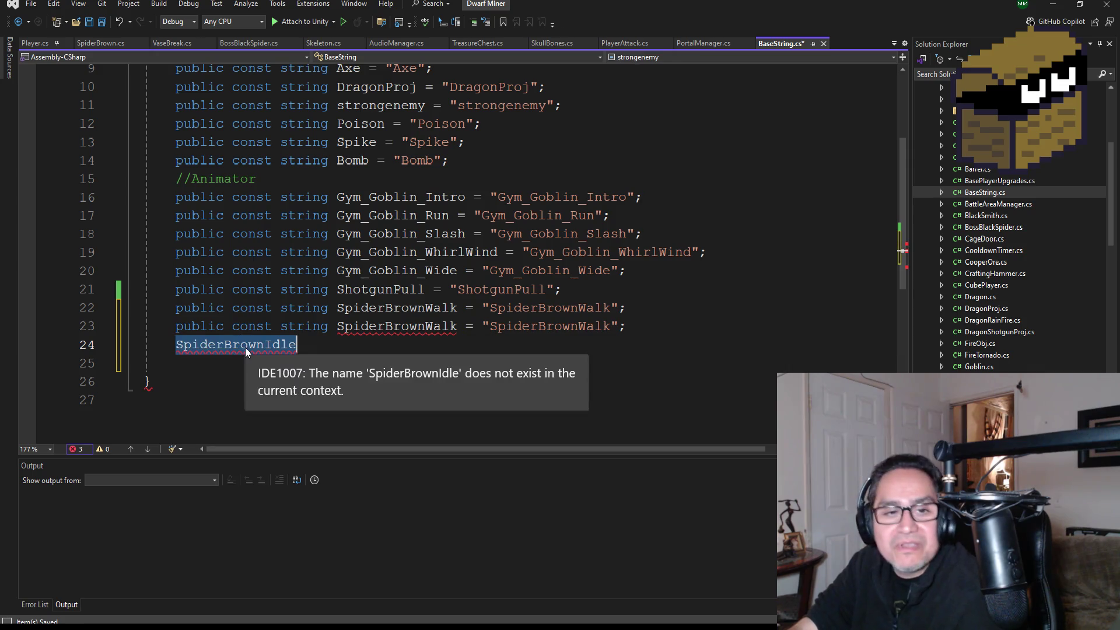
pyautogui.press('BackSpace')
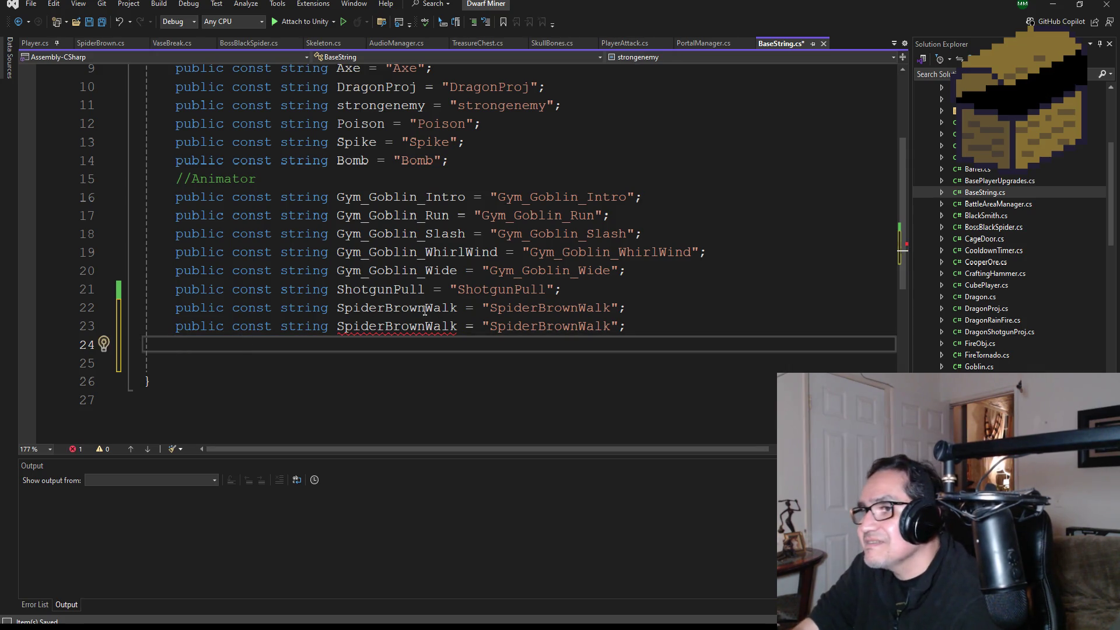
# Step: Rename the duplicate's name and value to SpiderBrownIdle and save BaseString.cs
pyautogui.doubleClick(375, 322)
pyautogui.hotkey('ctrl', 'v')
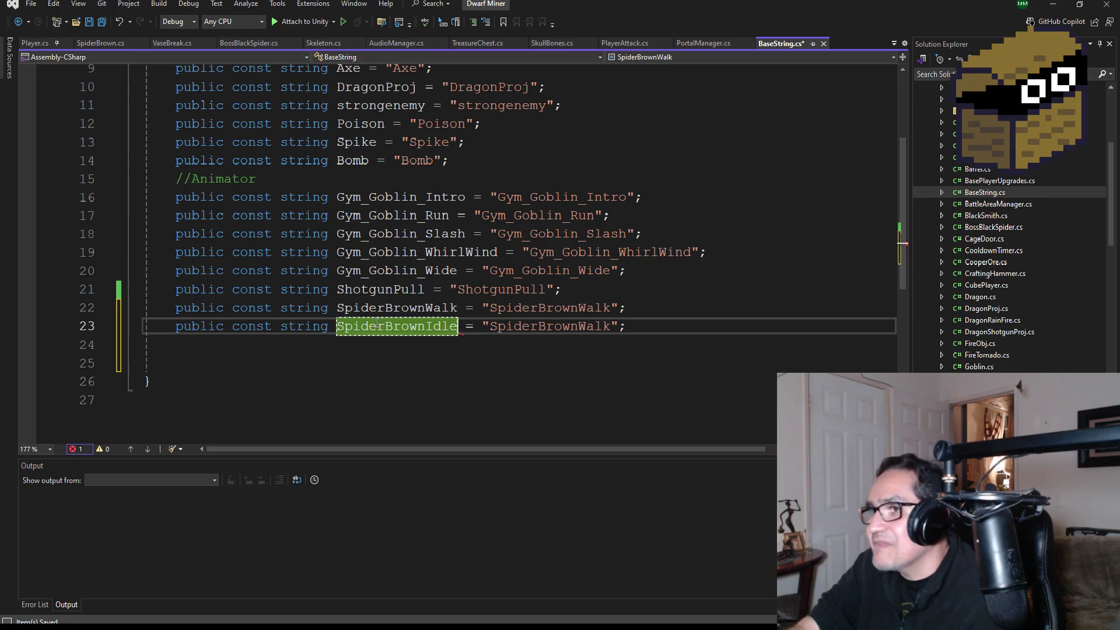
pyautogui.doubleClick(524, 328)
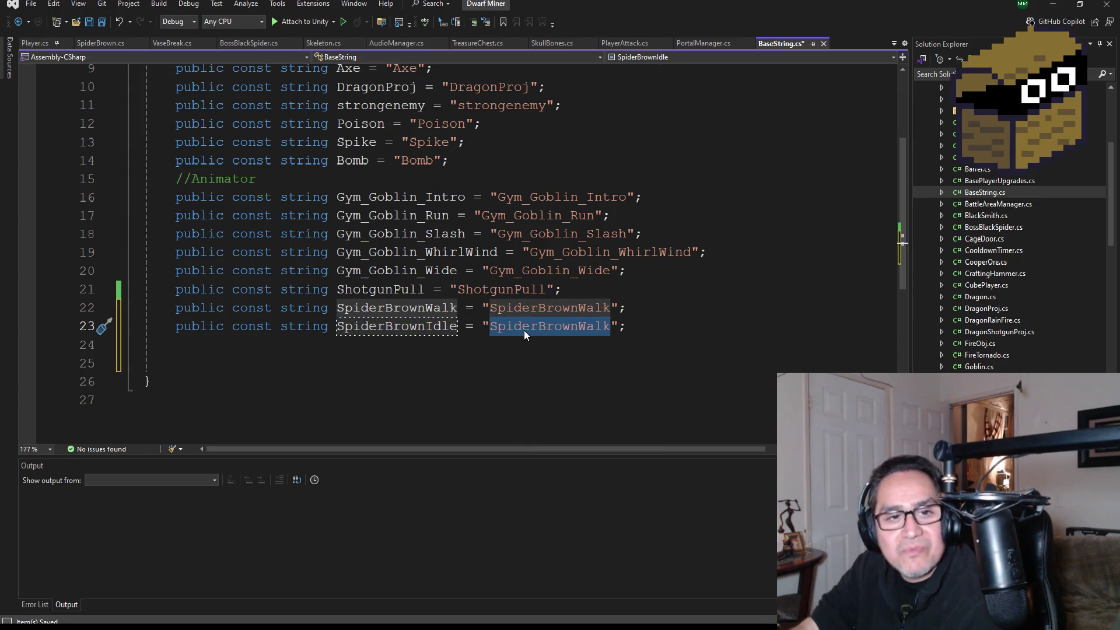
pyautogui.hotkey('ctrl', 'v')
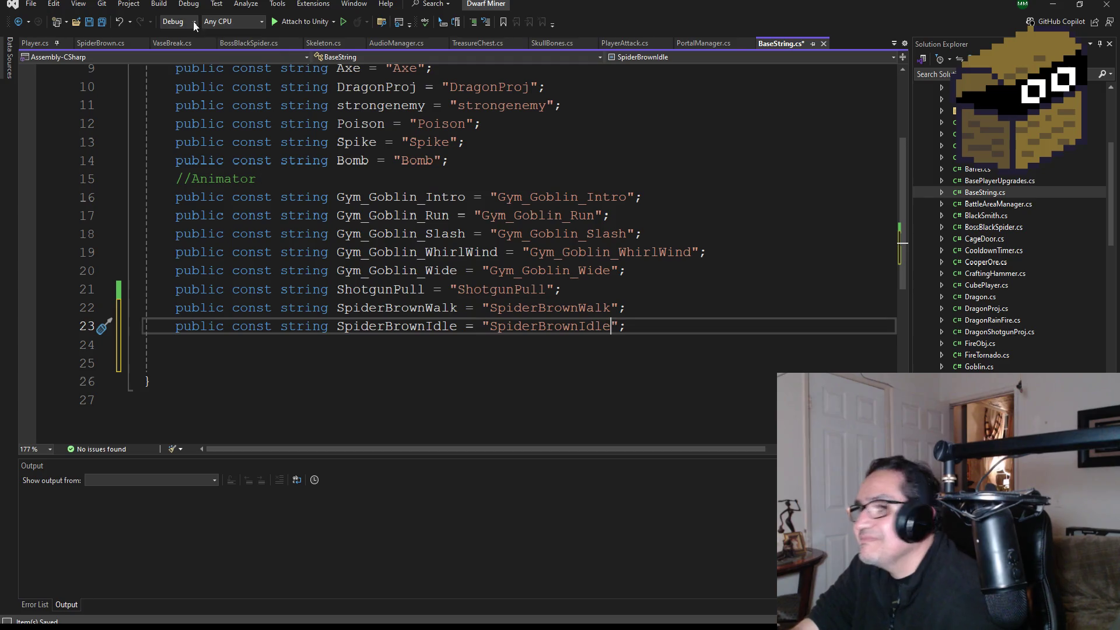
pyautogui.click(106, 22)
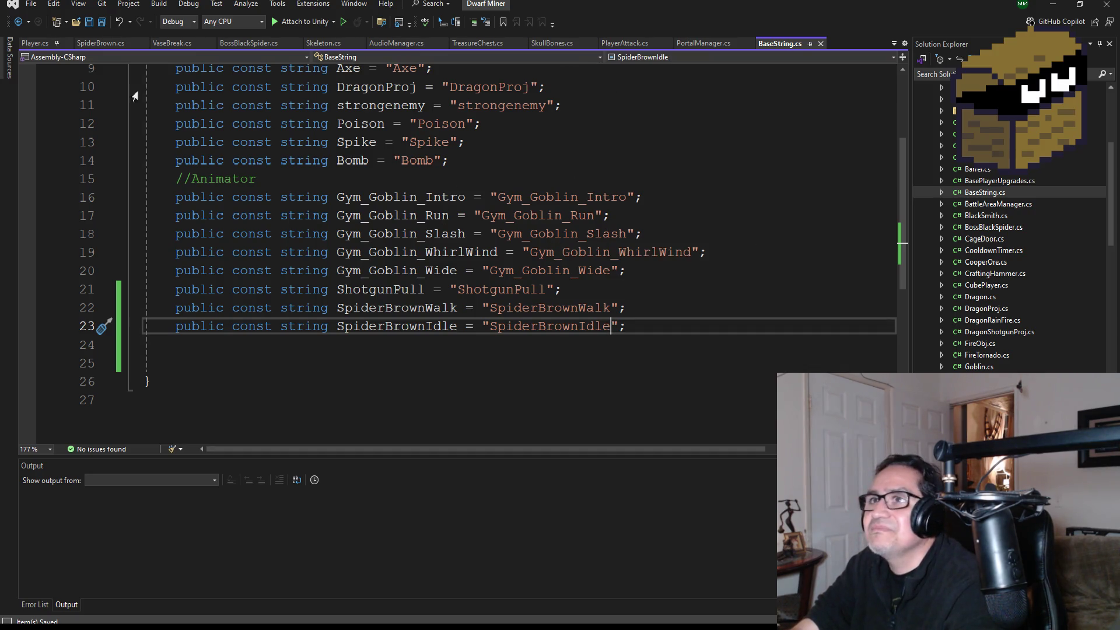
pyautogui.click(100, 43)
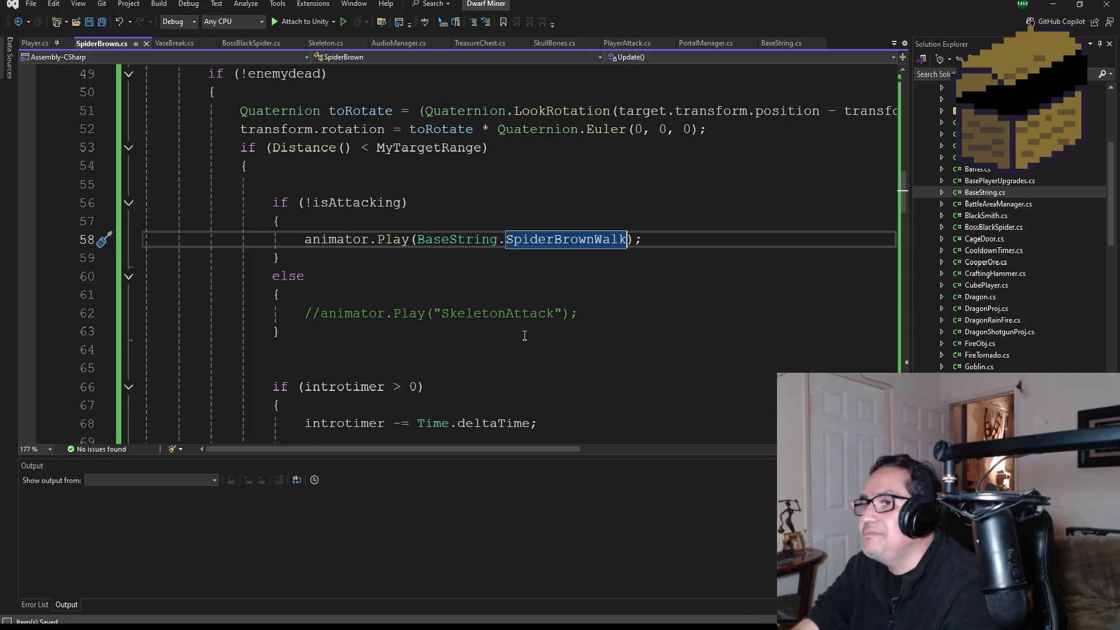
# Step: Uncomment line 86's play call and swap SkeletonIdle for BaseString.SpiderBrownIdle
pyautogui.scroll(-6, 524, 336)
pyautogui.scroll(-1, 478, 342)
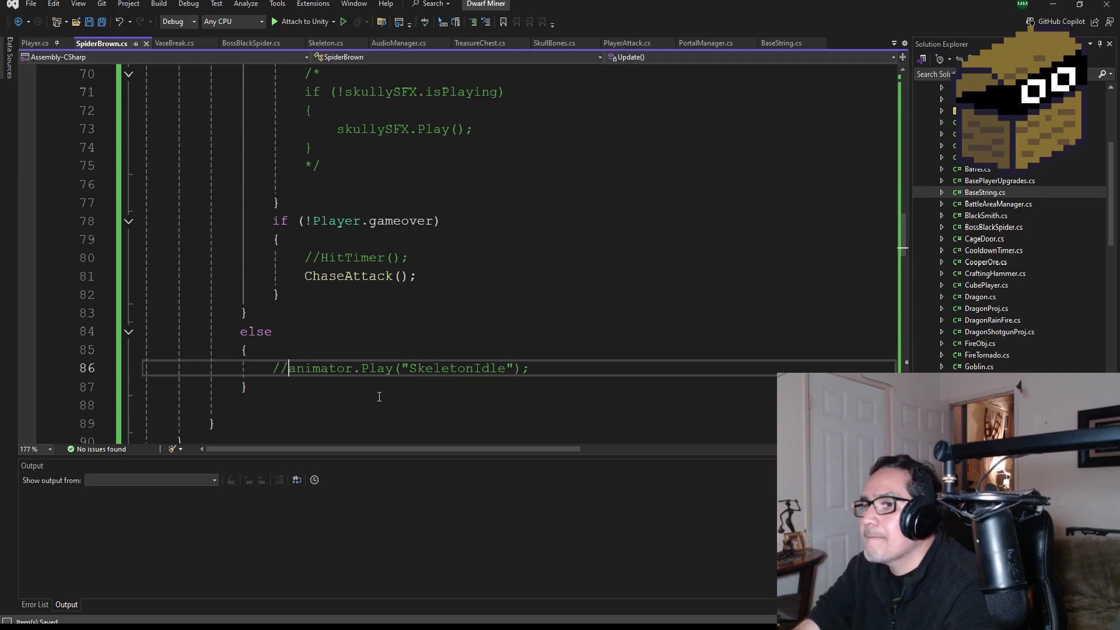
pyautogui.click(287, 367)
pyautogui.press('BackSpace')
pyautogui.press('BackSpace')
pyautogui.doubleClick(452, 372)
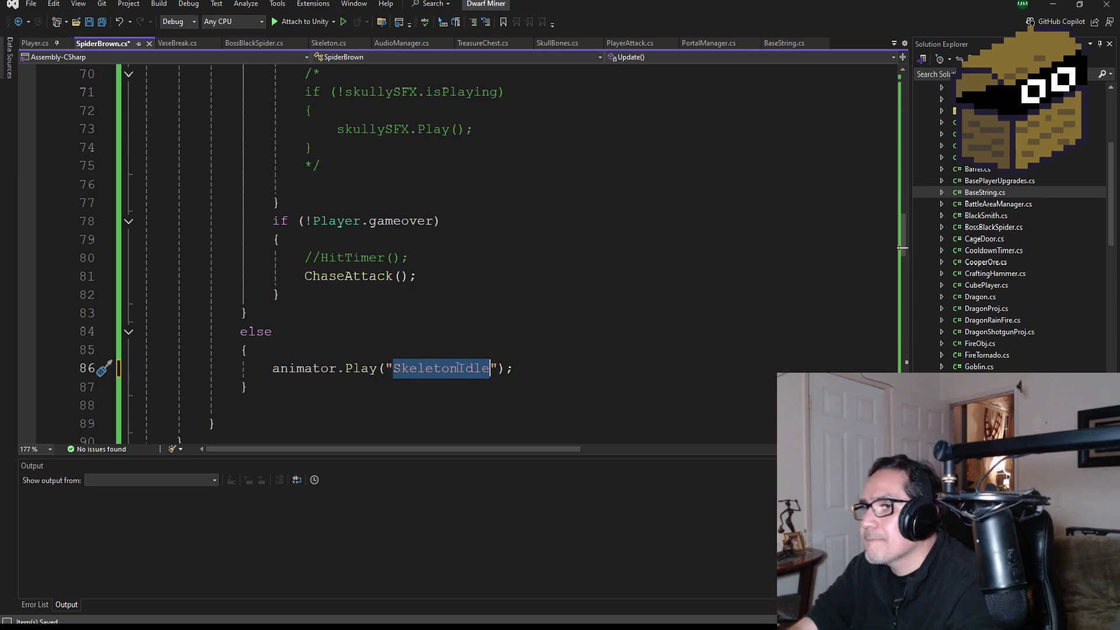
pyautogui.press('BackSpace')
pyautogui.press('BackSpace')
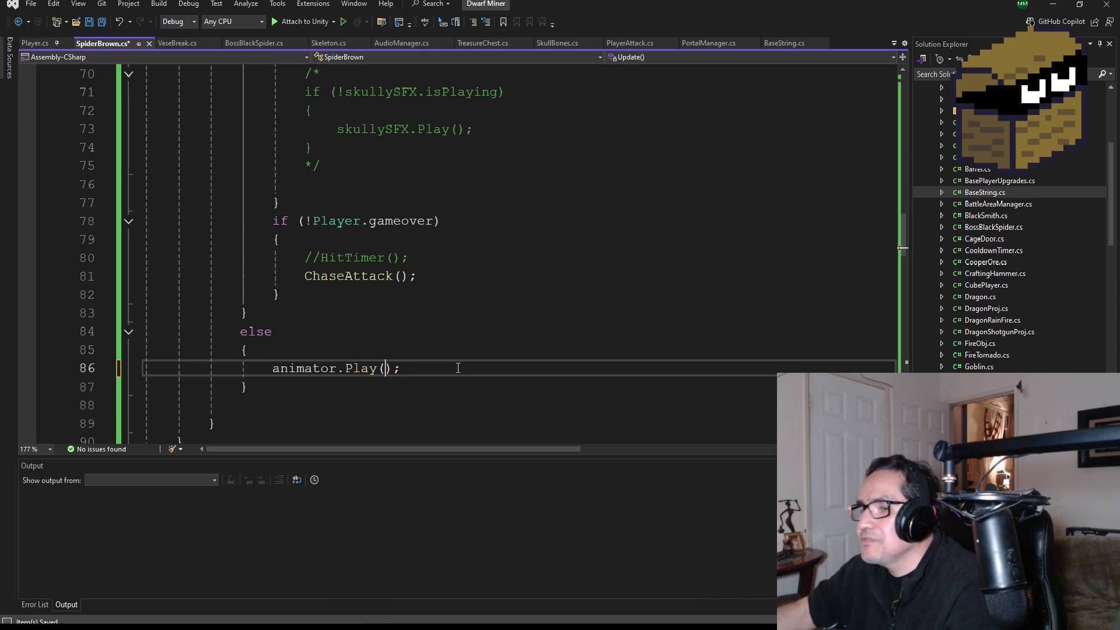
pyautogui.write('Base')
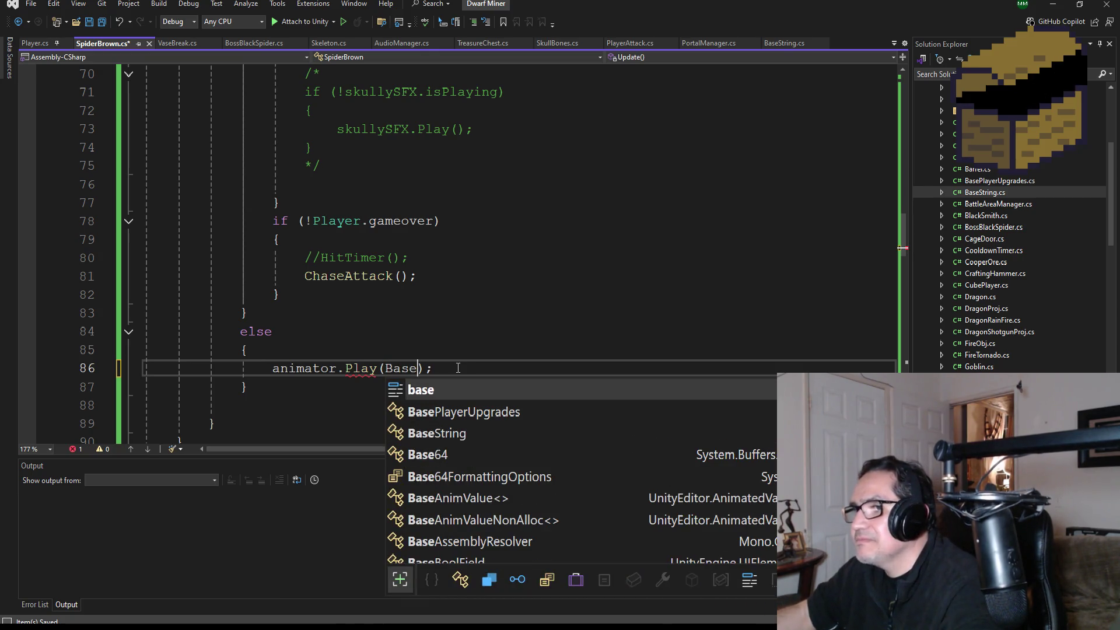
pyautogui.write('String.')
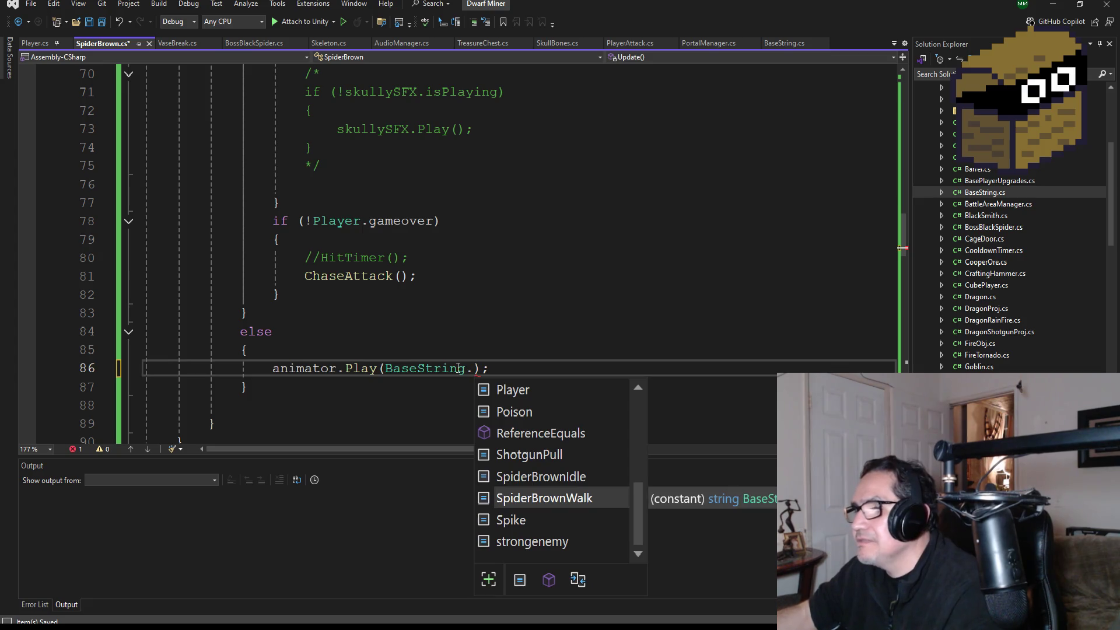
pyautogui.press('Up')
pyautogui.press('Tab')
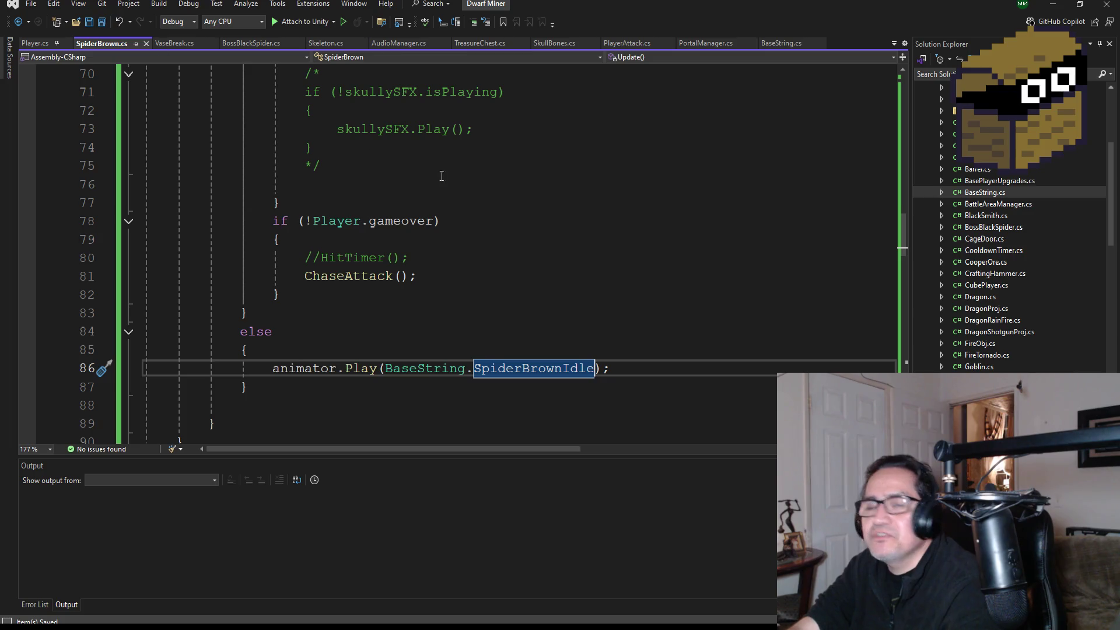
pyautogui.scroll(-7, 481, 286)
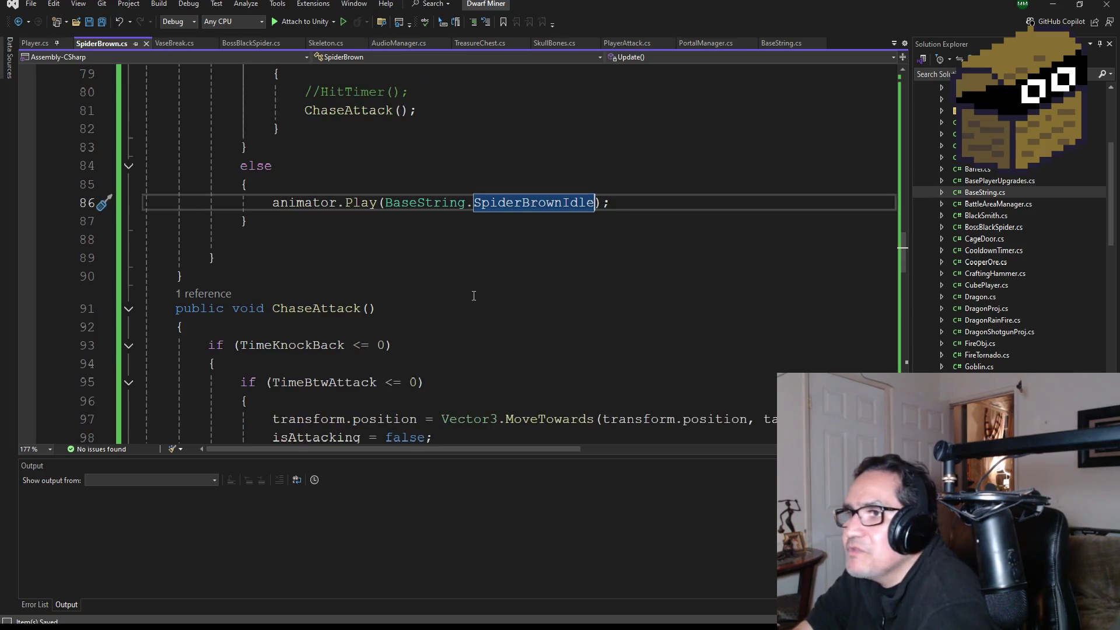
pyautogui.scroll(20, 467, 297)
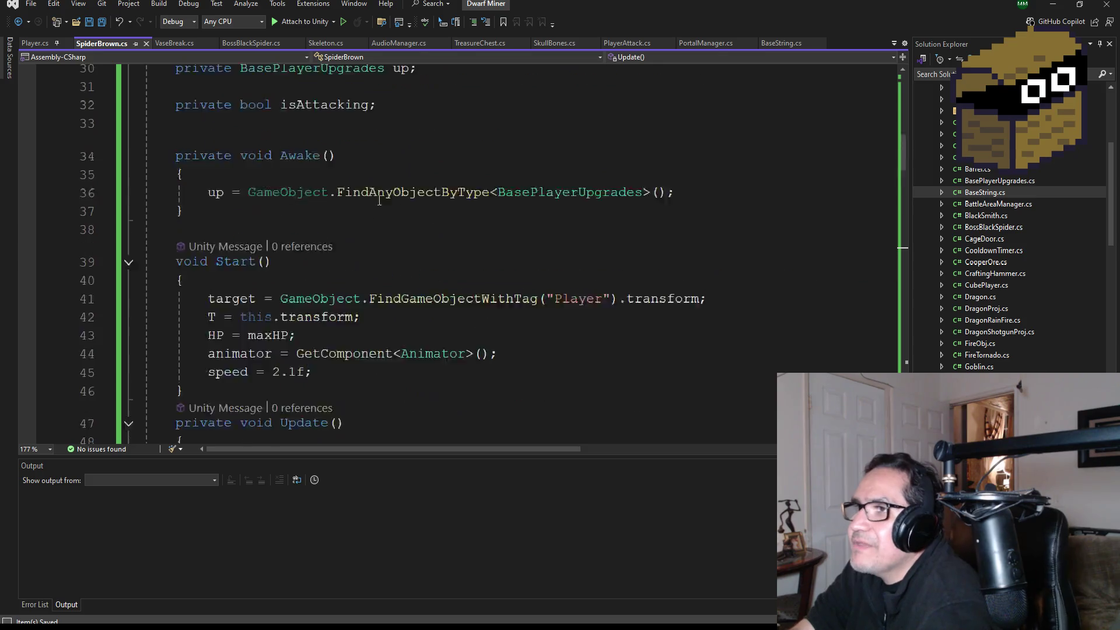
pyautogui.click(1037, 9)
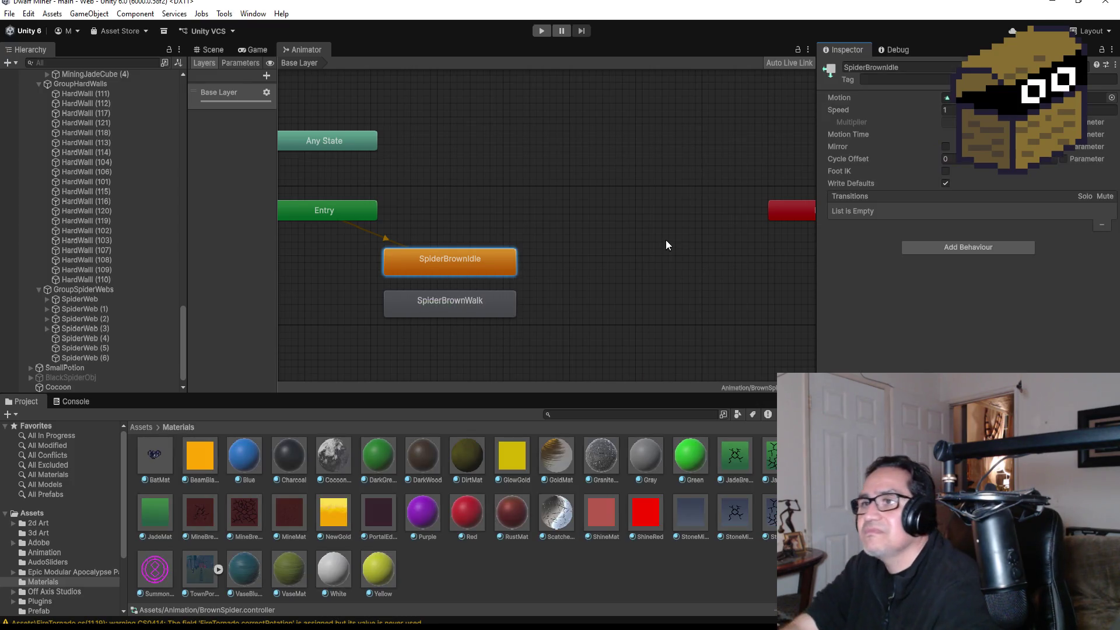
# Step: Switch to the Scene view with the red spider and enter Play mode
pyautogui.scroll(5, 175, 88)
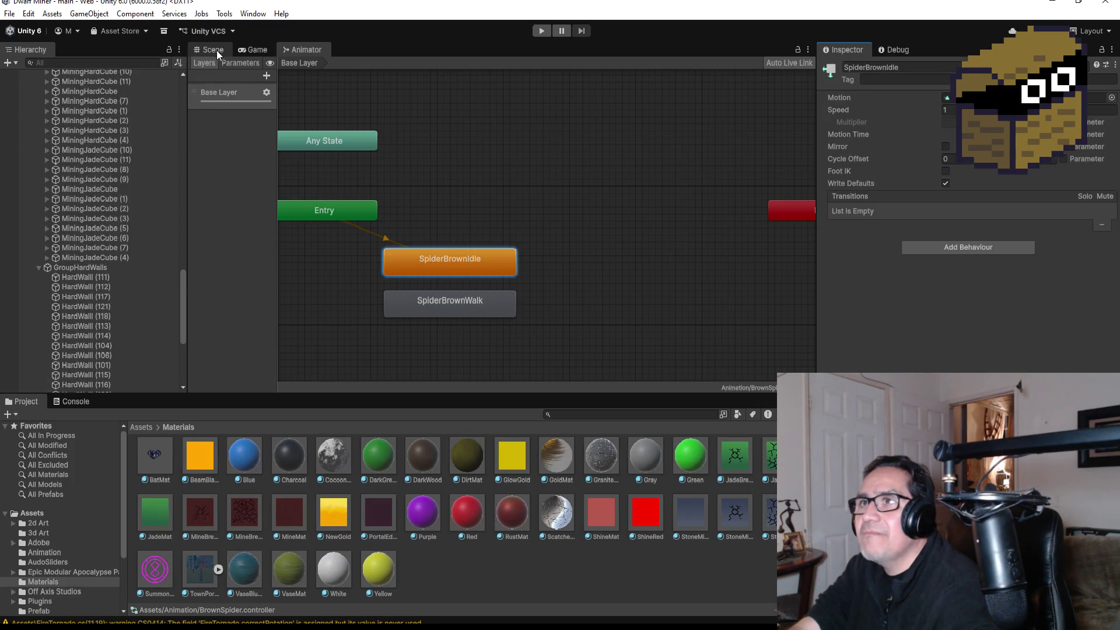
pyautogui.hotkey('ctrl', '1')
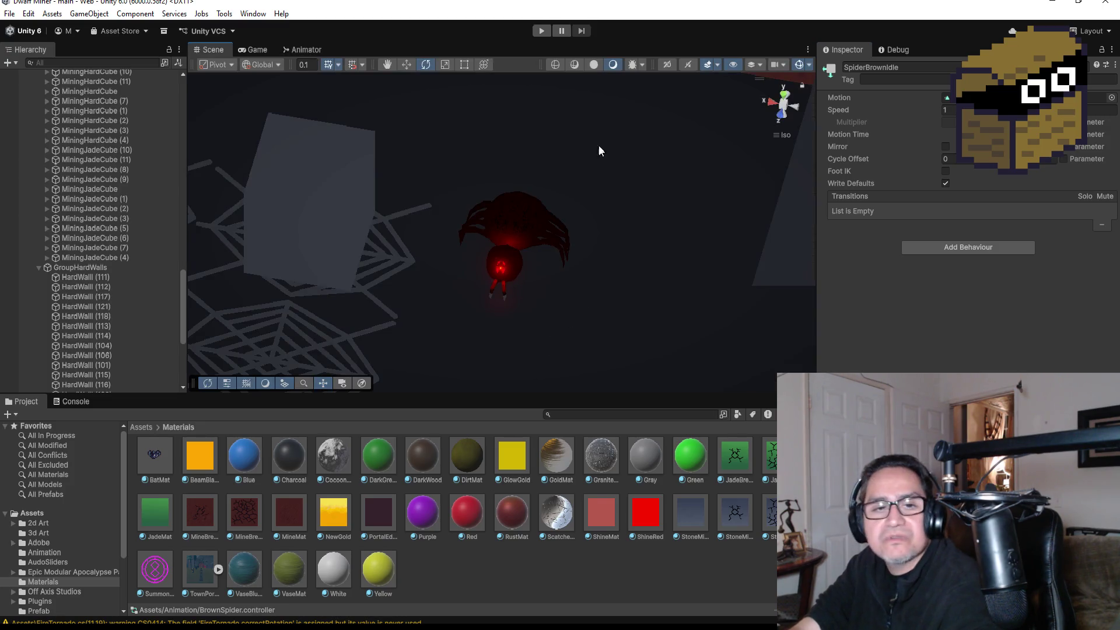
pyautogui.click(542, 30)
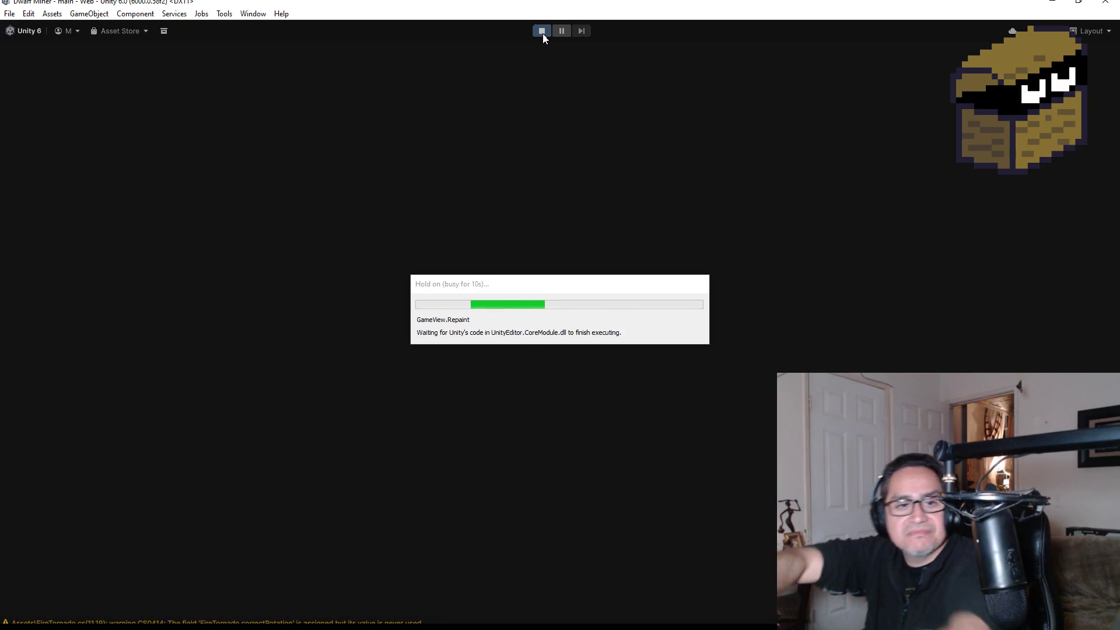
# Step: Walk through the room to the red spider and attack it until it bursts
pyautogui.press('Escape')
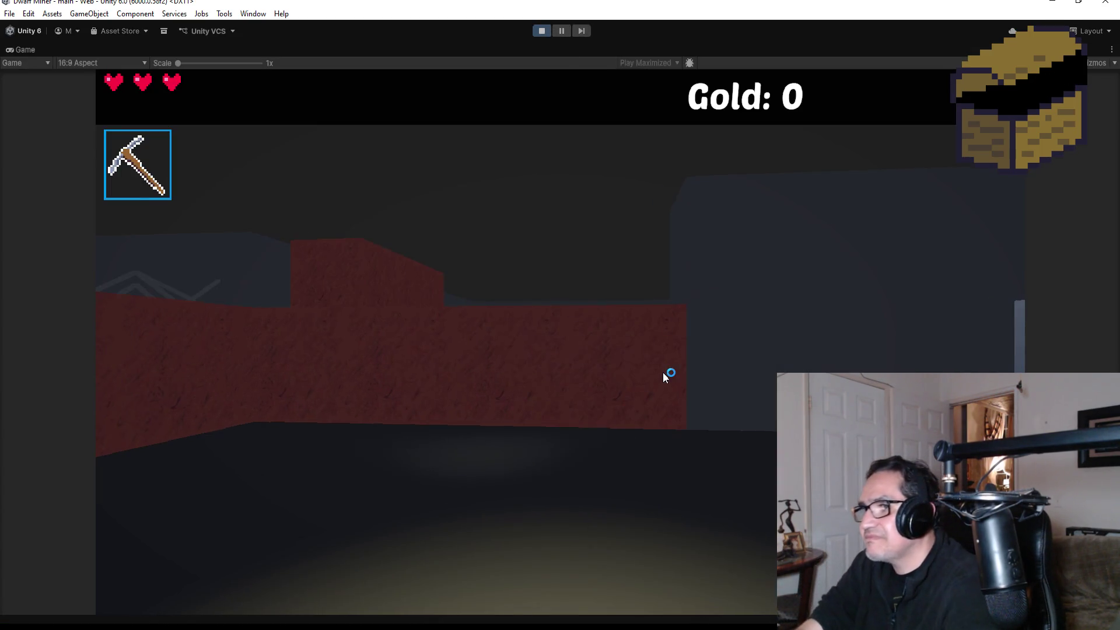
pyautogui.click(663, 376)
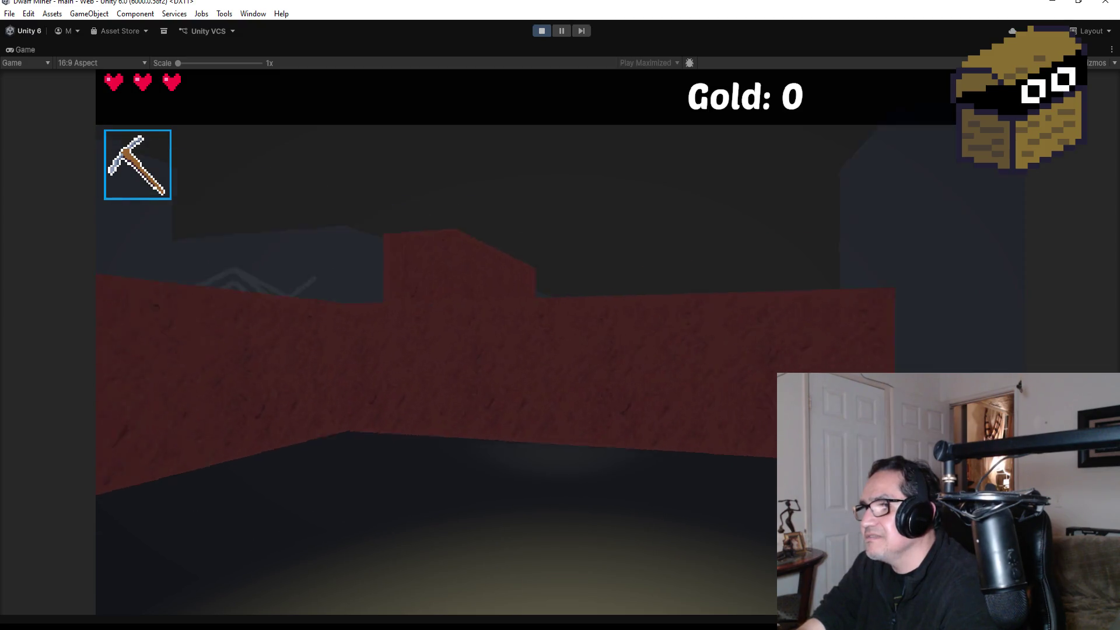
pyautogui.press('w')
pyautogui.press('s')
pyautogui.scroll(-1, 560, 341)
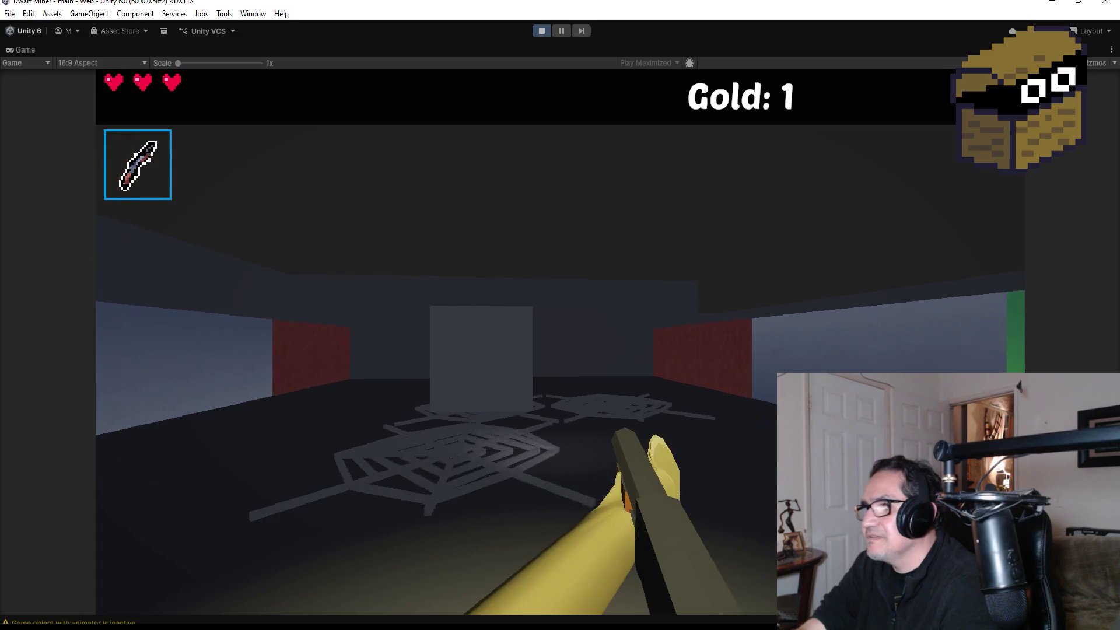
pyautogui.press('w')
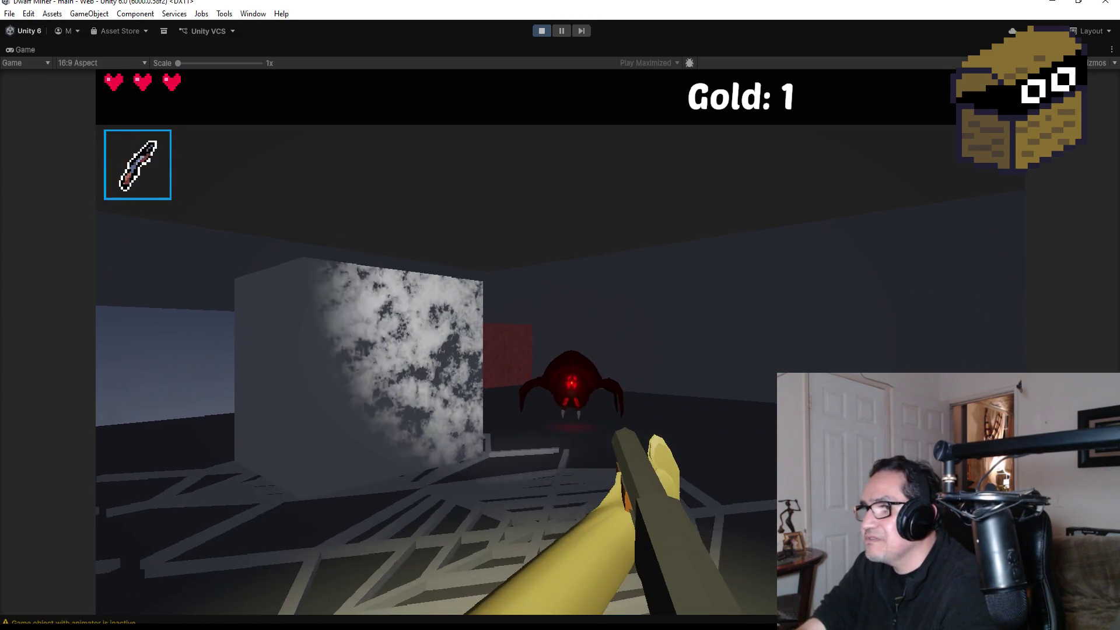
pyautogui.press('w')
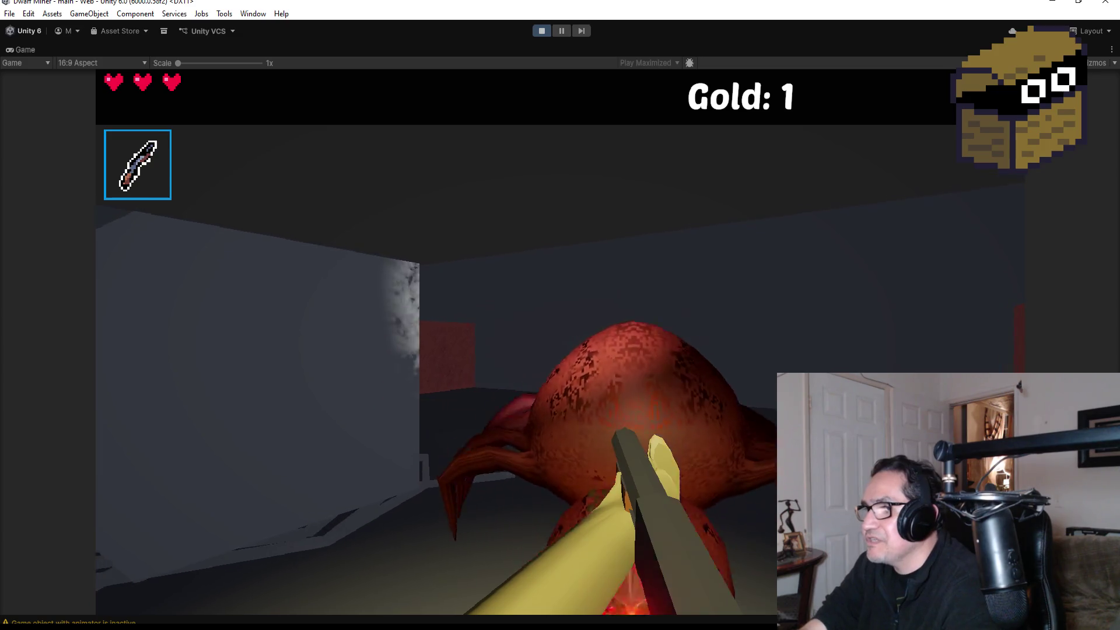
pyautogui.click(560, 341)
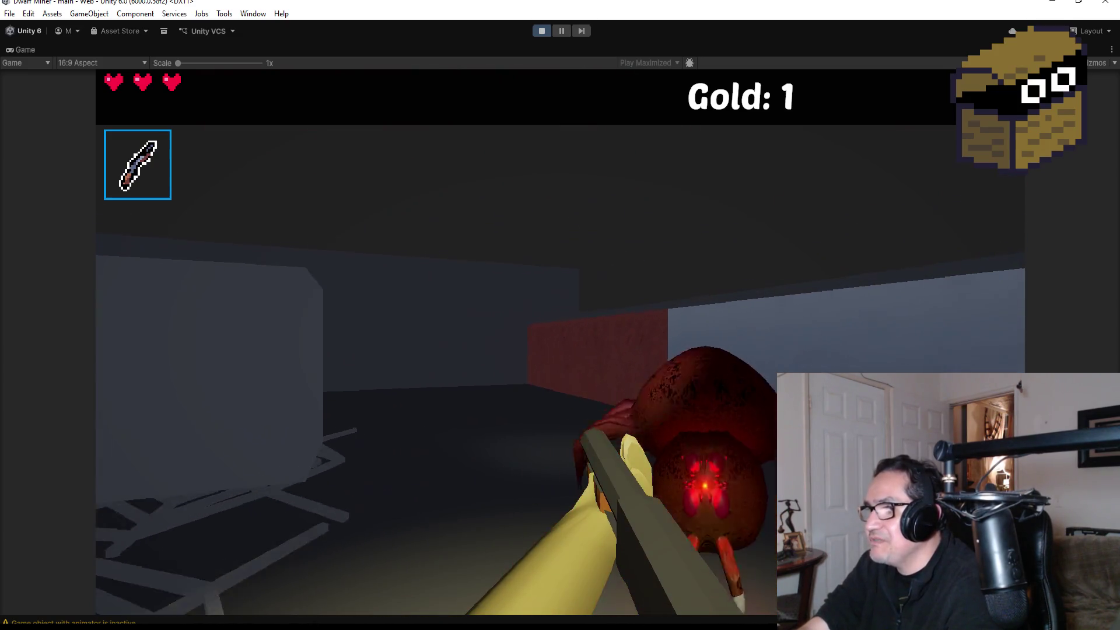
pyautogui.click(560, 341)
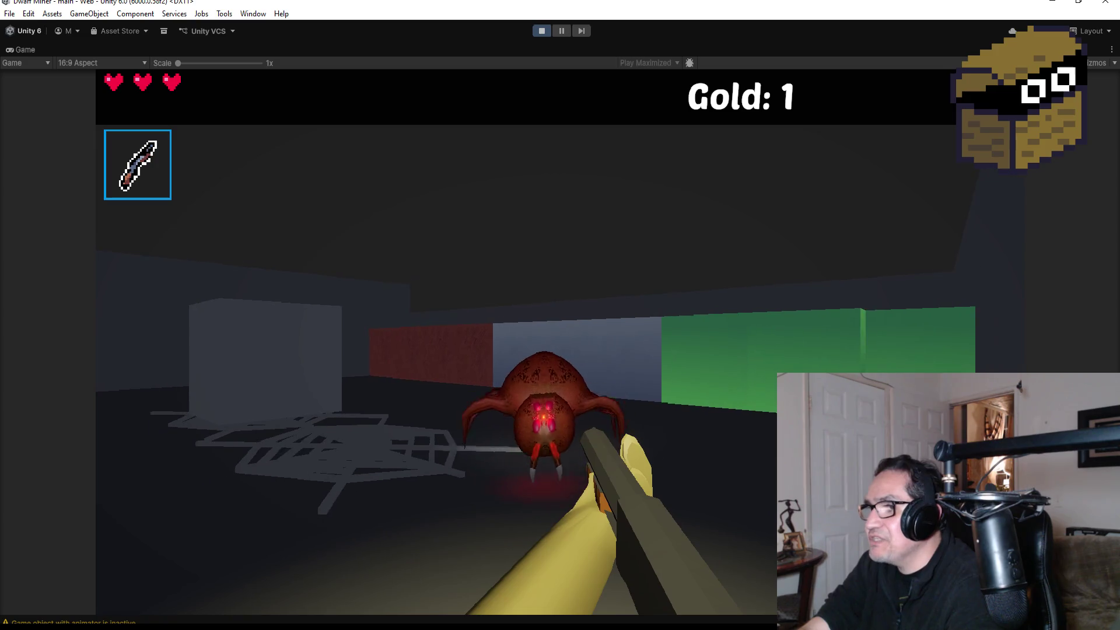
pyautogui.click(560, 341)
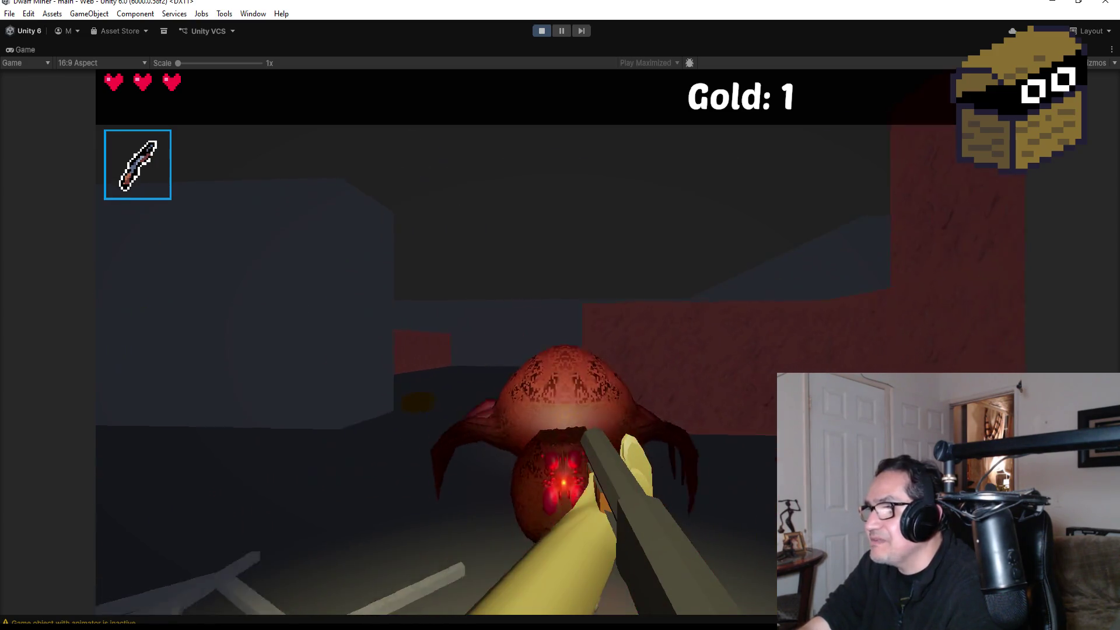
pyautogui.click(560, 341)
pyautogui.click(560, 342)
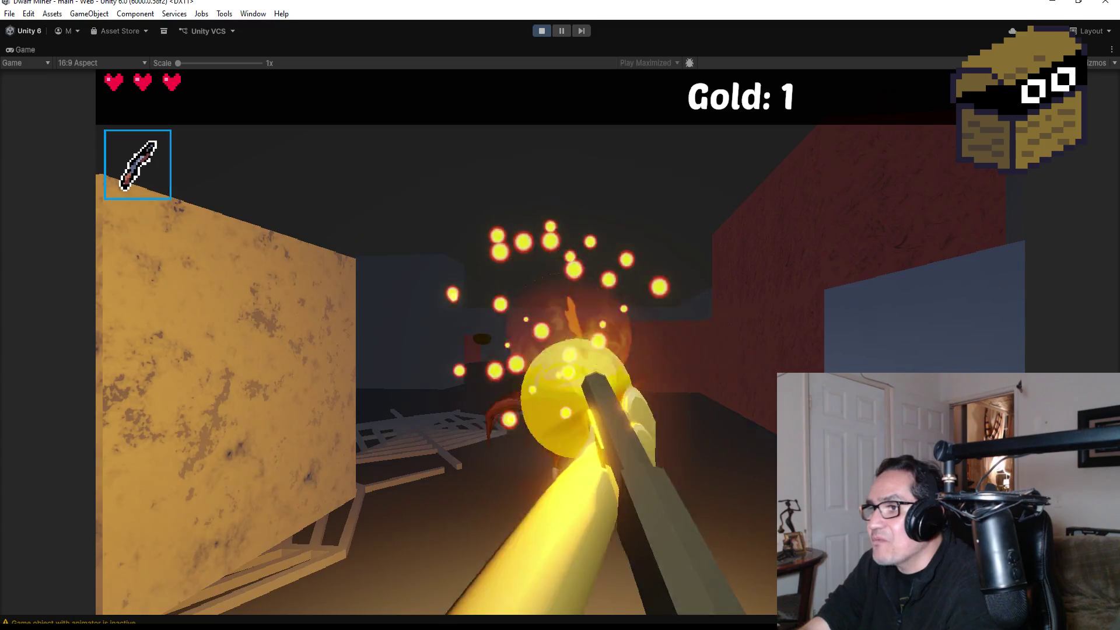
pyautogui.click(560, 341)
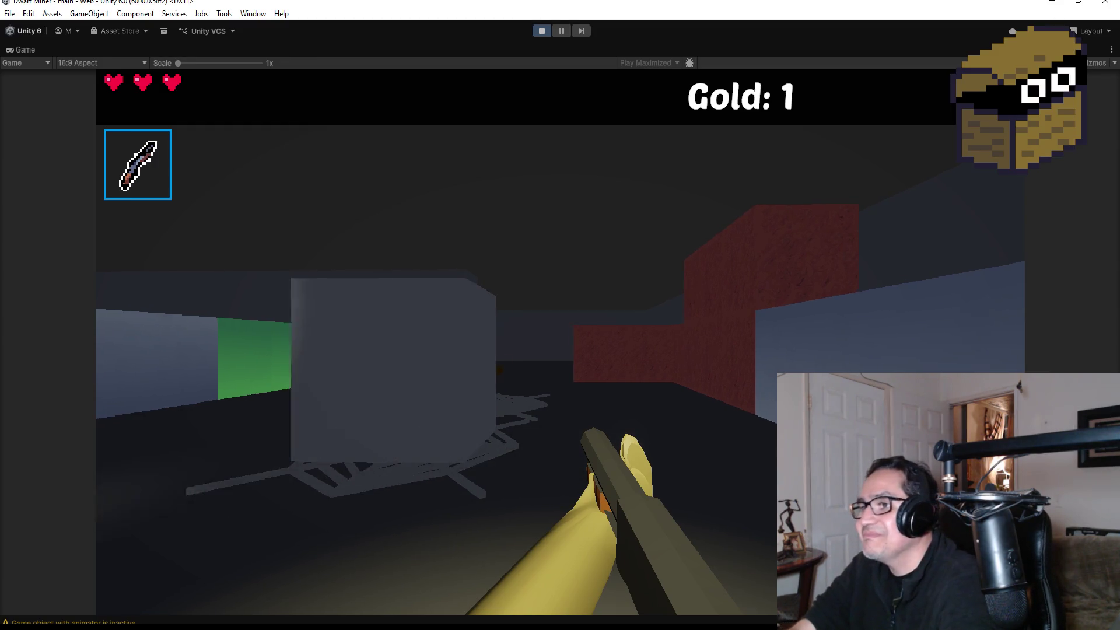
# Step: Collect a gold coin, strike the marble cube, then pause and stop the play test
pyautogui.press('w')
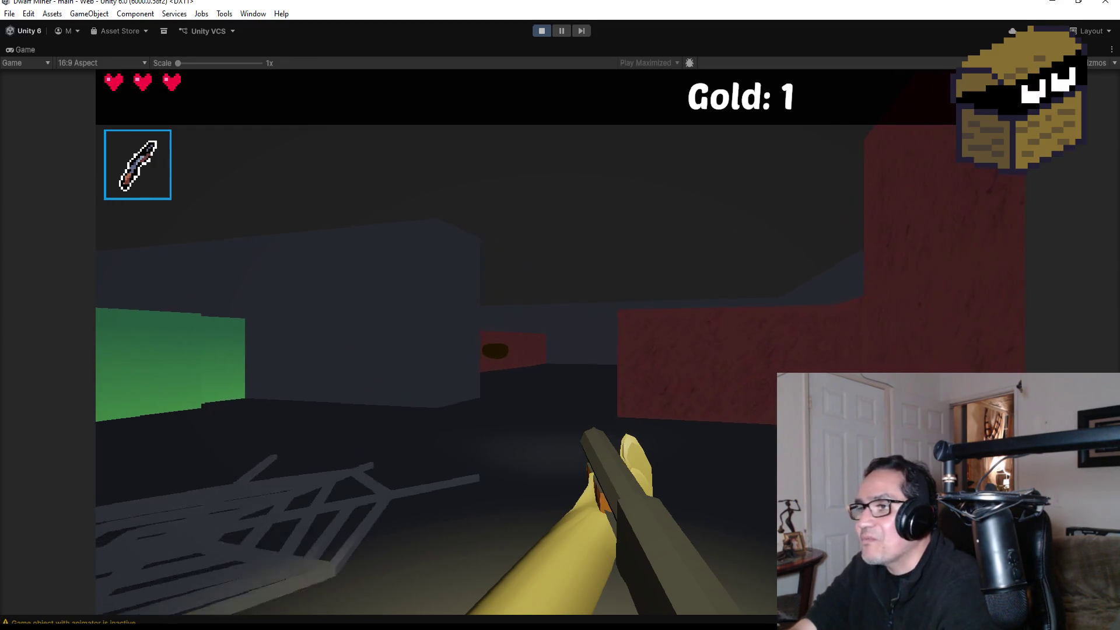
pyautogui.press('w')
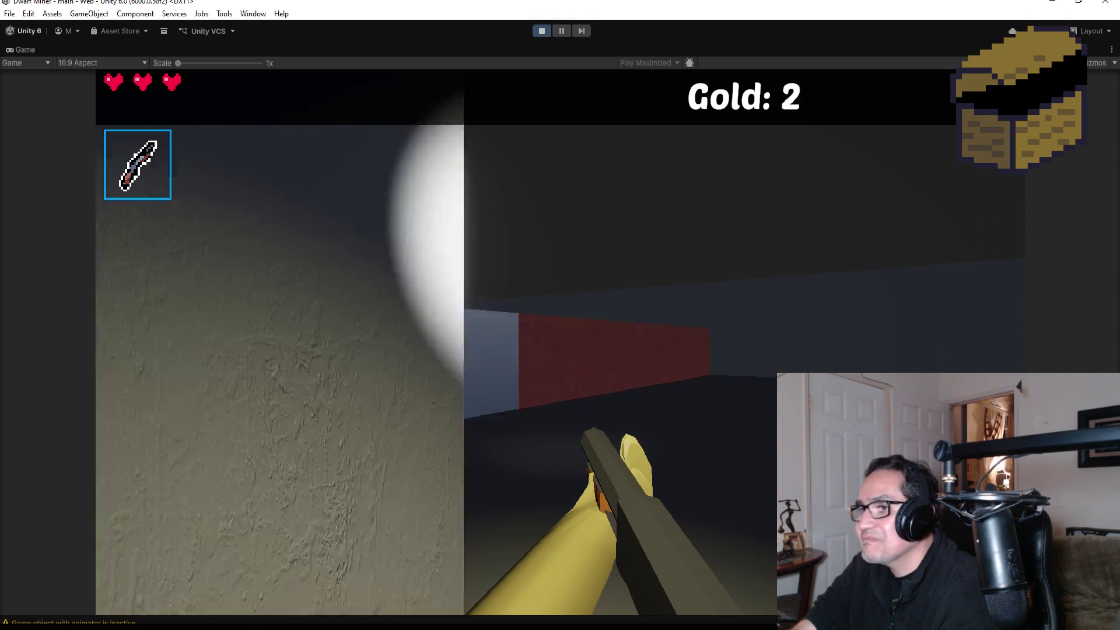
pyautogui.press('w')
pyautogui.click(560, 342)
pyautogui.press('w')
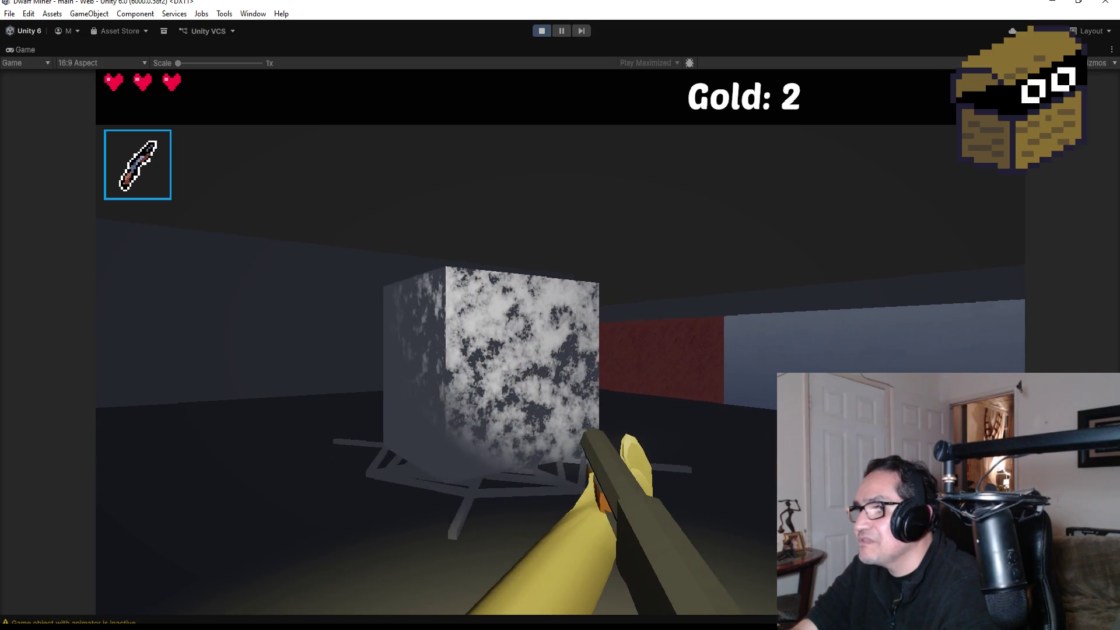
pyautogui.press('a')
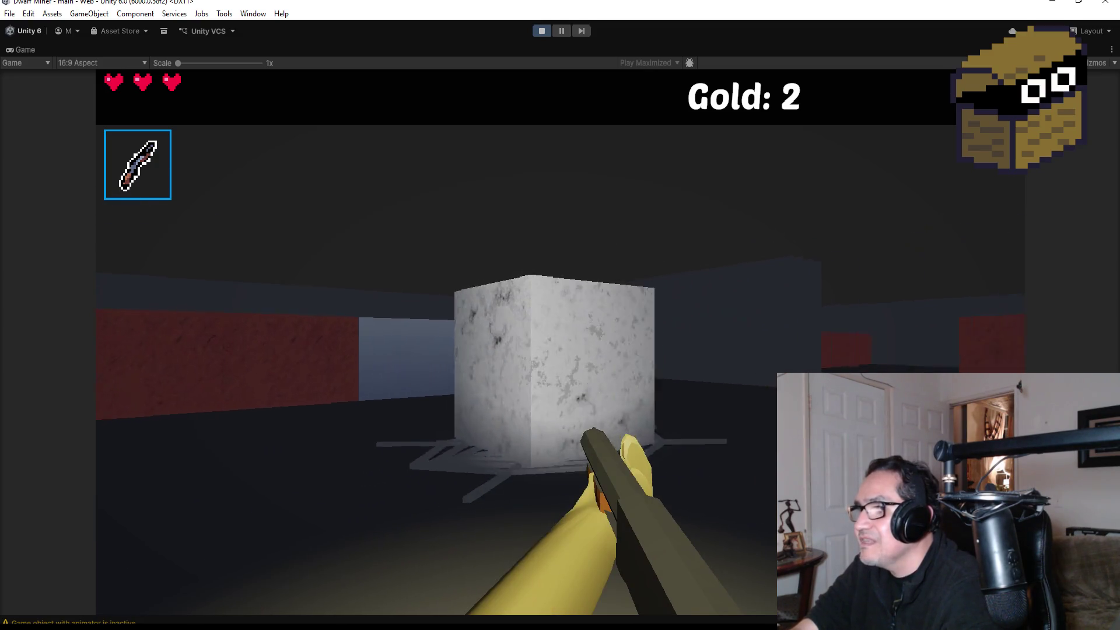
pyautogui.press('a')
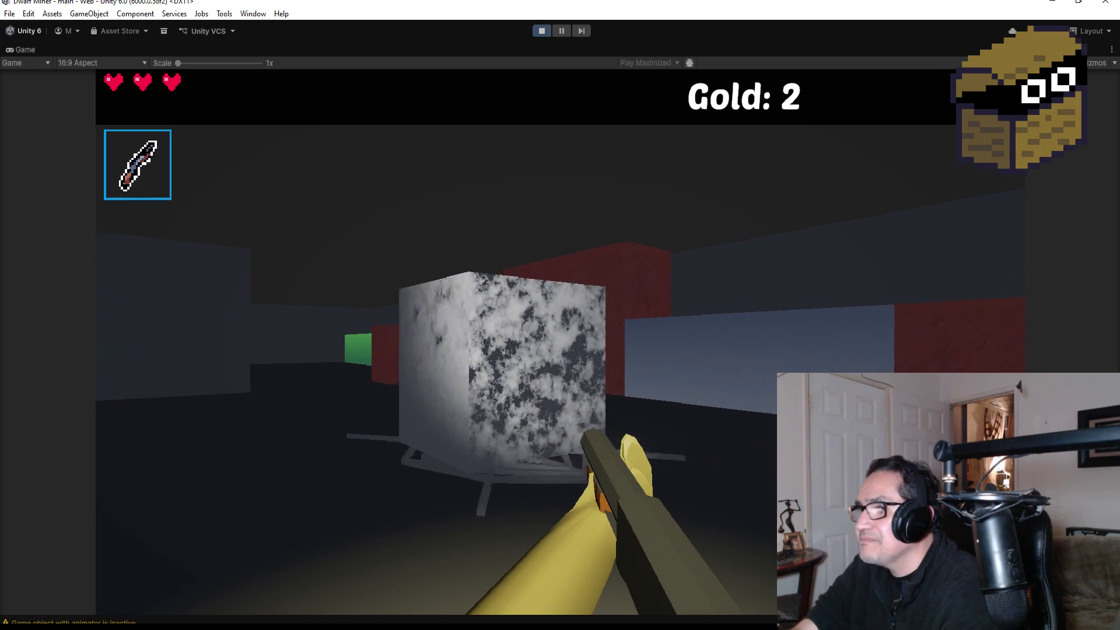
pyautogui.press('s')
pyautogui.press('Escape')
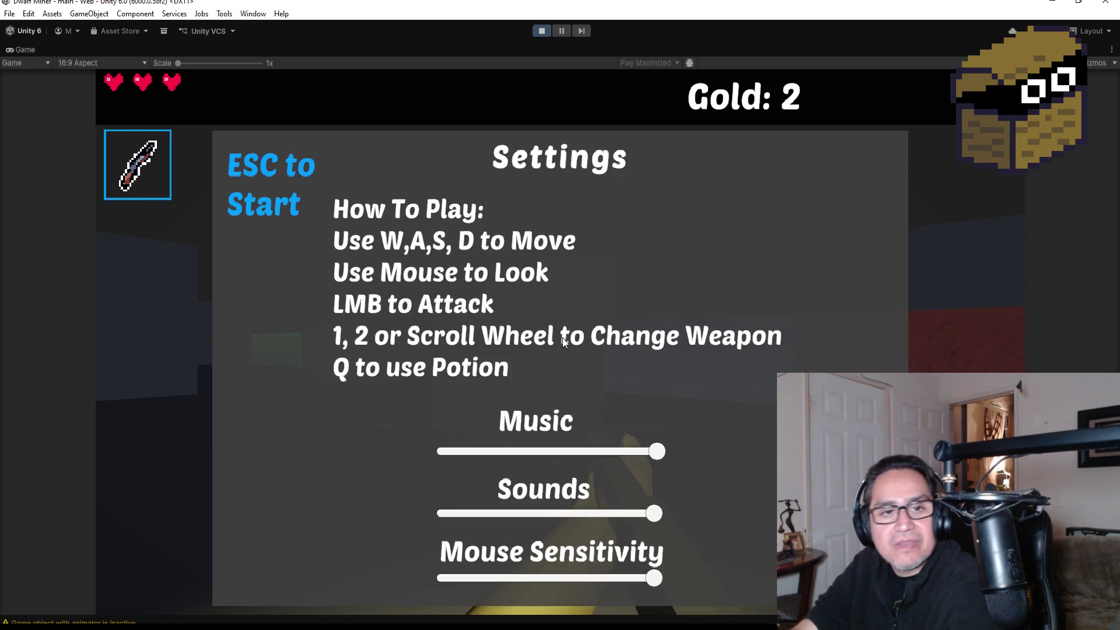
pyautogui.click(547, 30)
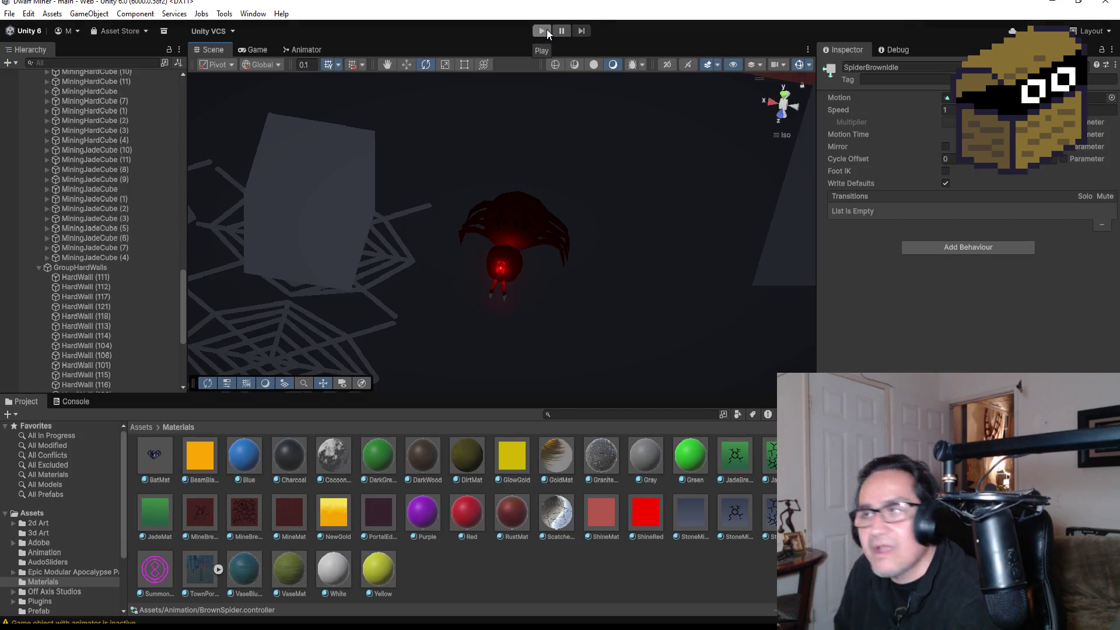
# Step: Select the Cocoon object, then quit Material Maker discarding the unnamed material graph
pyautogui.click(335, 220)
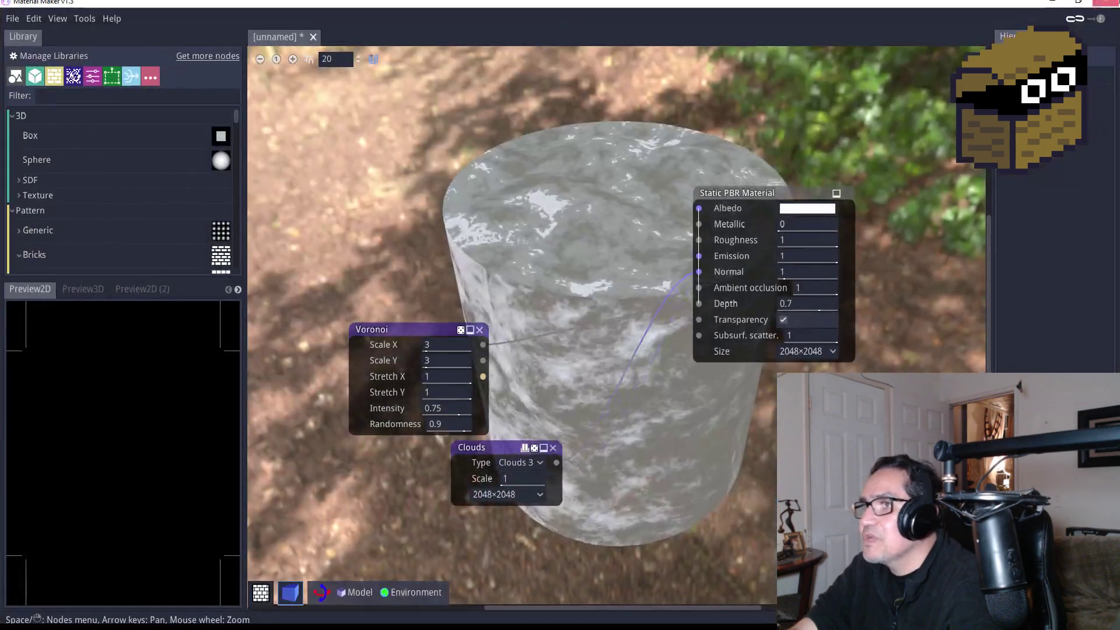
pyautogui.click(1104, 7)
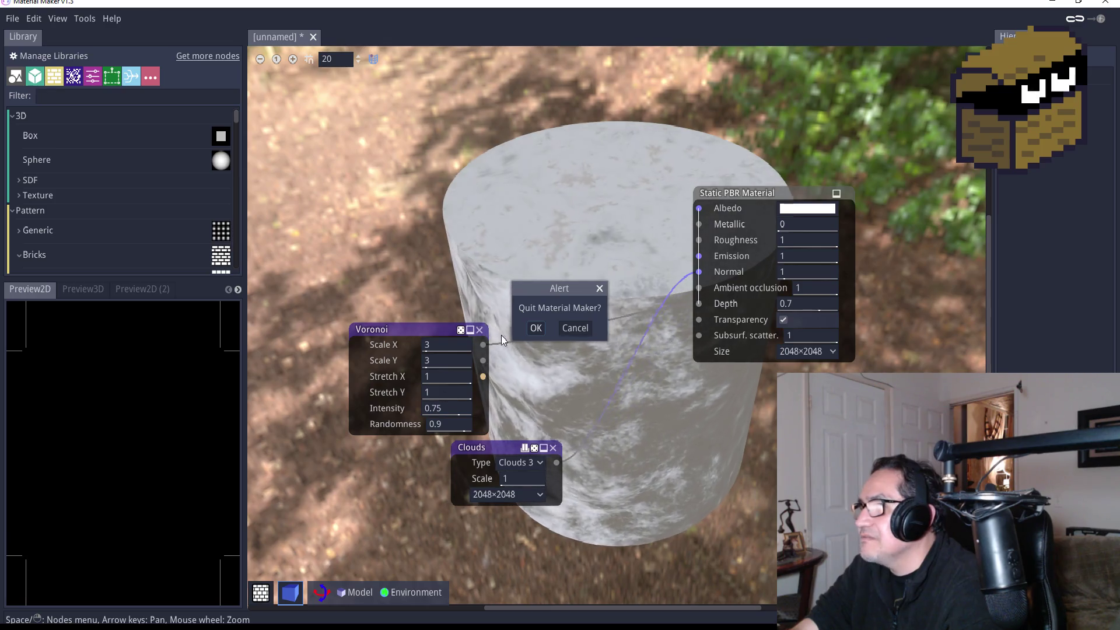
pyautogui.click(540, 330)
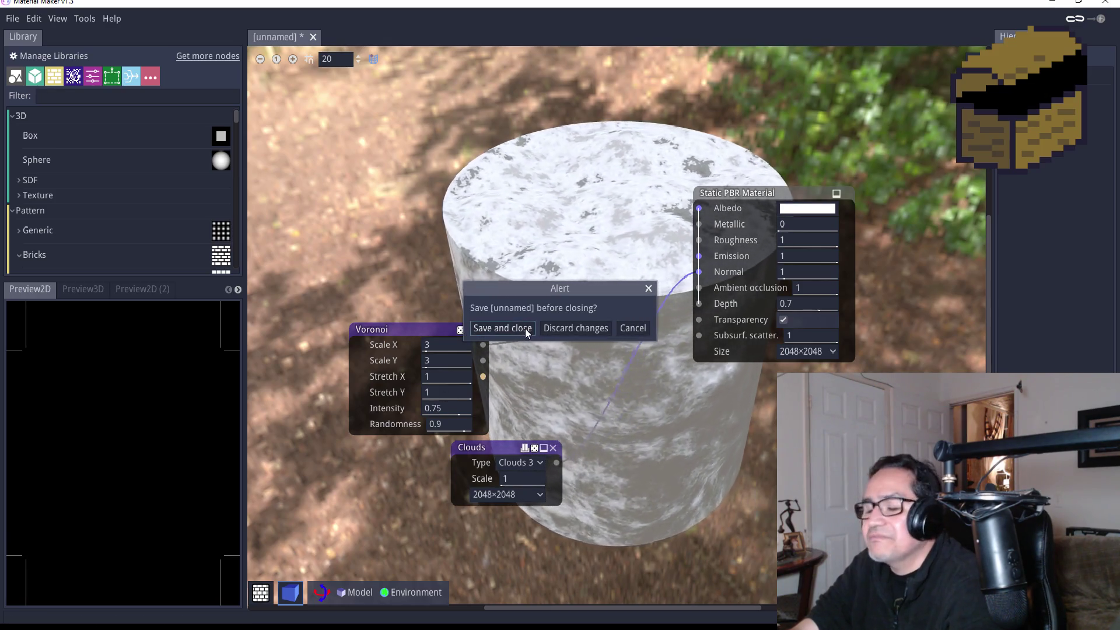
pyautogui.click(572, 328)
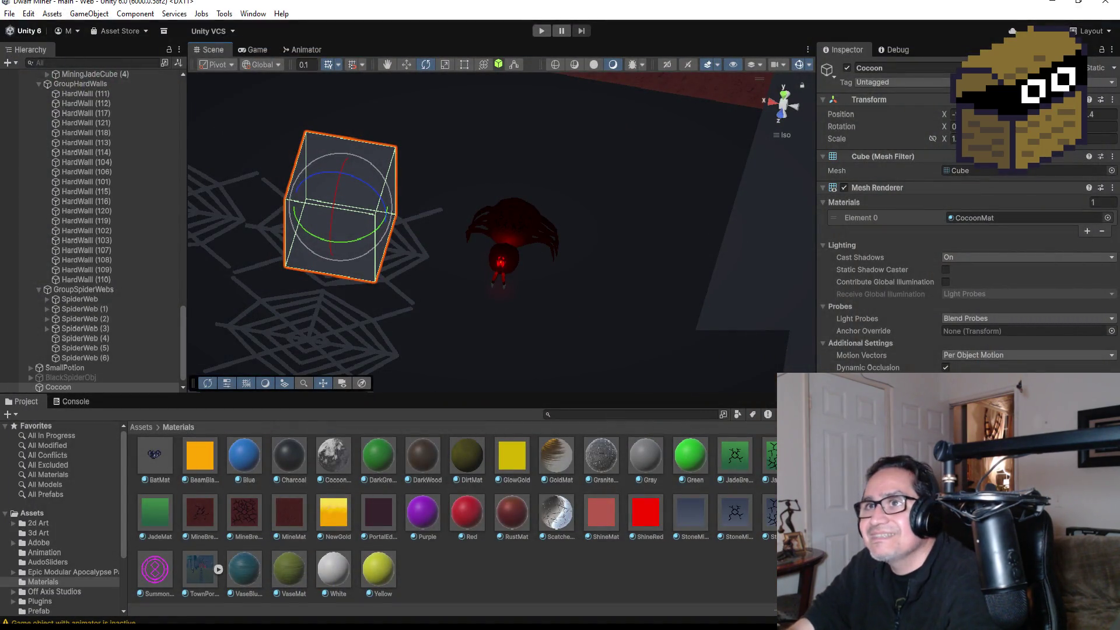
# Step: Save the Unity scene with the Cocoon object and CocoonMat, then switch to Blender
pyautogui.click(12, 13)
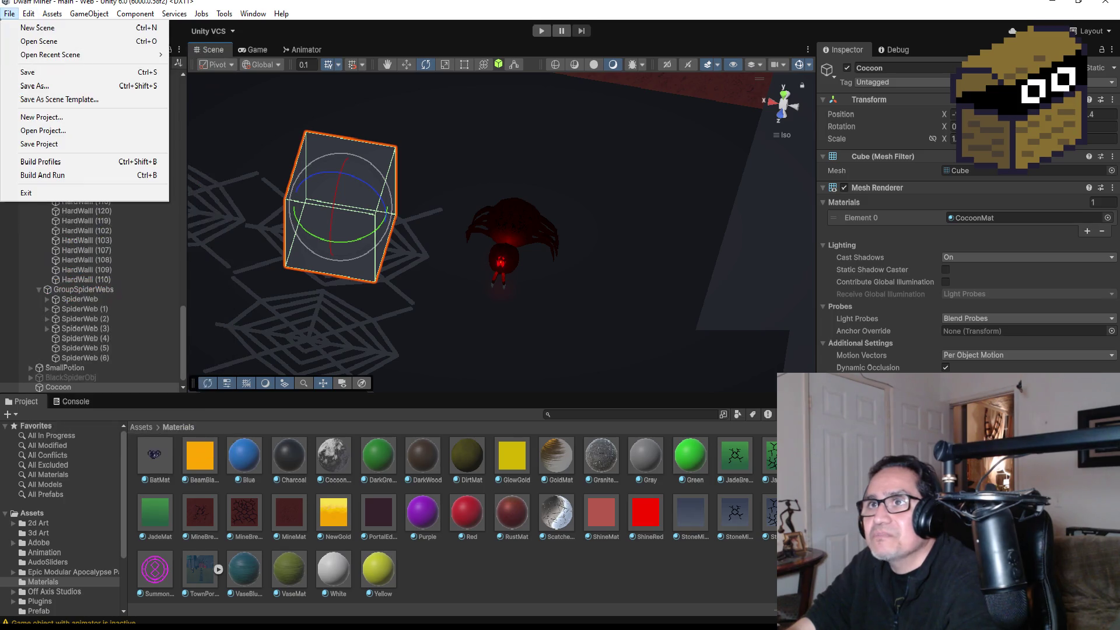
pyautogui.click(26, 75)
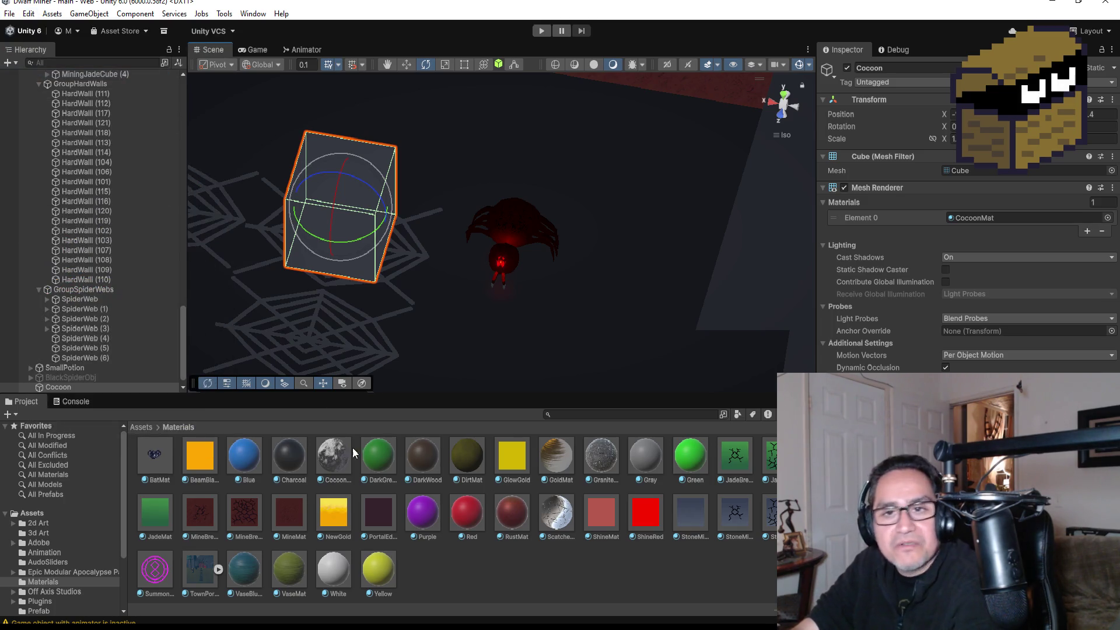
pyautogui.hotkey('alt', 'Tab')
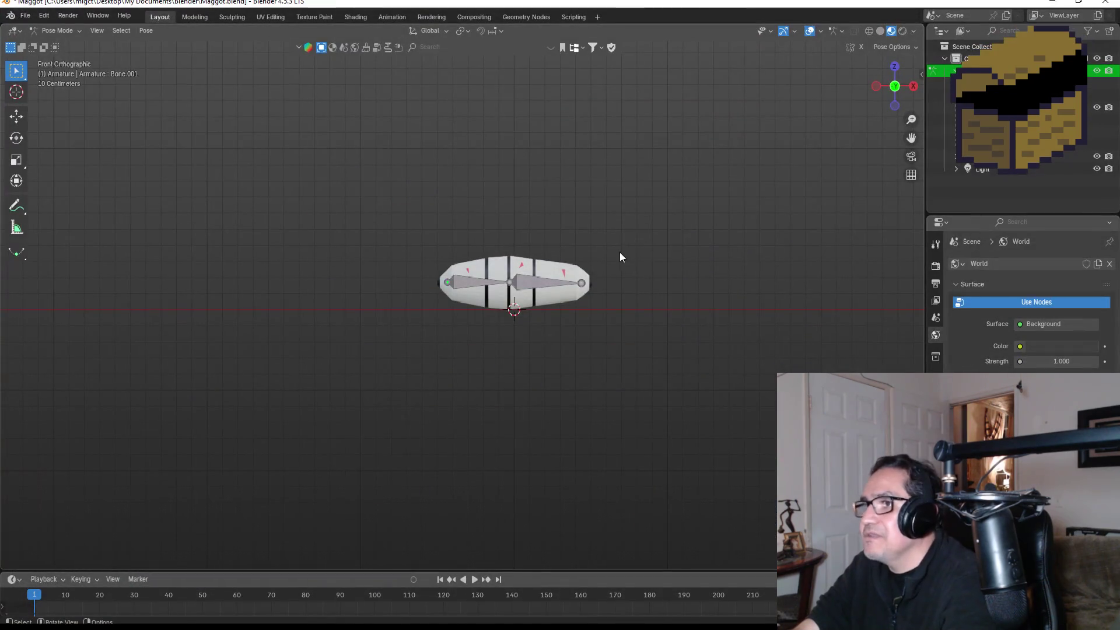
# Step: Start opening another blend file without saving, then cancel the file browser
pyautogui.click(25, 18)
pyautogui.hotkey('ctrl', 'q')
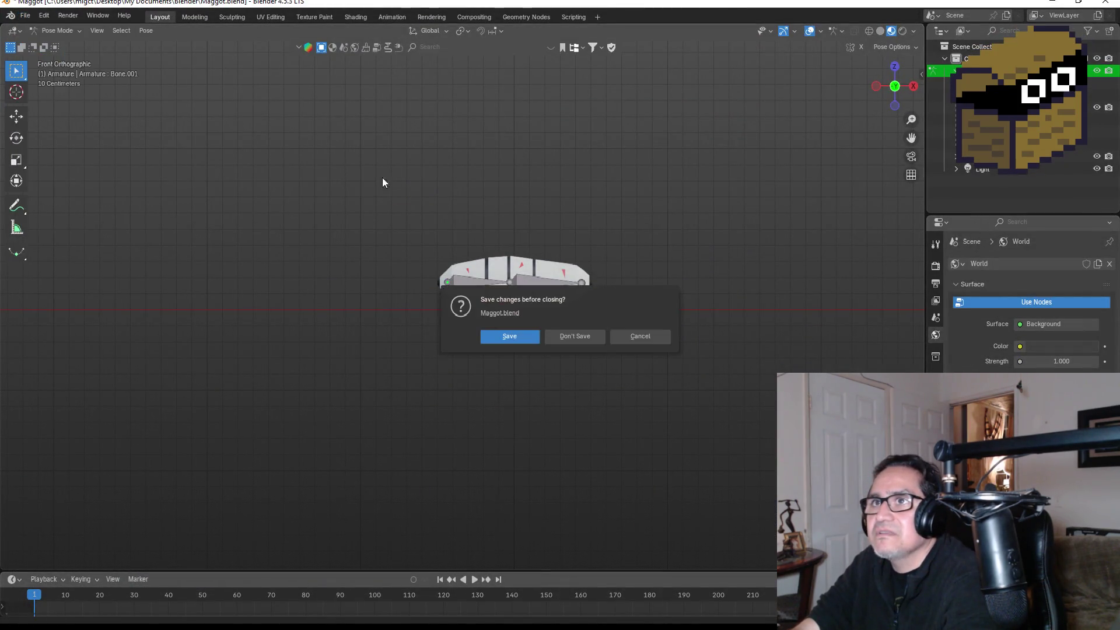
pyautogui.click(574, 336)
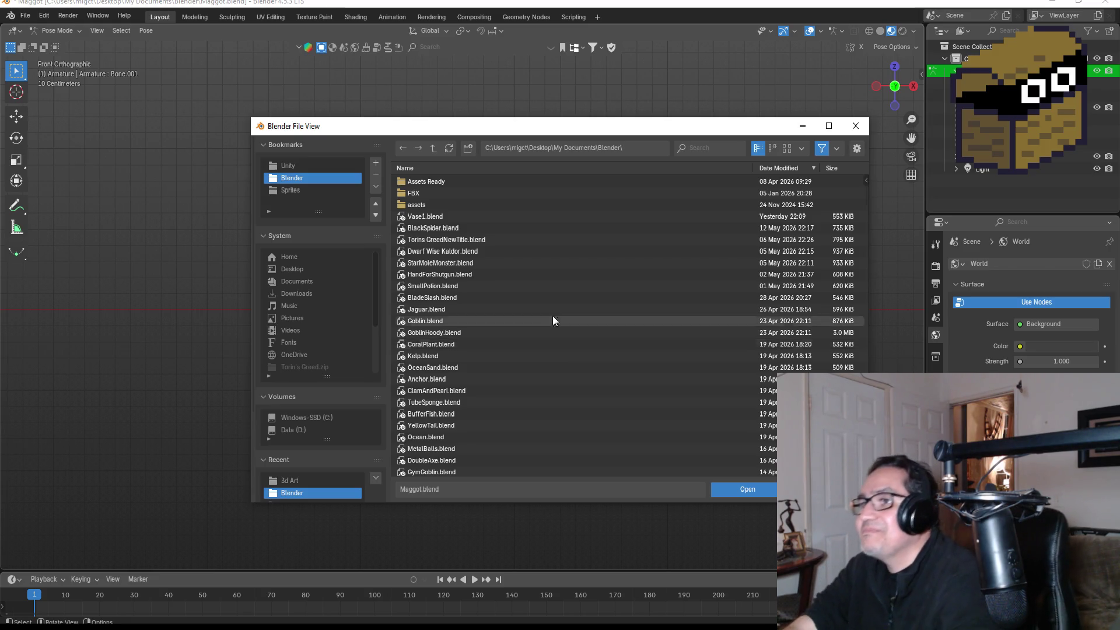
pyautogui.scroll(-4, 542, 243)
pyautogui.scroll(4, 551, 301)
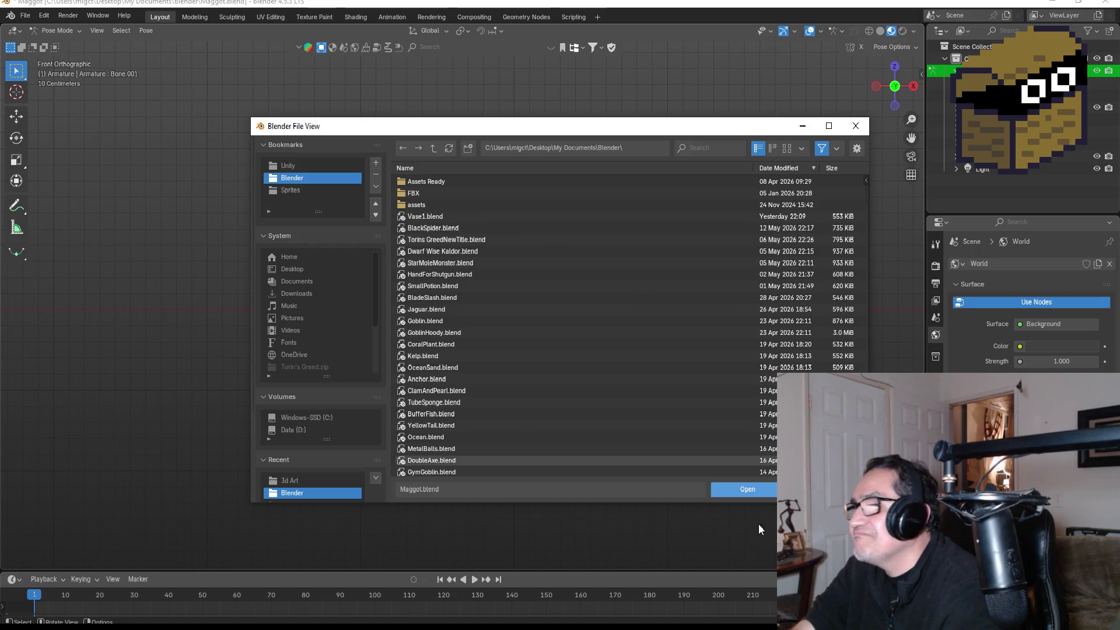
pyautogui.press('Escape')
# Step: Start a new General scene, leaving the Maggot file behind
pyautogui.scroll(4, 635, 335)
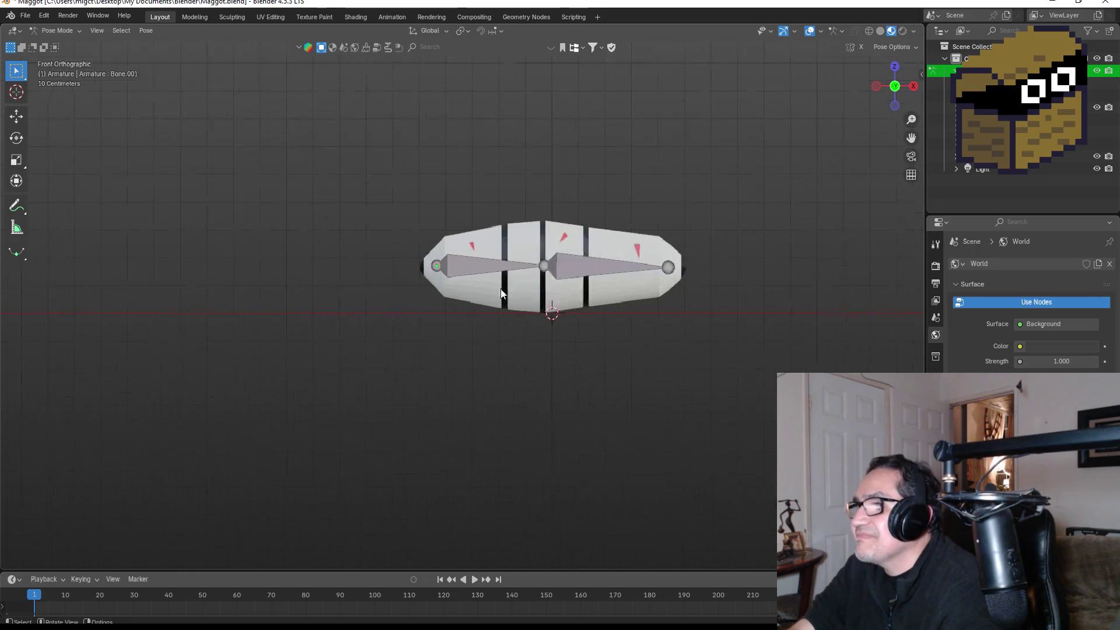
pyautogui.click(30, 16)
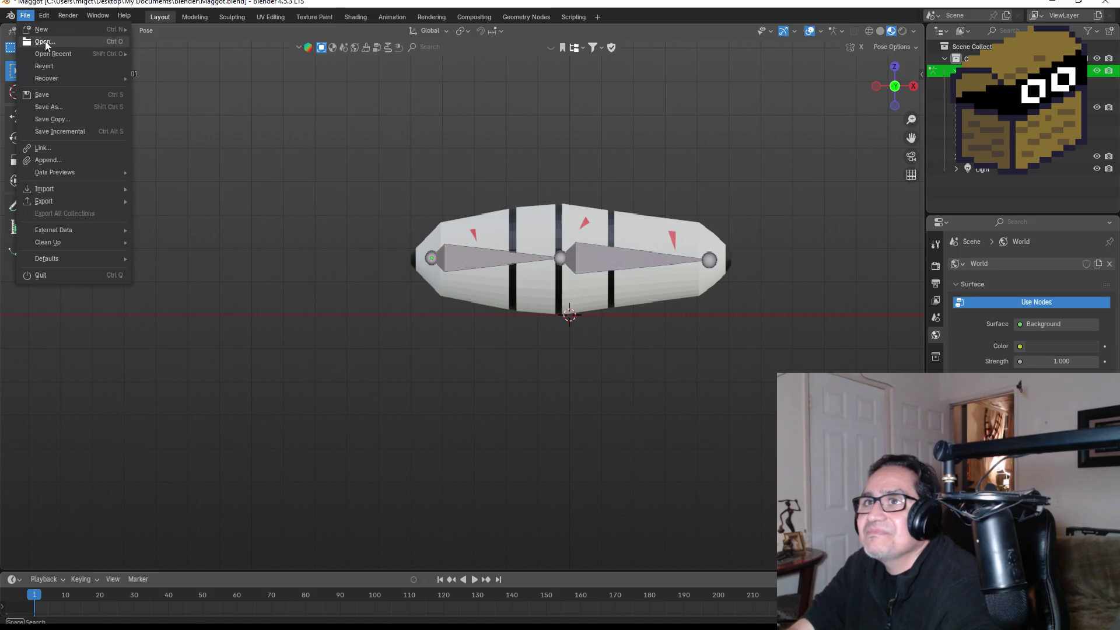
pyautogui.moveTo(40, 29)
pyautogui.click(164, 29)
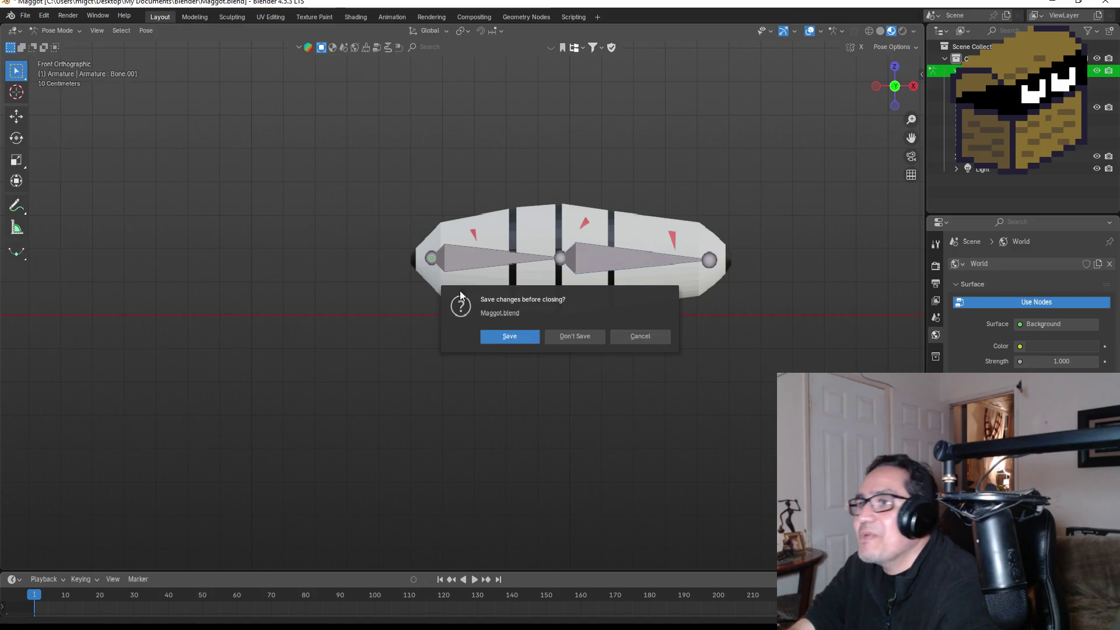
pyautogui.click(563, 340)
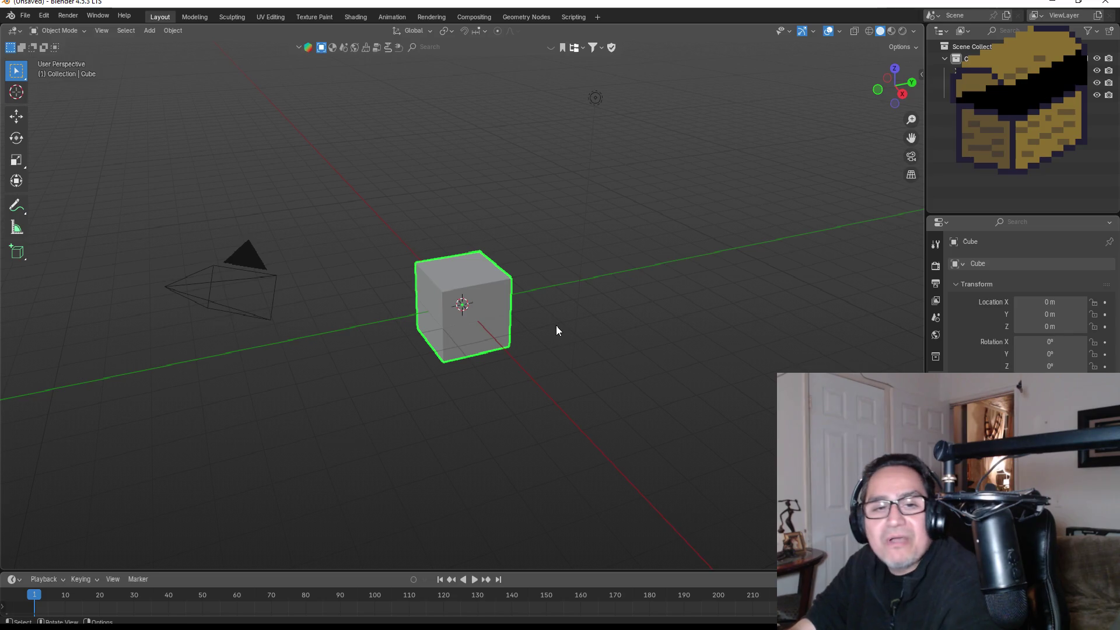
# Step: In front view, delete the default cube, try an ico sphere, then delete it too
pyautogui.press('KP_1')
pyautogui.scroll(4, 475, 331)
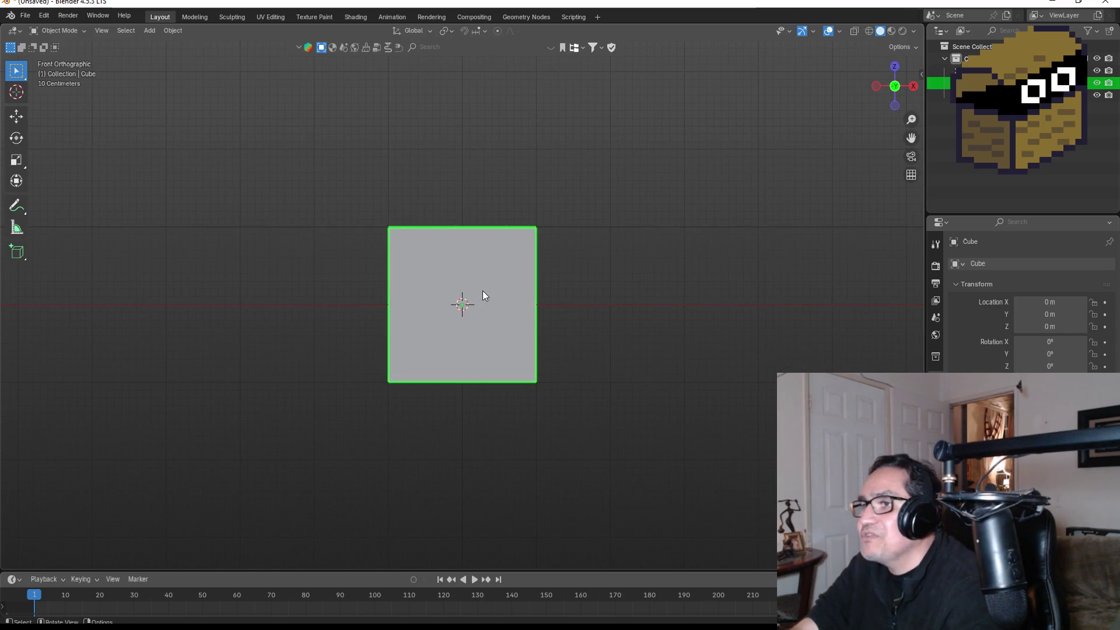
pyautogui.press('Delete')
pyautogui.hotkey('shift', 'a')
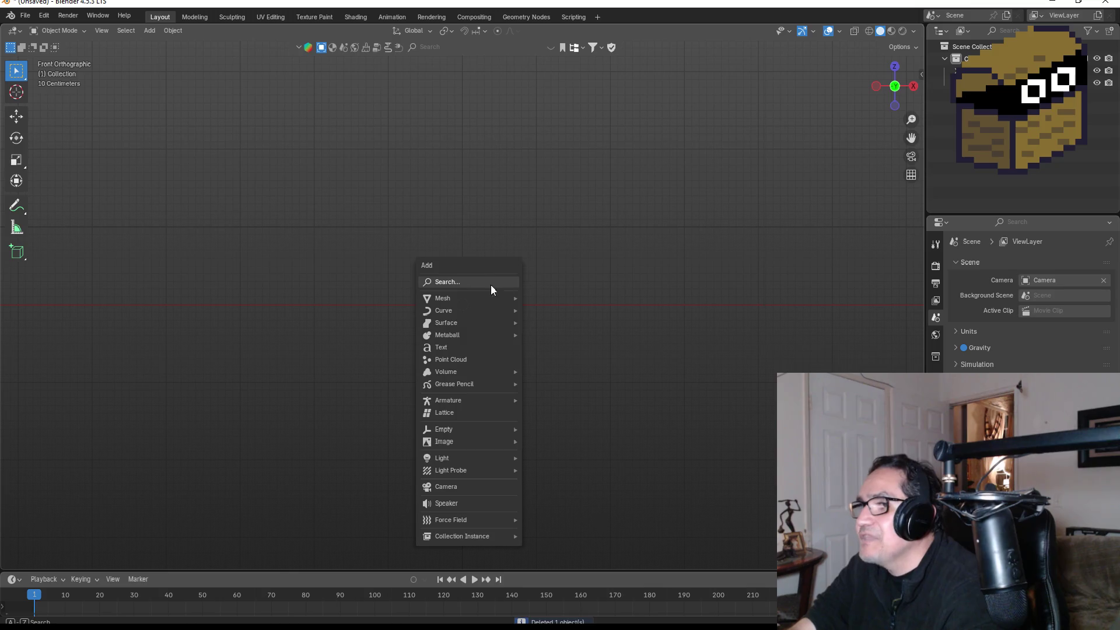
pyautogui.moveTo(484, 301)
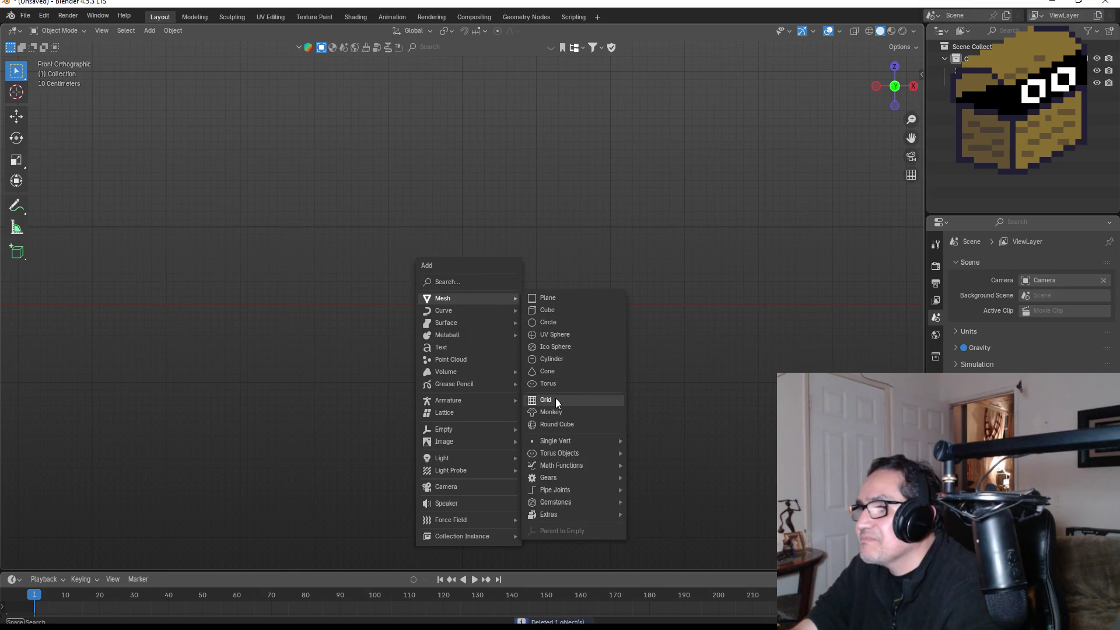
pyautogui.click(550, 349)
pyautogui.press('g')
pyautogui.press('z')
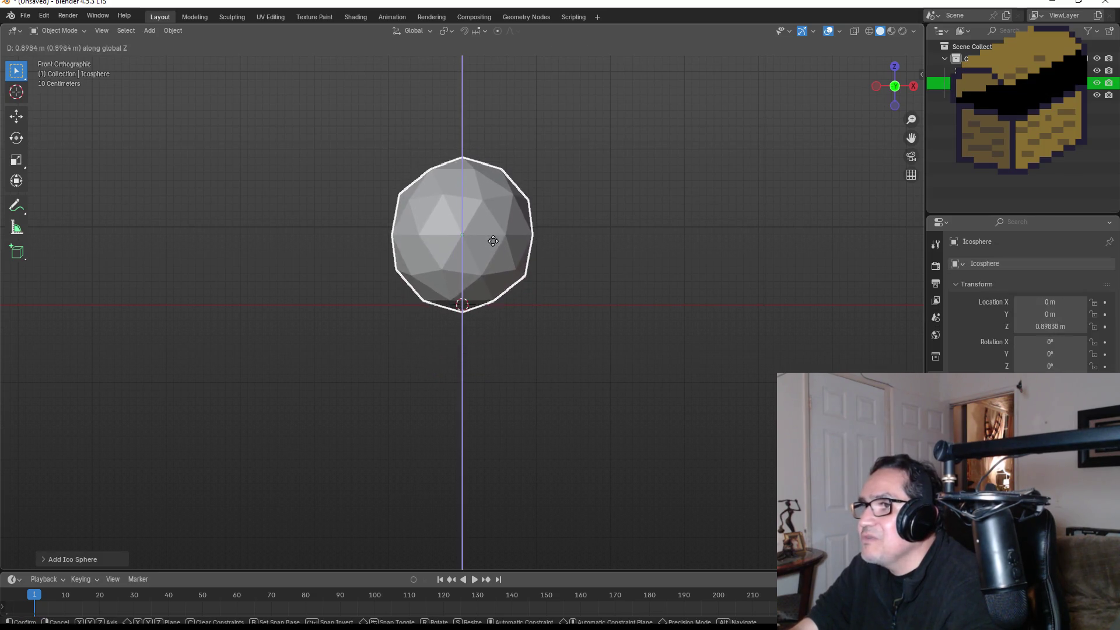
pyautogui.press('Escape')
pyautogui.moveTo(486, 283)
pyautogui.mouseDown()
pyautogui.moveTo(558, 286)
pyautogui.moveTo(520, 316)
pyautogui.moveTo(509, 310)
pyautogui.mouseUp()
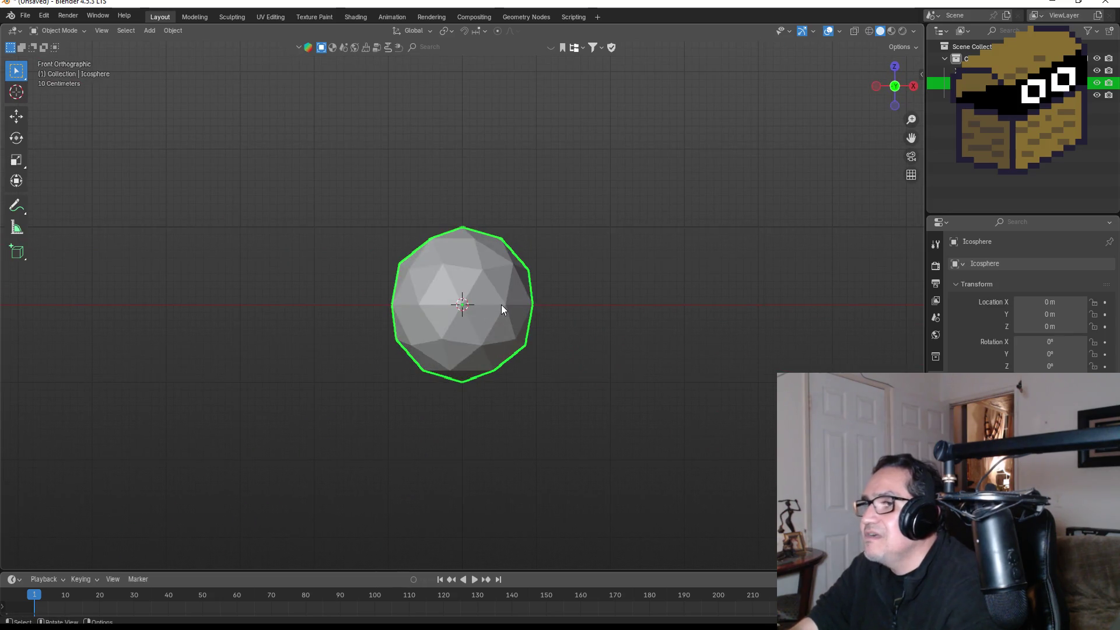
pyautogui.press('Delete')
# Step: Add a new cube and raise it along Z to 0.96931 m onto the ground line
pyautogui.hotkey('shift', 'a')
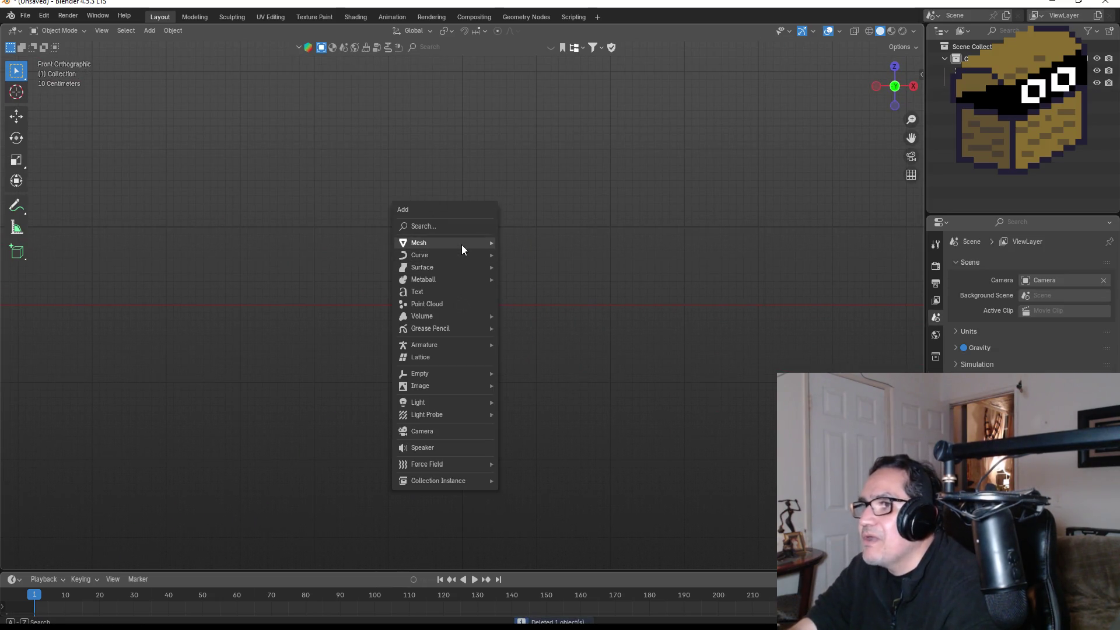
pyautogui.moveTo(462, 250)
pyautogui.click(519, 257)
pyautogui.press('g')
pyautogui.press('z')
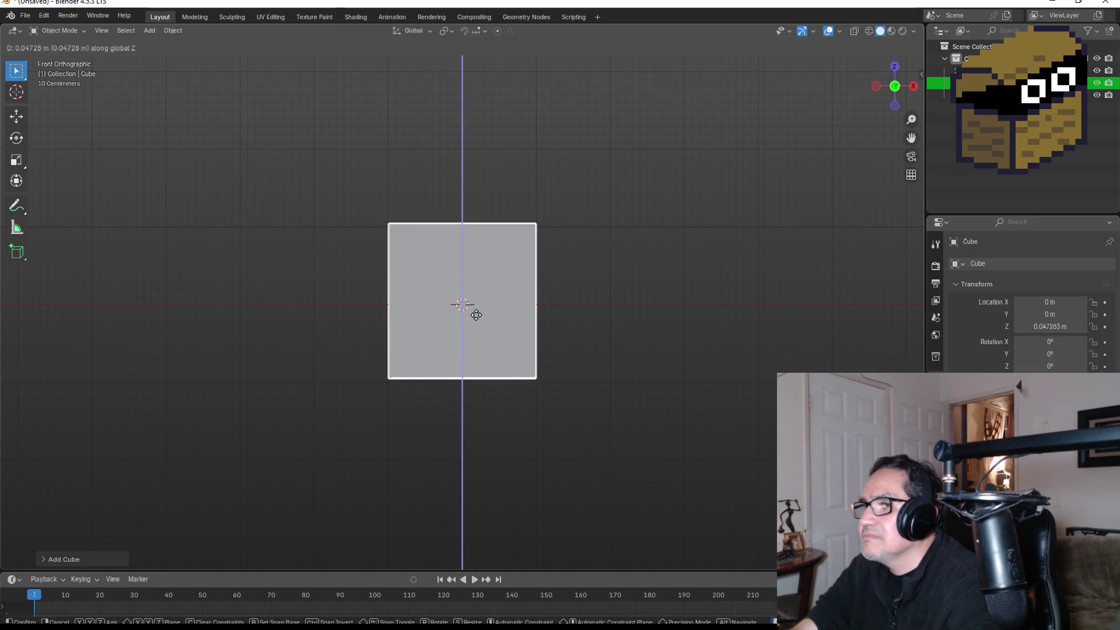
pyautogui.click(489, 248)
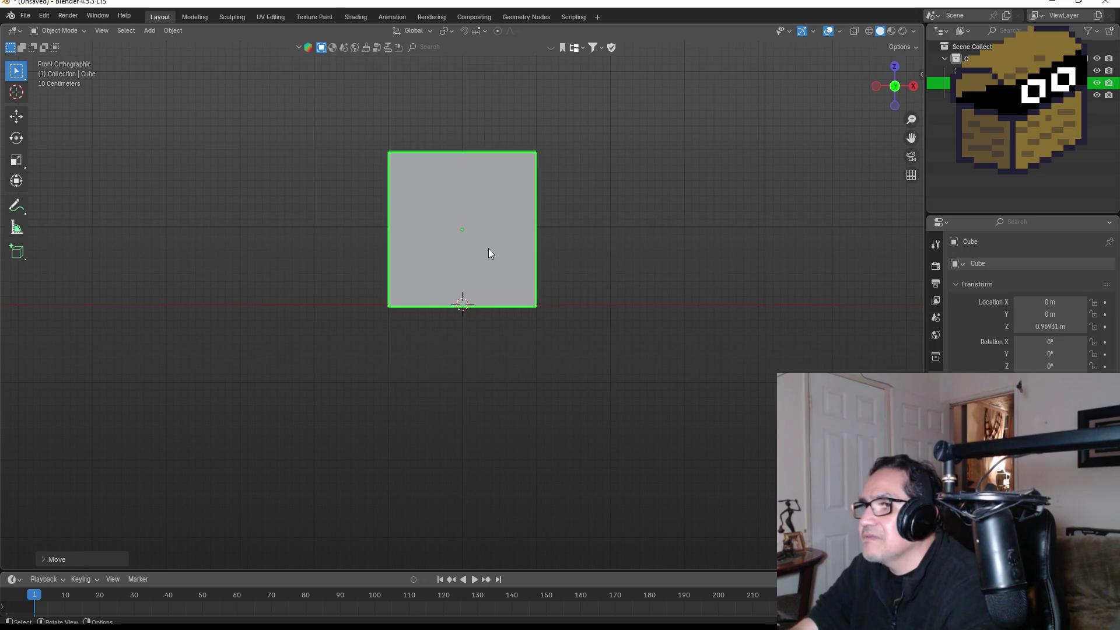
pyautogui.press('KP_1')
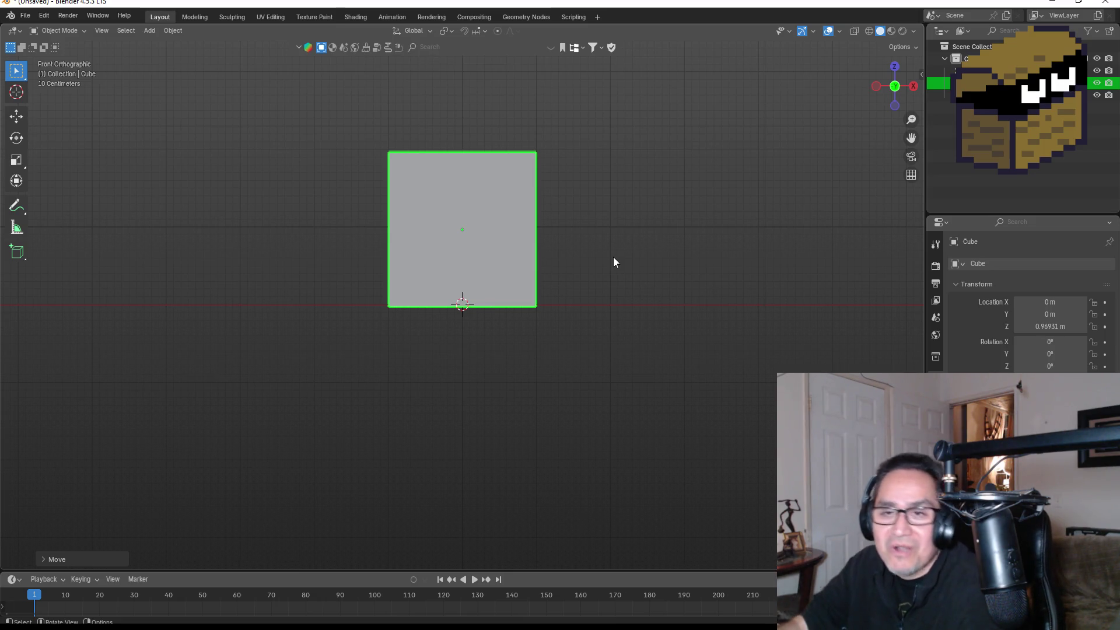
# Step: Reframe the view around the raised cube and dismiss the move's adjustment panel
pyautogui.moveTo(625, 172)
pyautogui.mouseDown()
pyautogui.moveTo(670, 187)
pyautogui.moveTo(578, 208)
pyautogui.moveTo(588, 192)
pyautogui.mouseUp()
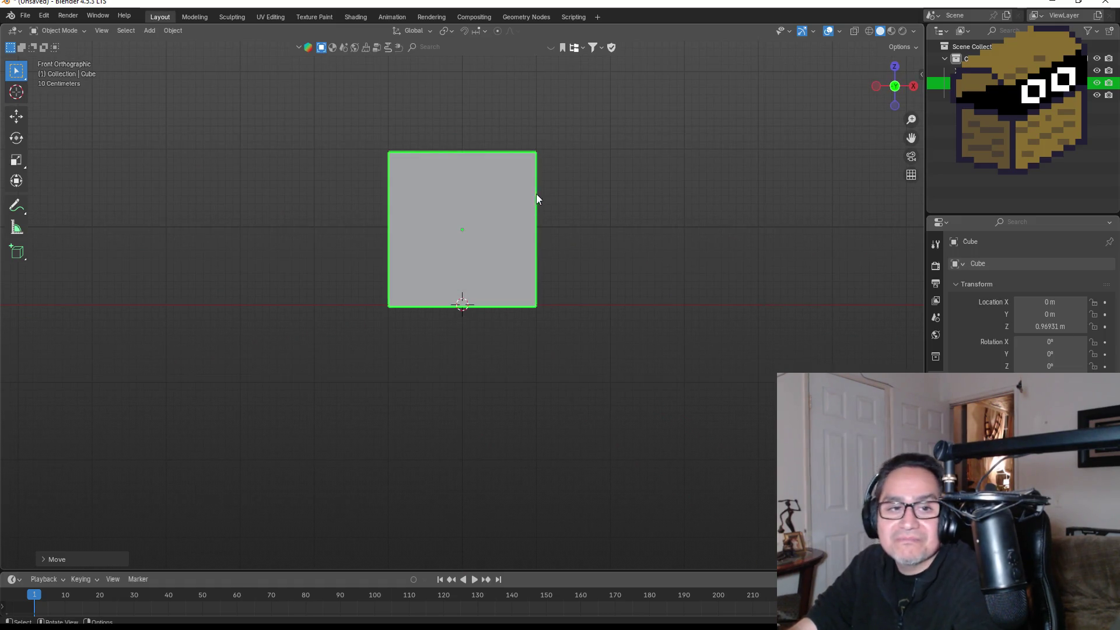
pyautogui.moveTo(504, 206); pyautogui.dragTo(509, 351)
pyautogui.scroll(3, 534, 379)
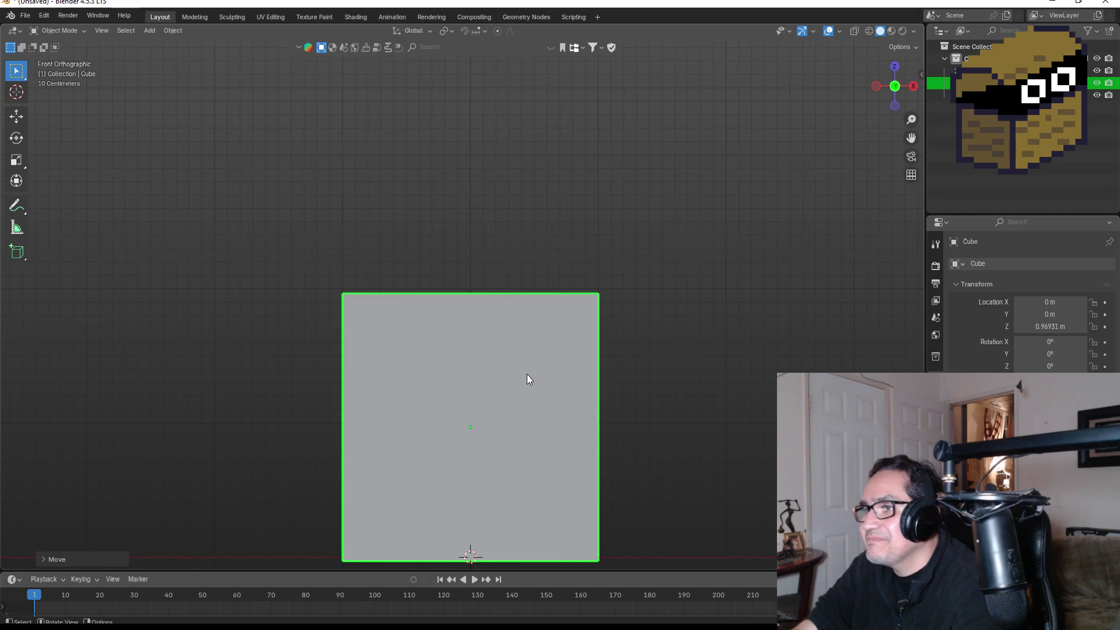
pyautogui.scroll(-4, 527, 374)
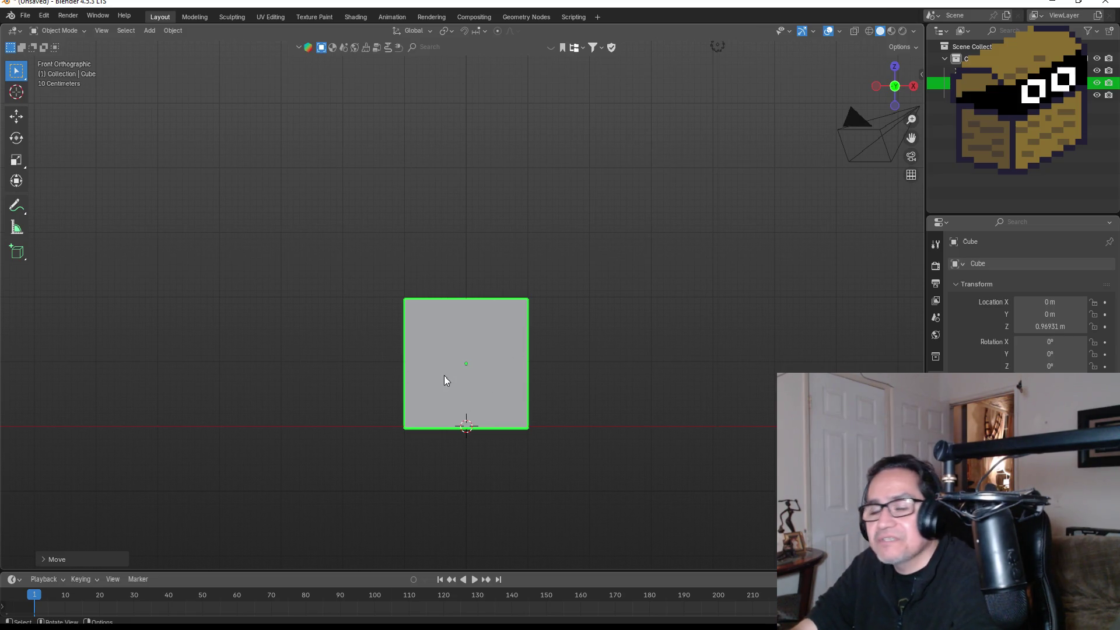
pyautogui.click(443, 350)
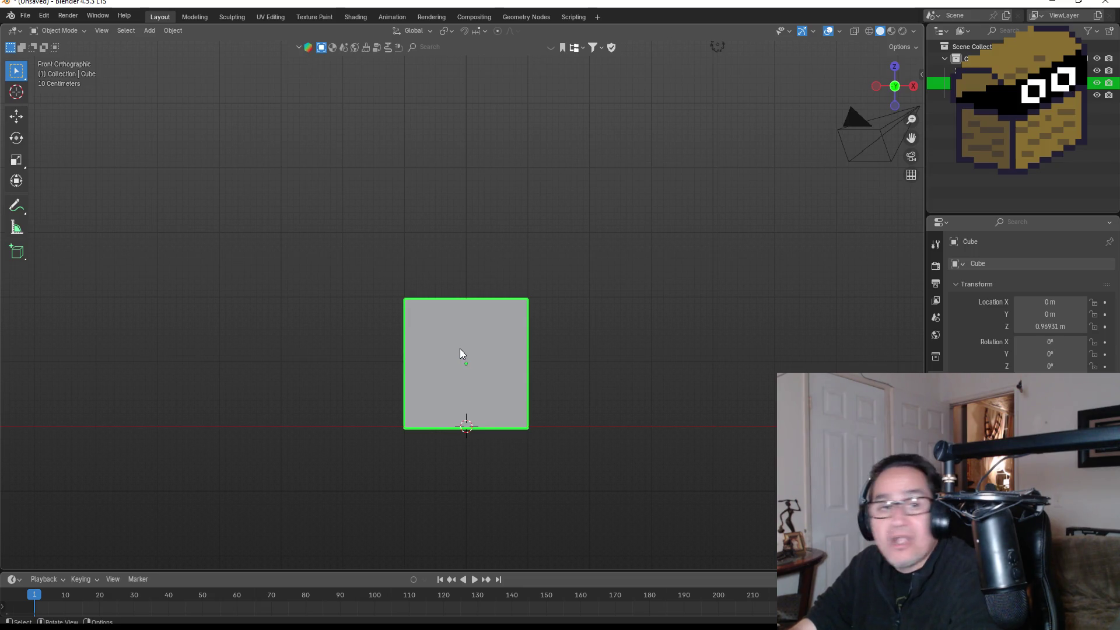
pyautogui.press('Tab')
# Step: Cut a vertical and a horizontal edge loop through the cube's middle
pyautogui.moveTo(464, 348)
pyautogui.mouseDown()
pyautogui.moveTo(542, 378)
pyautogui.moveTo(540, 392)
pyautogui.mouseUp()
pyautogui.hotkey('ctrl', 'r')
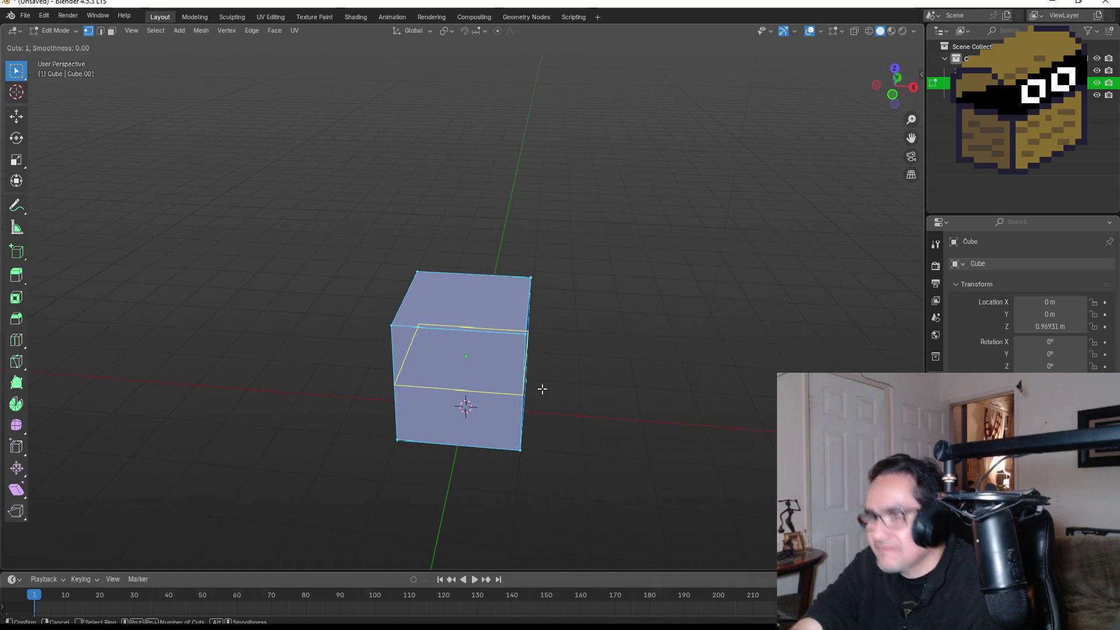
pyautogui.click(494, 272)
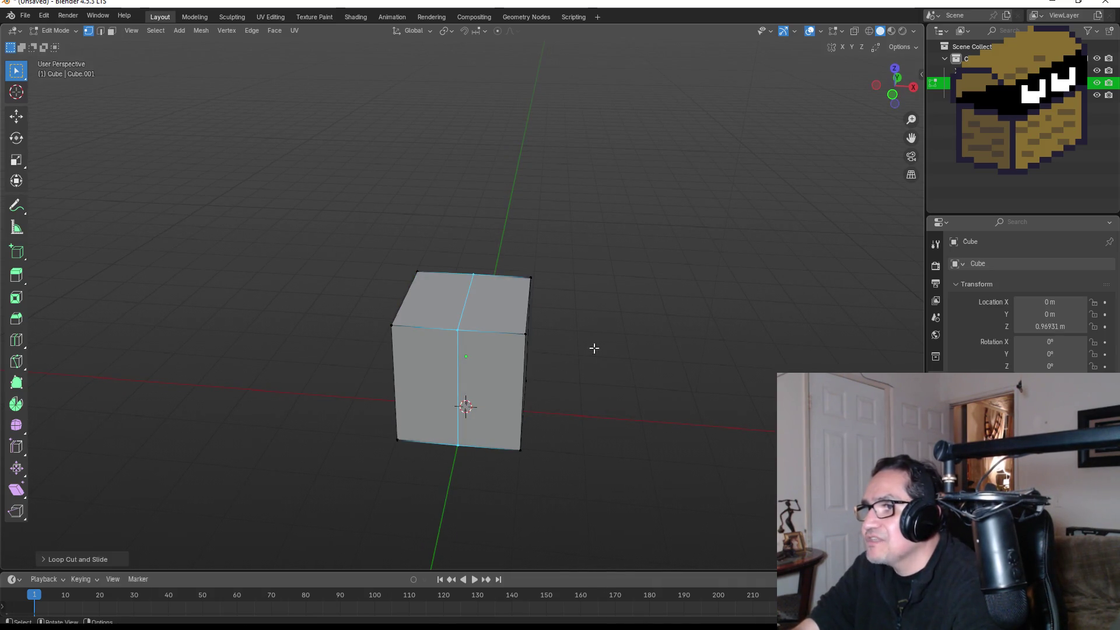
pyautogui.hotkey('ctrl', 'r')
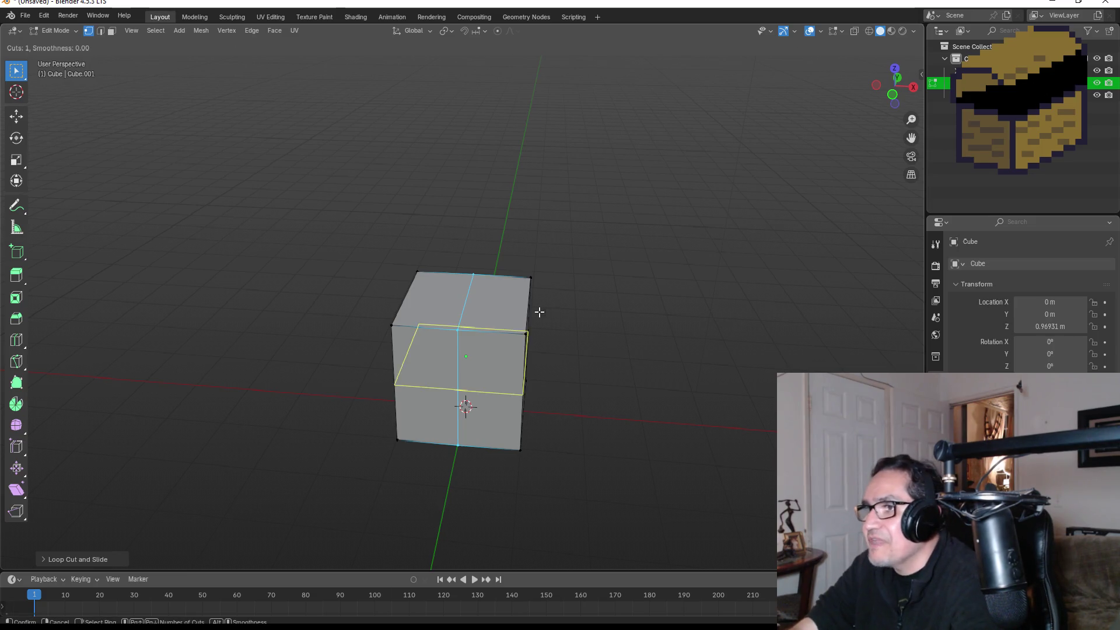
pyautogui.click(488, 295)
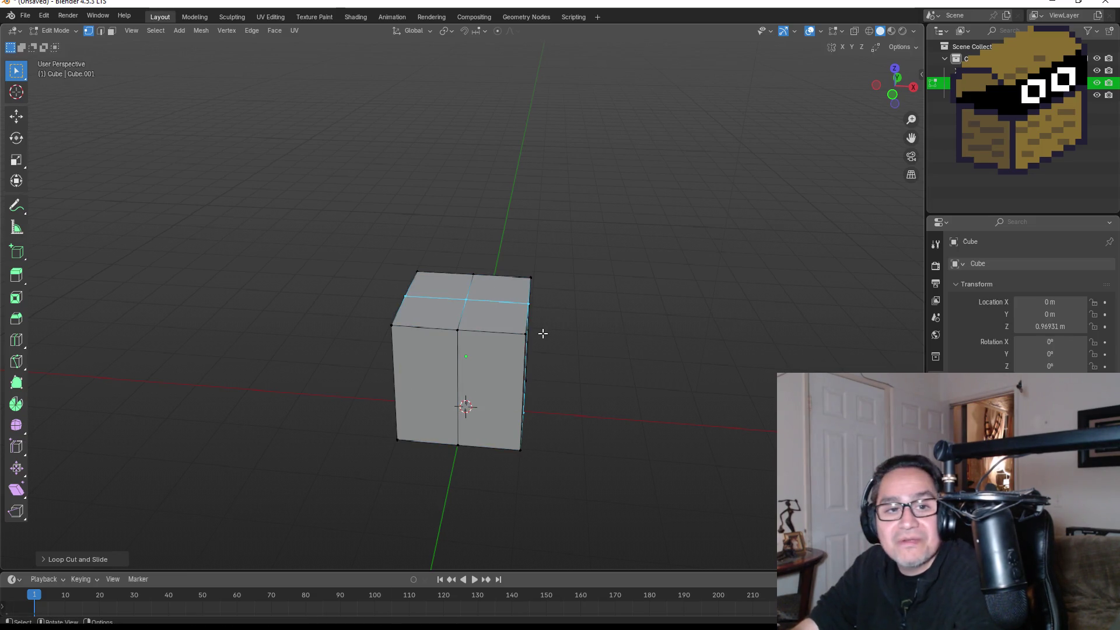
# Step: Add another centred edge loop around the cube's middle and view it from the front
pyautogui.moveTo(547, 350)
pyautogui.mouseDown()
pyautogui.moveTo(558, 368)
pyautogui.moveTo(580, 375)
pyautogui.moveTo(577, 365)
pyautogui.mouseUp()
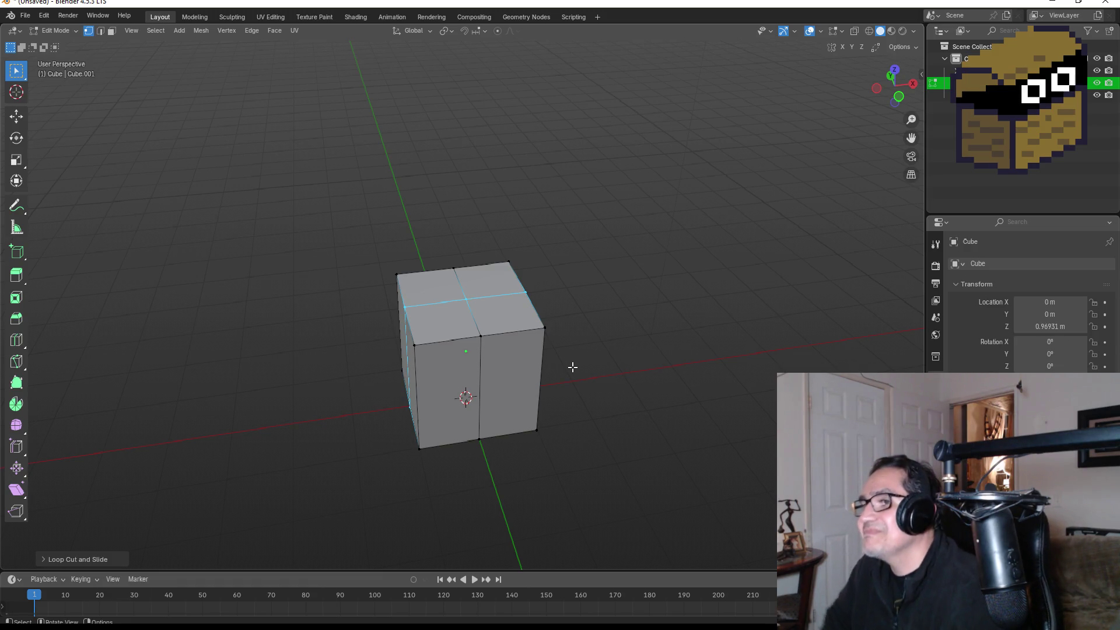
pyautogui.moveTo(587, 353); pyautogui.dragTo(561, 318)
pyautogui.hotkey('ctrl', 'r')
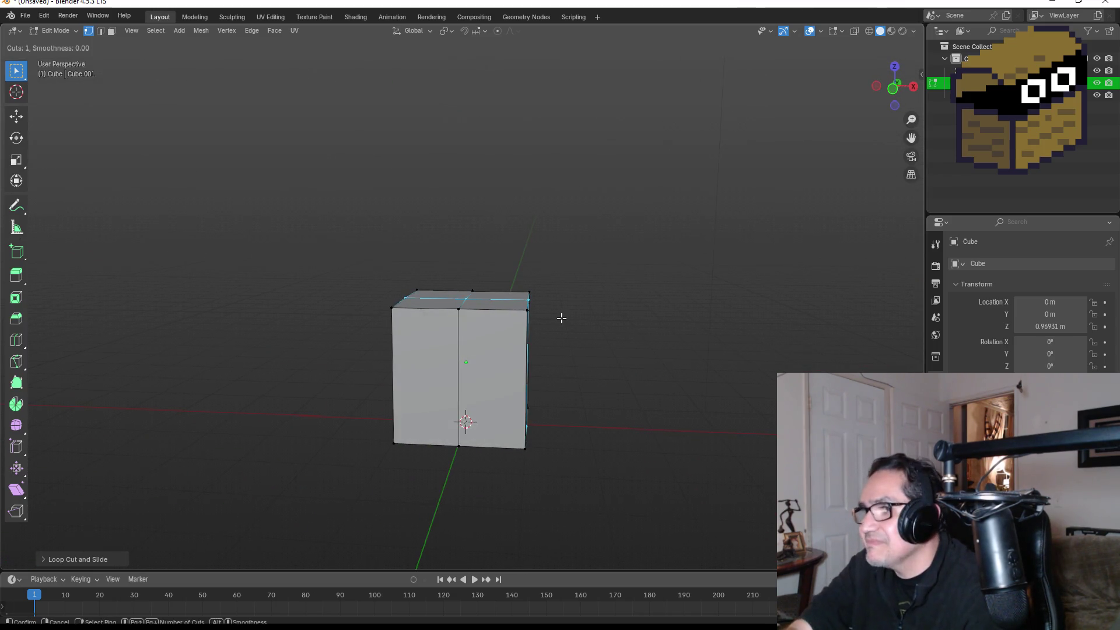
pyautogui.click(525, 349)
pyautogui.rightClick(584, 352)
pyautogui.moveTo(618, 355)
pyautogui.mouseDown()
pyautogui.moveTo(663, 348)
pyautogui.moveTo(553, 380)
pyautogui.moveTo(652, 391)
pyautogui.mouseUp()
pyautogui.moveTo(563, 357)
pyautogui.mouseDown()
pyautogui.moveTo(572, 348)
pyautogui.moveTo(520, 262)
pyautogui.mouseUp()
pyautogui.press('KP_1')
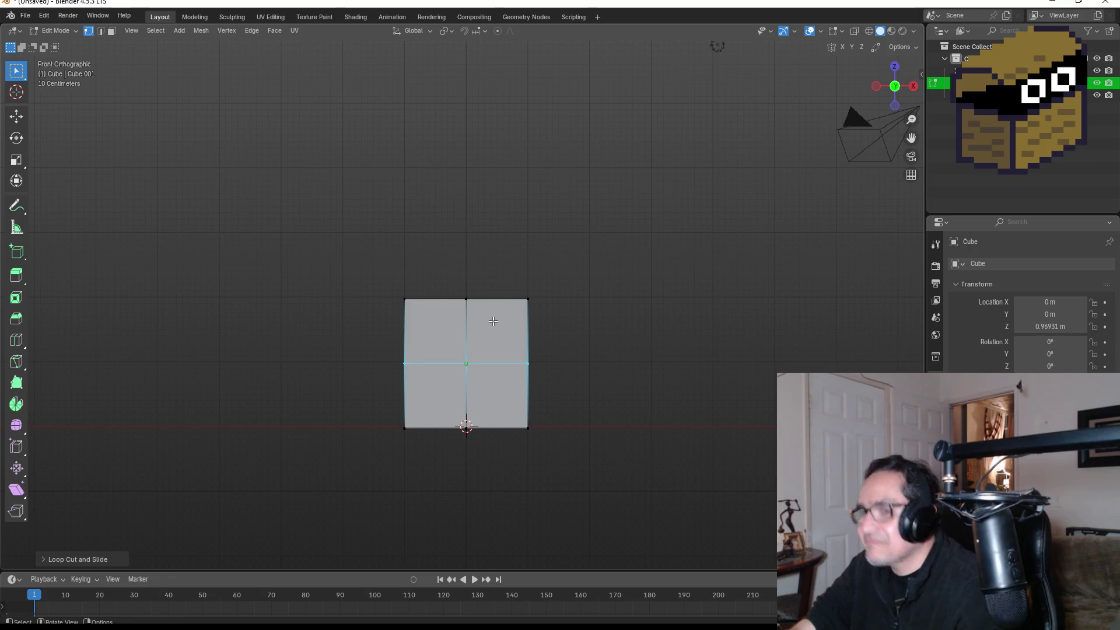
# Step: In wireframe, select the cube's upper faces and round them with LoopTools Circle
pyautogui.press('z')
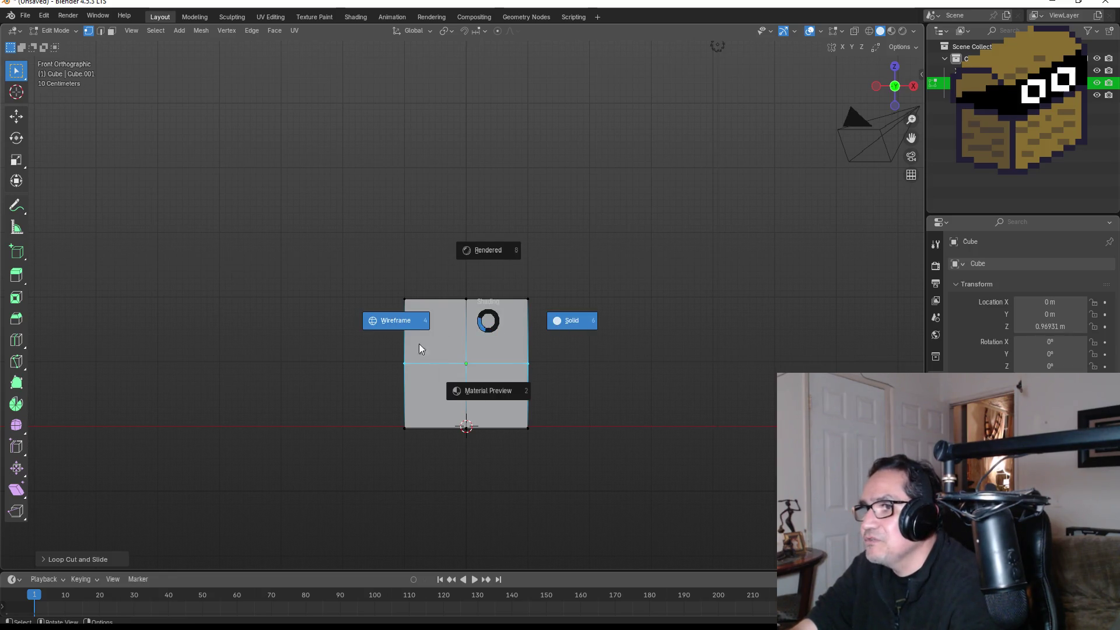
pyautogui.click(406, 331)
pyautogui.moveTo(255, 236); pyautogui.dragTo(630, 392)
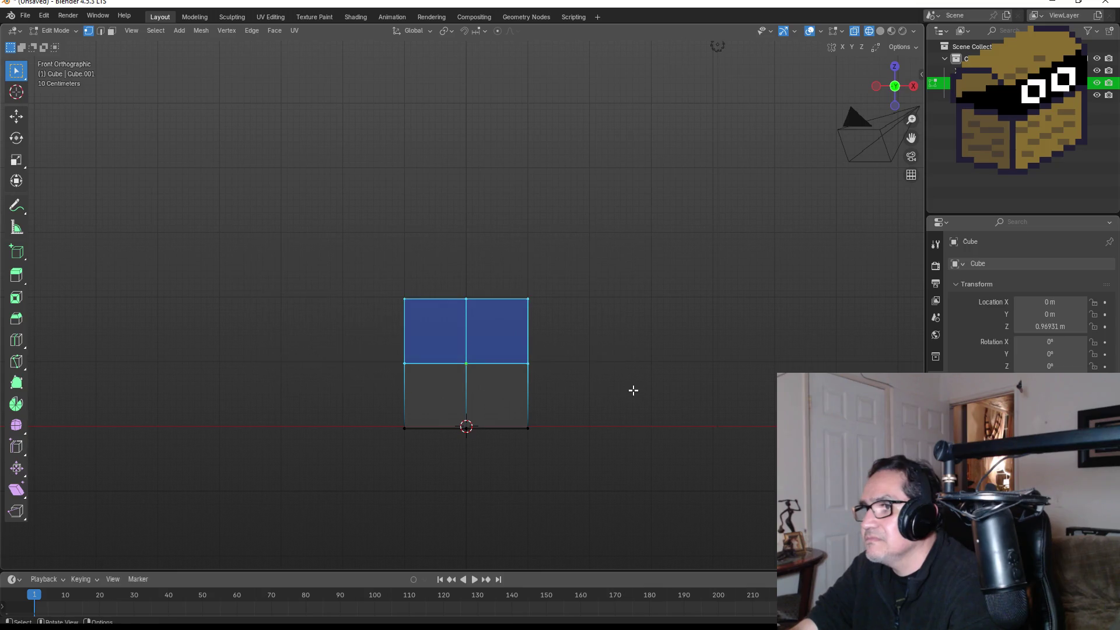
pyautogui.rightClick(497, 315)
pyautogui.moveTo(500, 300)
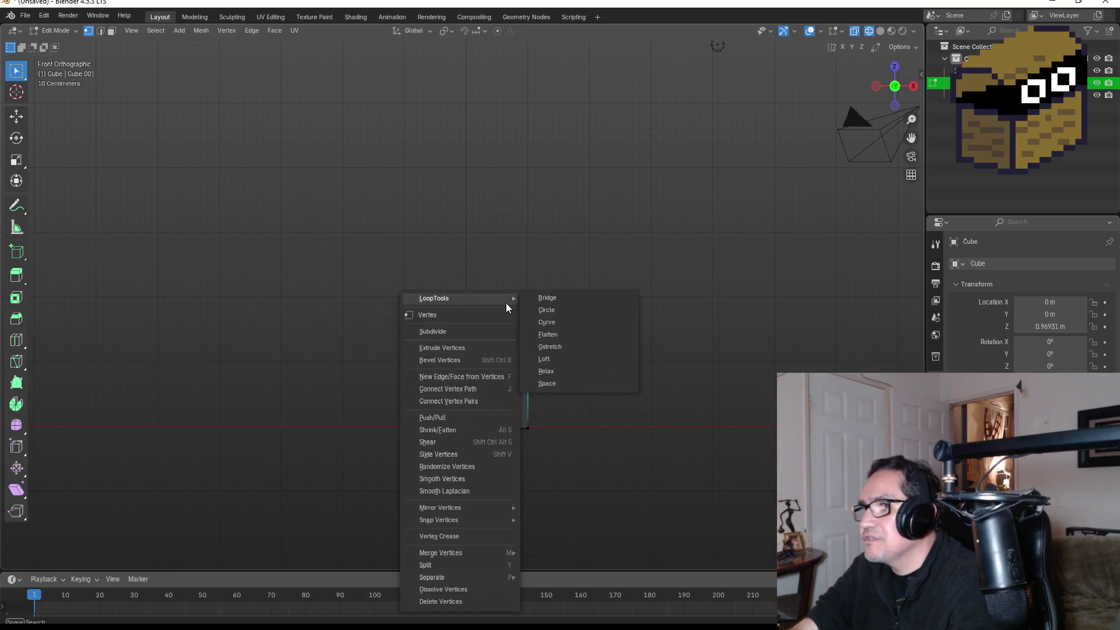
pyautogui.click(548, 313)
pyautogui.moveTo(593, 339)
pyautogui.mouseDown()
pyautogui.moveTo(620, 328)
pyautogui.moveTo(608, 345)
pyautogui.moveTo(617, 315)
pyautogui.moveTo(325, 347)
pyautogui.moveTo(420, 397)
pyautogui.moveTo(462, 395)
pyautogui.moveTo(471, 420)
pyautogui.moveTo(385, 286)
pyautogui.moveTo(453, 313)
pyautogui.moveTo(577, 327)
pyautogui.mouseUp()
# Step: Make the top face ring circular with LoopTools Circle and return to solid shading
pyautogui.rightClick(461, 300)
pyautogui.moveTo(465, 297)
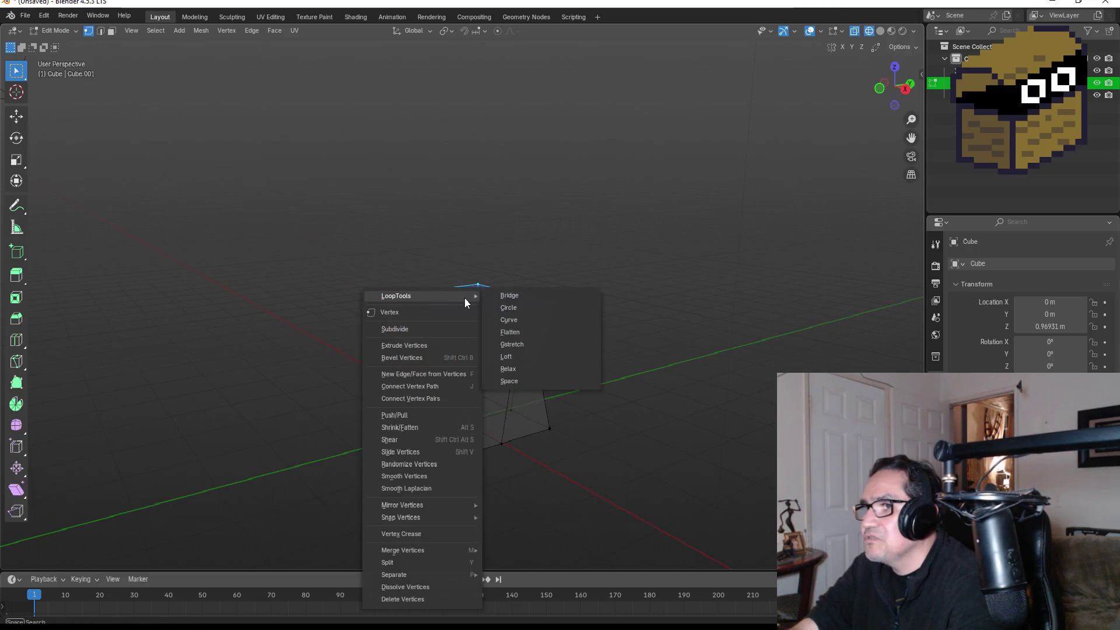
pyautogui.click(527, 305)
pyautogui.press('KP_1')
pyautogui.press('Tab')
pyautogui.hotkey('shift', 'z')
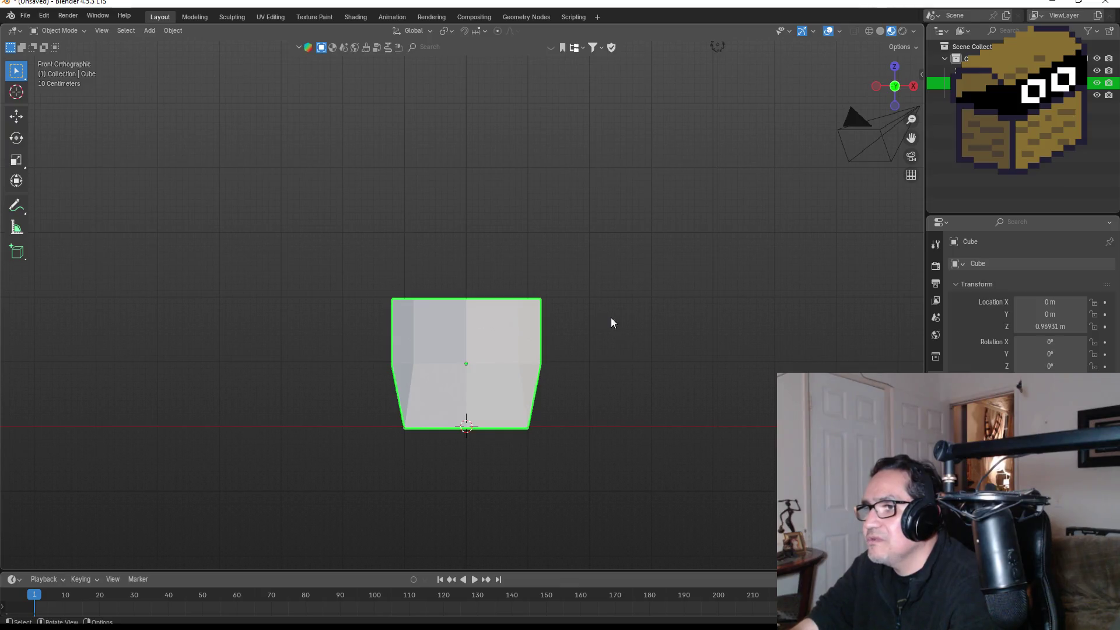
pyautogui.press('KP_8')
pyautogui.press('KP_8')
pyautogui.press('KP_8')
pyautogui.press('Tab')
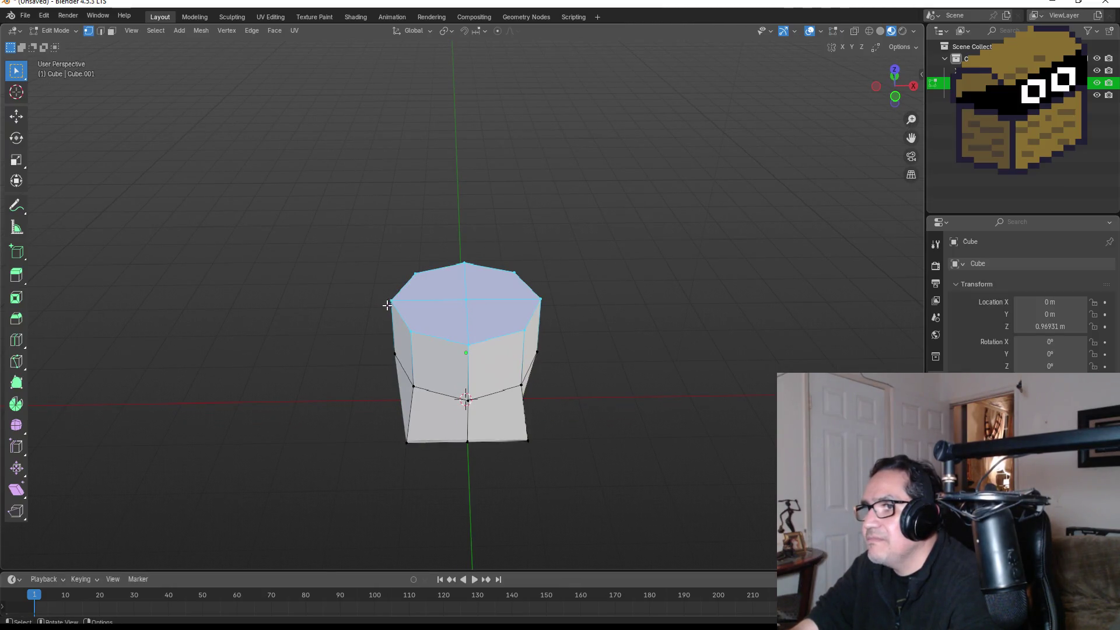
pyautogui.scroll(2, 415, 309)
pyautogui.press('Tab')
pyautogui.press('Tab')
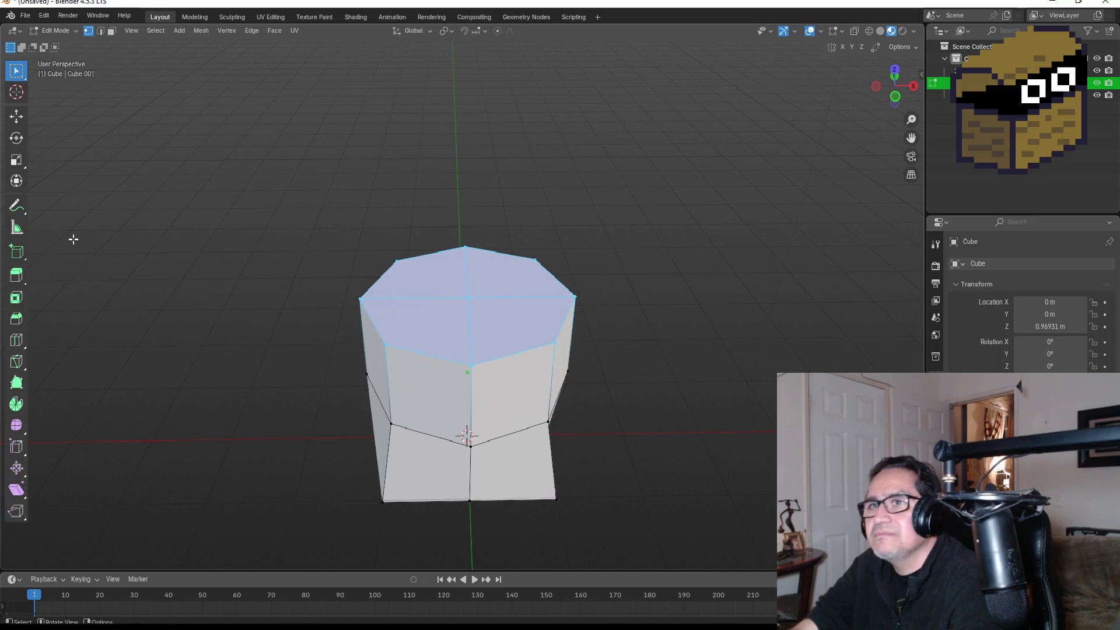
pyautogui.click(16, 318)
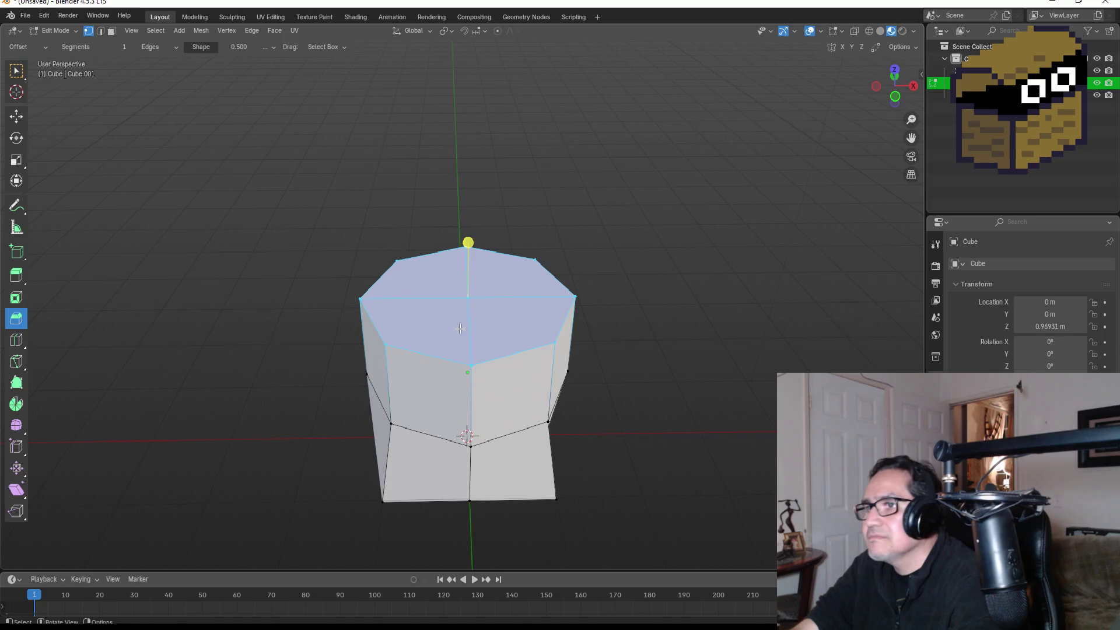
# Step: Bevel the top face's rim by about 0.163 m and review it in Object Mode
pyautogui.moveTo(471, 242); pyautogui.dragTo(468, 228)
pyautogui.press('Tab')
pyautogui.moveTo(664, 342)
pyautogui.mouseDown()
pyautogui.moveTo(644, 313)
pyautogui.moveTo(642, 334)
pyautogui.moveTo(709, 405)
pyautogui.moveTo(522, 390)
pyautogui.moveTo(693, 414)
pyautogui.mouseUp()
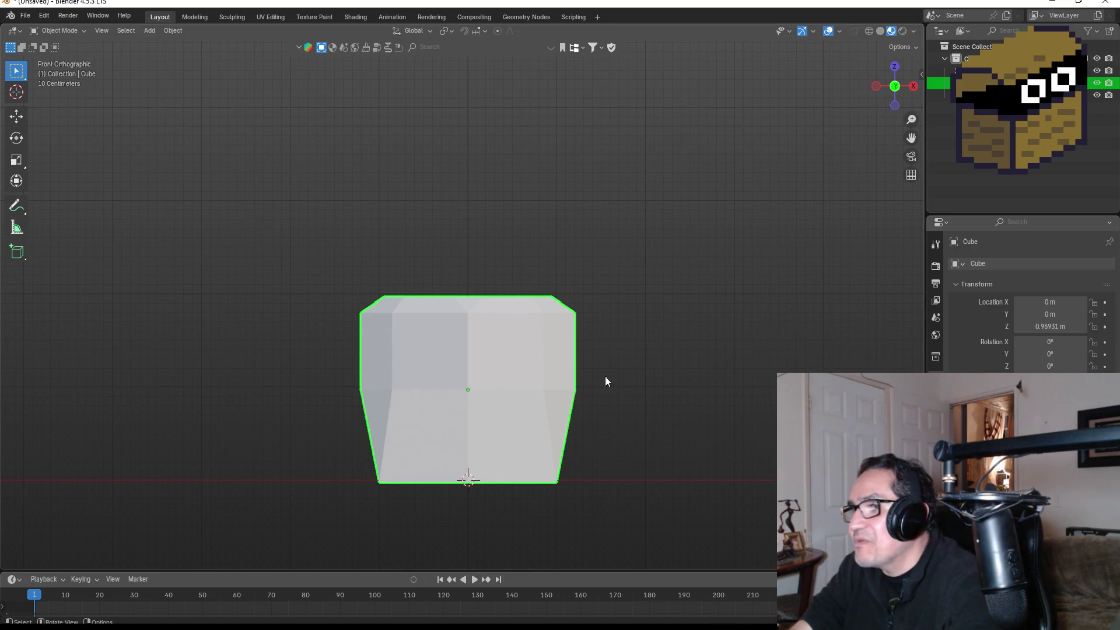
# Step: Enter Edit Mode and select the mesh's bottom edges, restoring the box-select tool
pyautogui.moveTo(688, 408)
pyautogui.mouseDown()
pyautogui.moveTo(643, 380)
pyautogui.moveTo(705, 387)
pyautogui.moveTo(712, 409)
pyautogui.moveTo(700, 426)
pyautogui.moveTo(654, 417)
pyautogui.mouseUp()
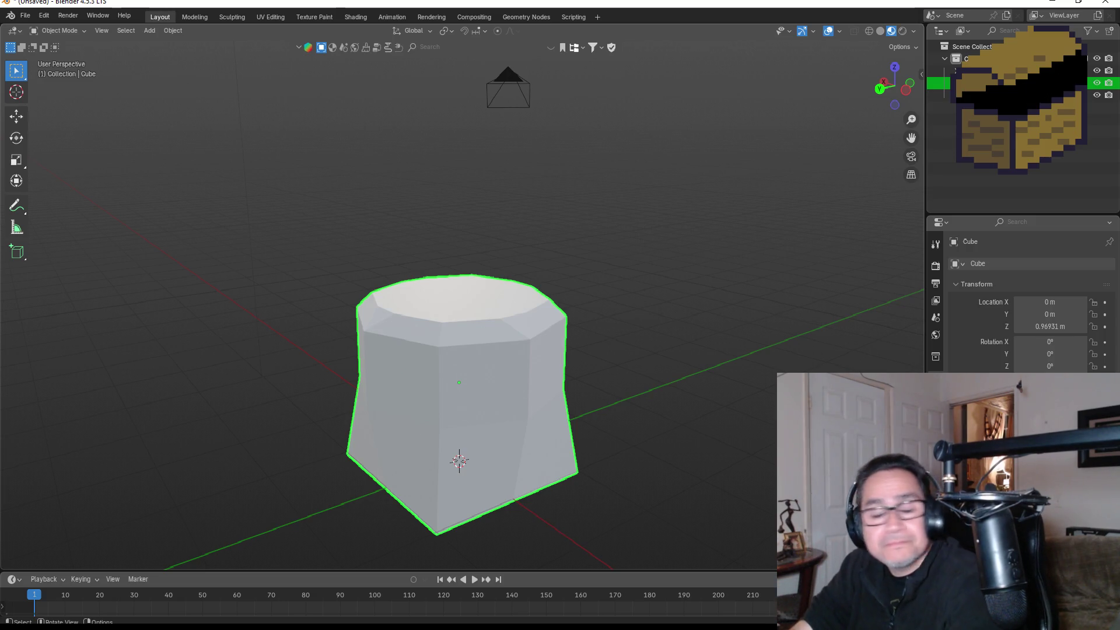
pyautogui.press('KP_1')
pyautogui.moveTo(633, 330); pyautogui.dragTo(657, 377)
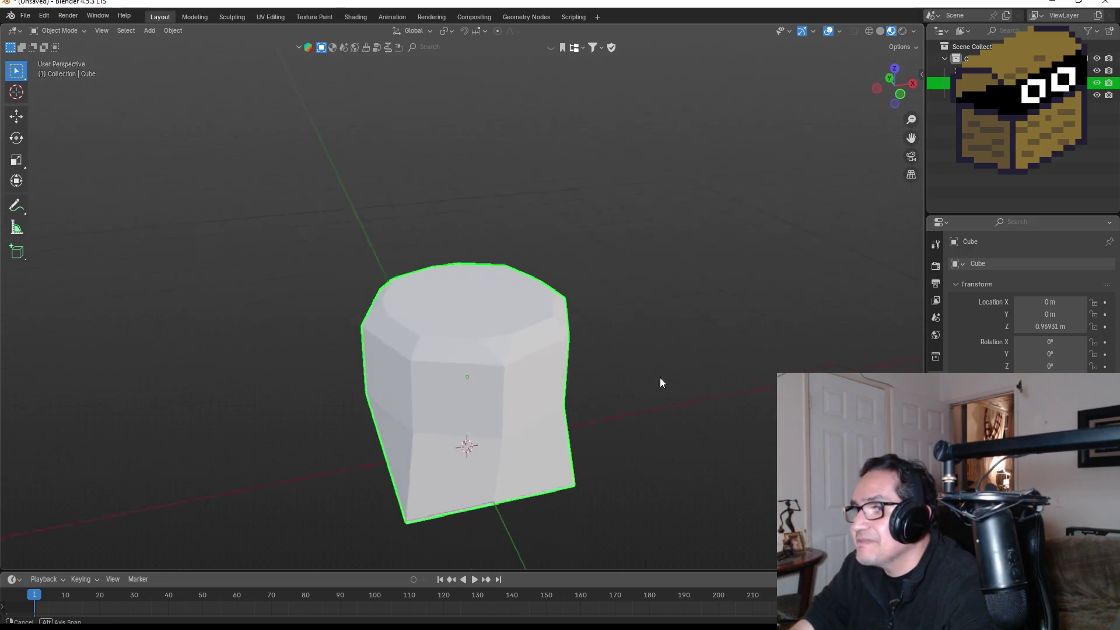
pyautogui.press('Tab')
pyautogui.moveTo(583, 394)
pyautogui.mouseDown()
pyautogui.moveTo(481, 396)
pyautogui.moveTo(498, 426)
pyautogui.mouseUp()
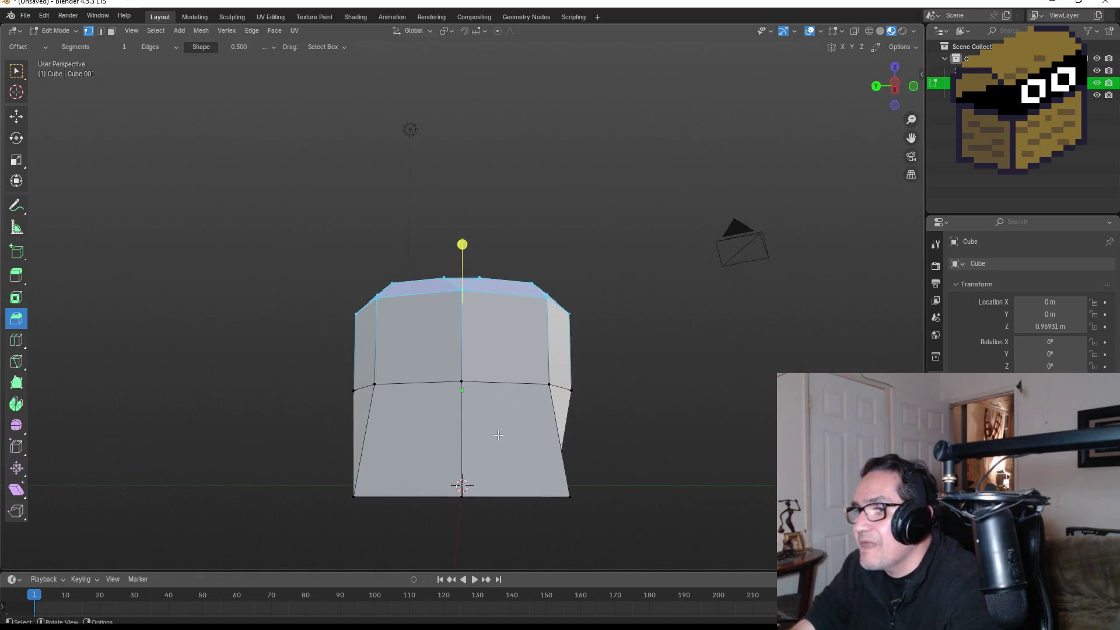
pyautogui.moveTo(426, 482); pyautogui.dragTo(504, 518)
pyautogui.moveTo(607, 431); pyautogui.dragTo(525, 461)
pyautogui.moveTo(570, 259); pyautogui.dragTo(335, 348)
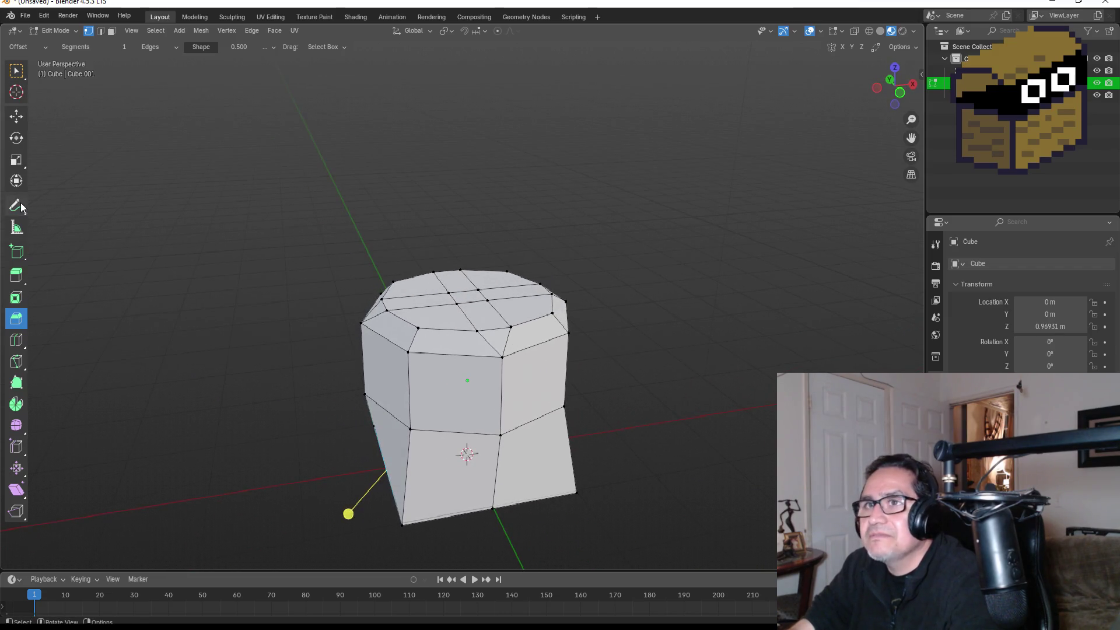
pyautogui.click(17, 70)
pyautogui.moveTo(513, 449)
pyautogui.mouseDown()
pyautogui.moveTo(535, 414)
pyautogui.moveTo(632, 426)
pyautogui.mouseUp()
pyautogui.moveTo(583, 252)
pyautogui.mouseDown()
pyautogui.moveTo(593, 280)
pyautogui.moveTo(641, 267)
pyautogui.moveTo(628, 278)
pyautogui.mouseUp()
# Step: In right side view, push the lower-left and lower-right bottom corners outward along Y
pyautogui.moveTo(363, 484); pyautogui.dragTo(409, 509)
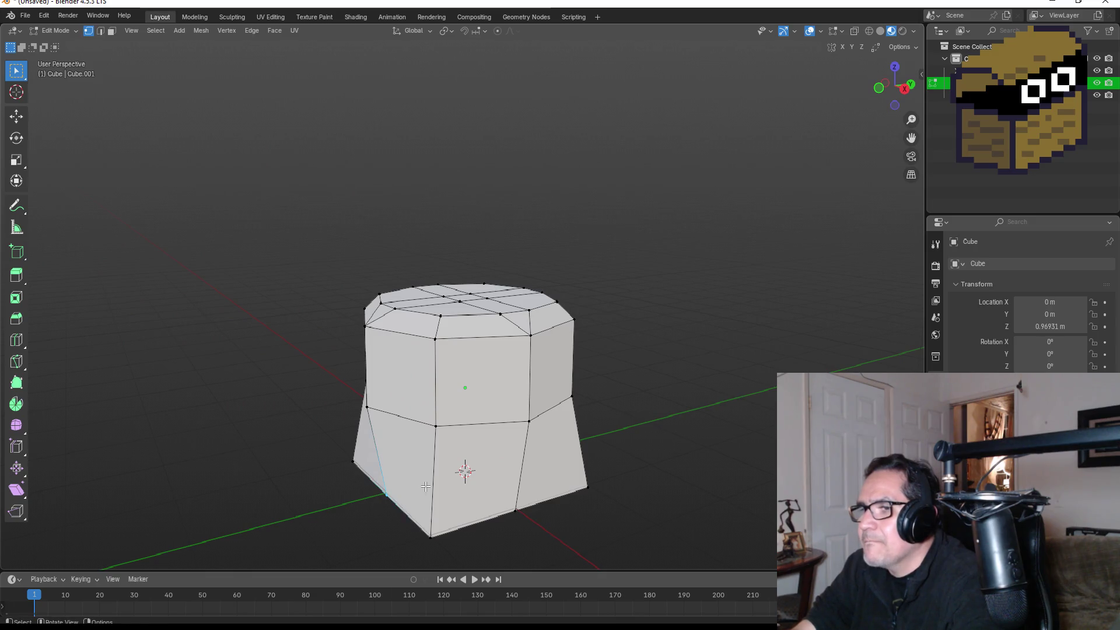
pyautogui.press('KP_3')
pyautogui.press('g')
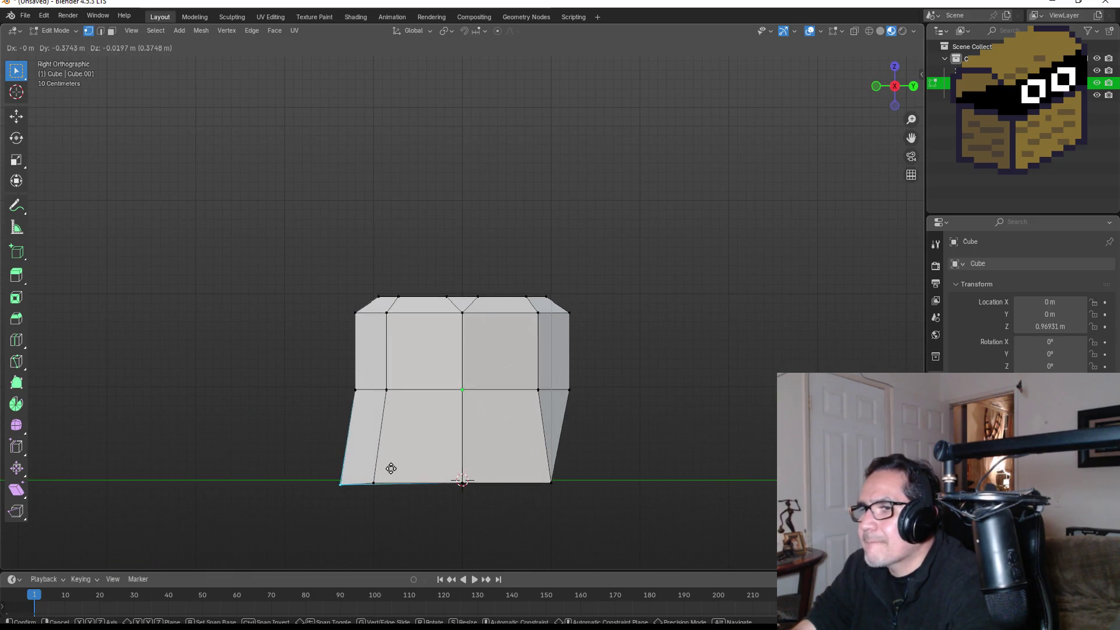
pyautogui.press('y')
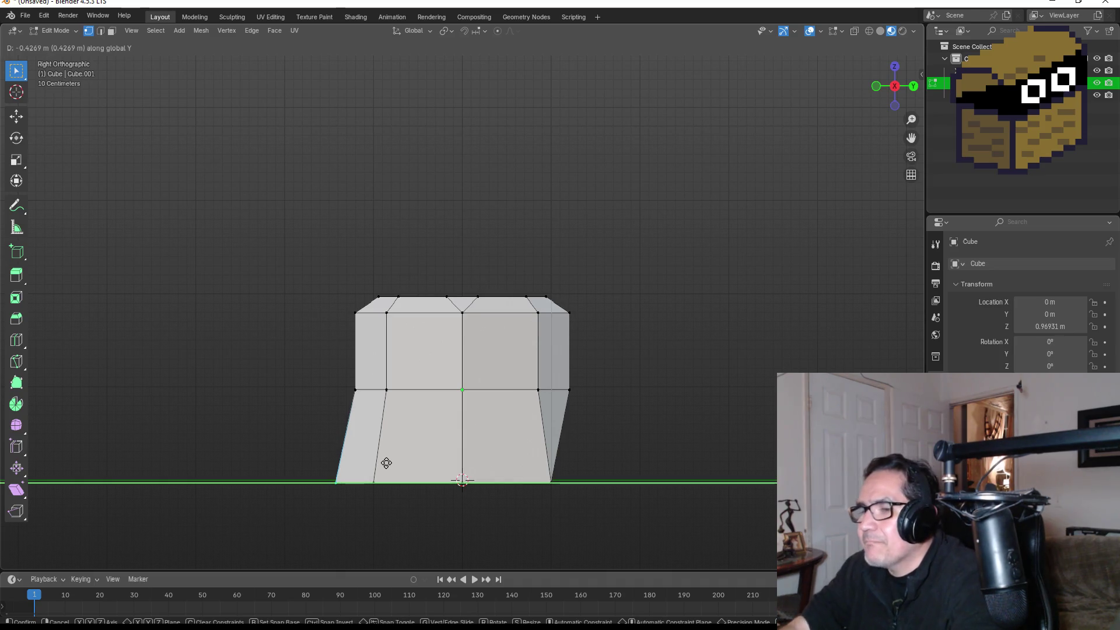
pyautogui.click(379, 462)
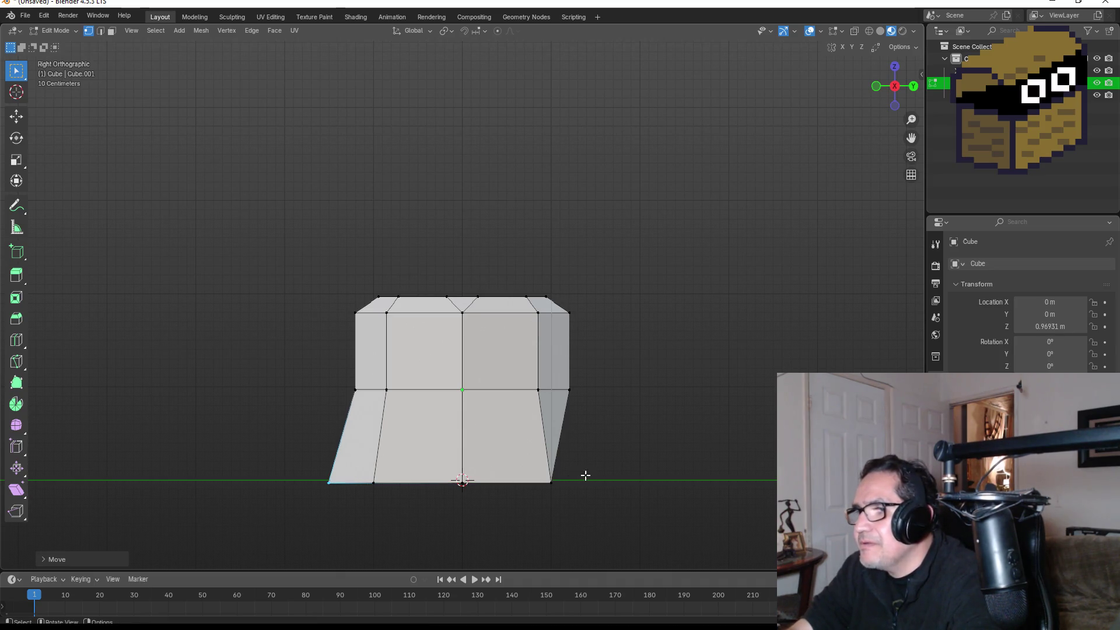
pyautogui.moveTo(535, 488); pyautogui.dragTo(575, 511)
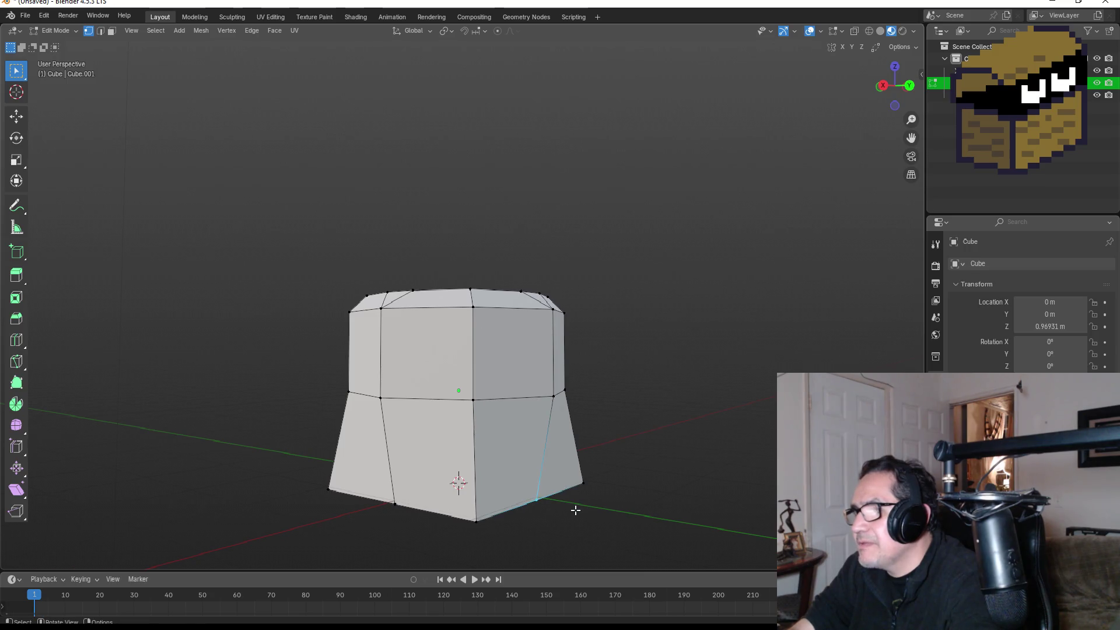
pyautogui.press('KP_1')
pyautogui.press('KP_3')
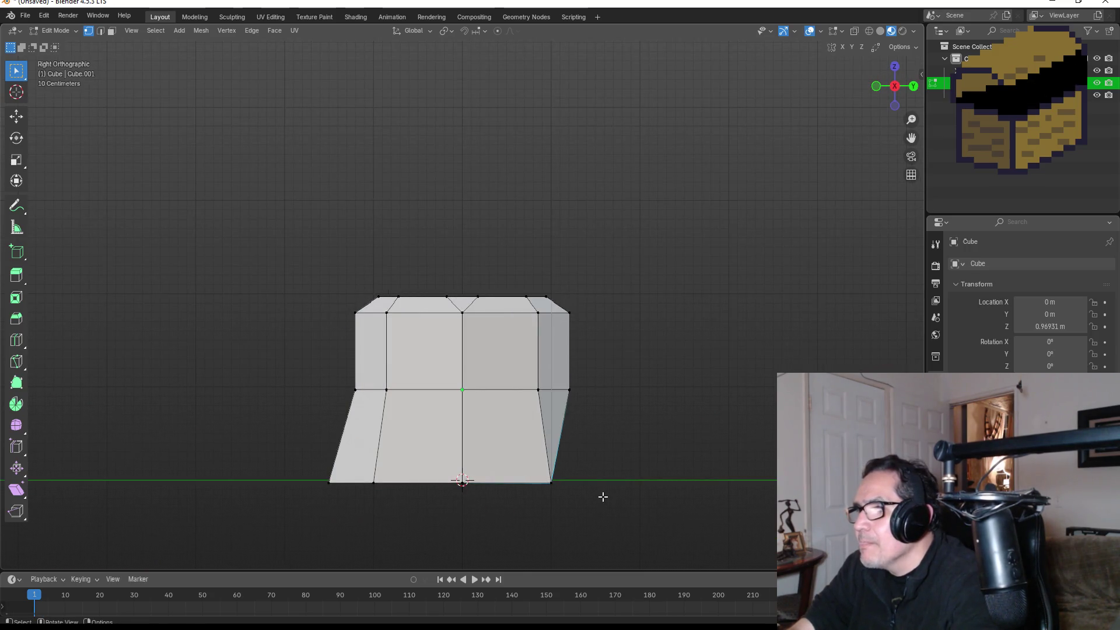
pyautogui.press('g')
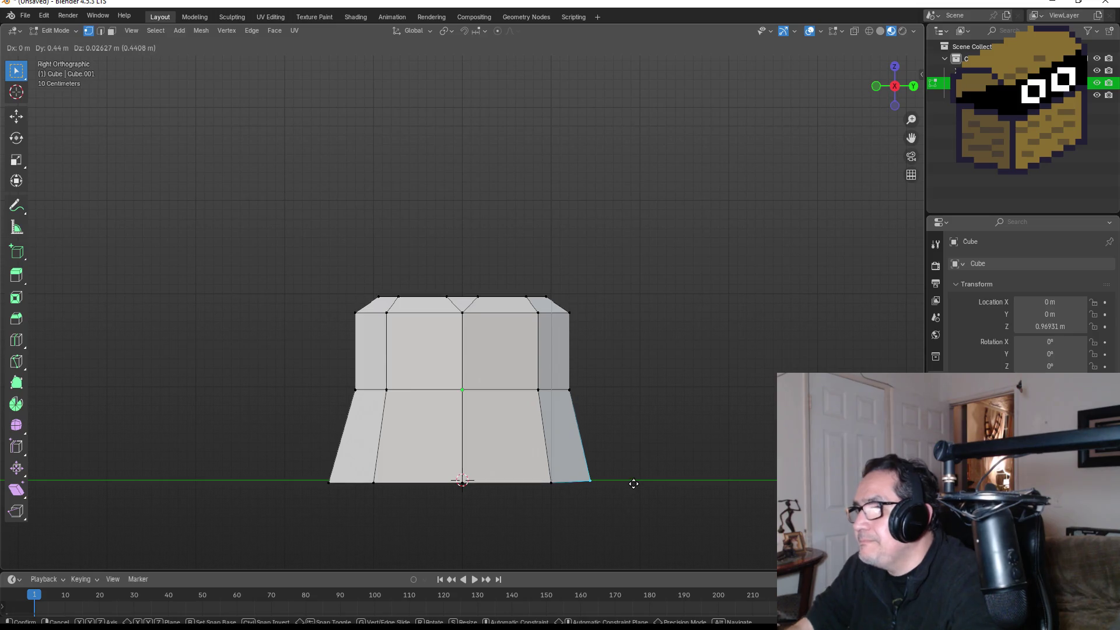
pyautogui.press('y')
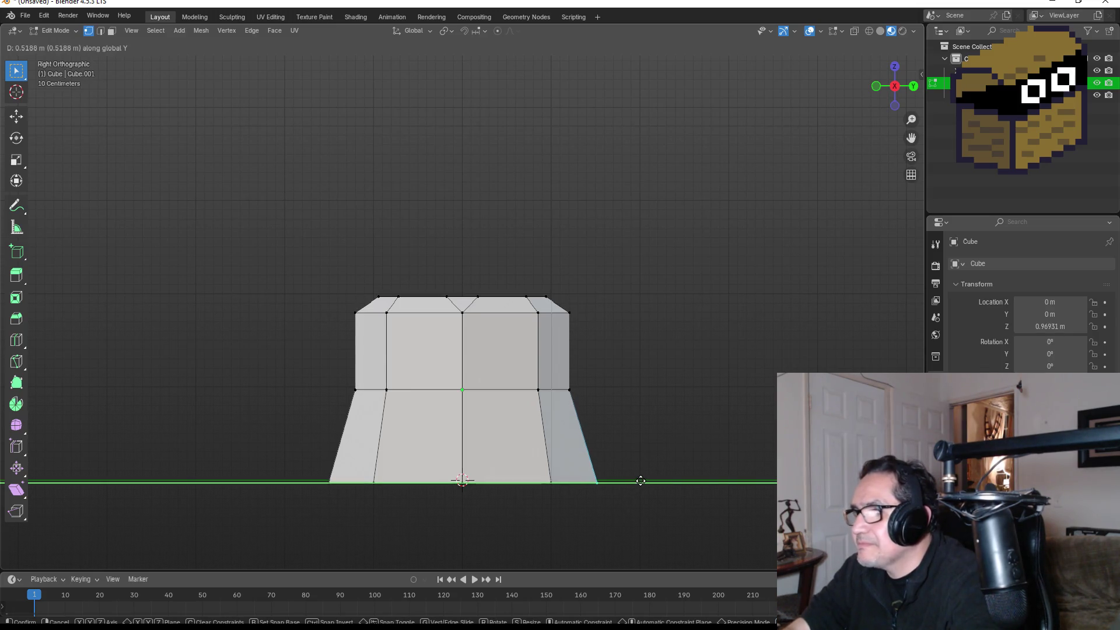
pyautogui.click(641, 481)
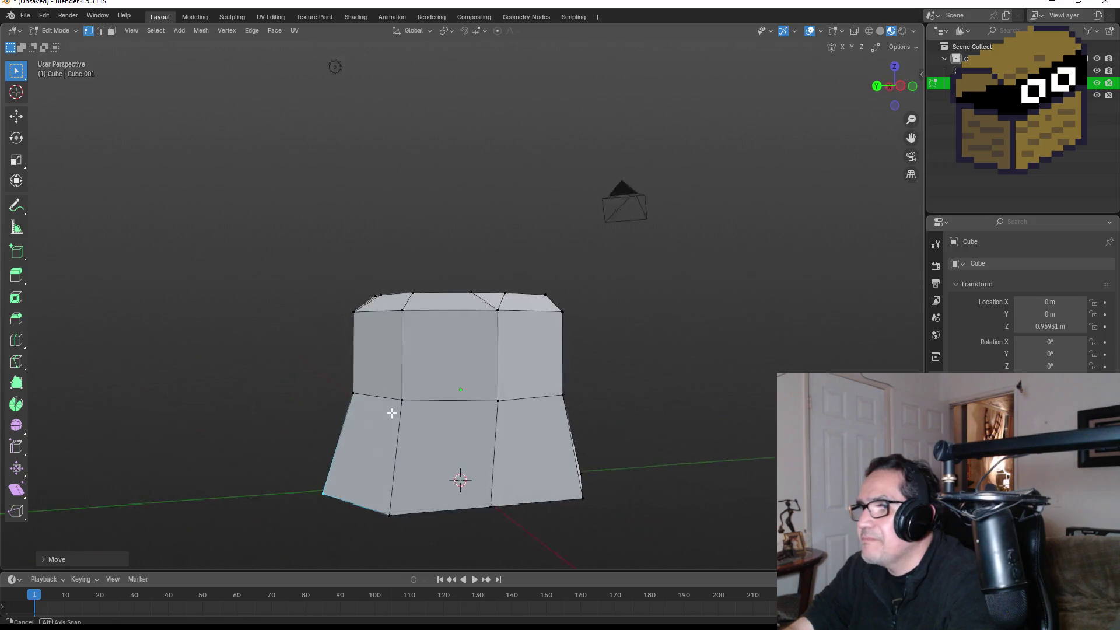
# Step: Scale all bottom vertices along X to widen the base, then view it in Object Mode
pyautogui.press('KP_1')
pyautogui.moveTo(559, 449)
pyautogui.mouseDown()
pyautogui.moveTo(665, 426)
pyautogui.moveTo(605, 438)
pyautogui.moveTo(645, 450)
pyautogui.moveTo(757, 440)
pyautogui.mouseUp()
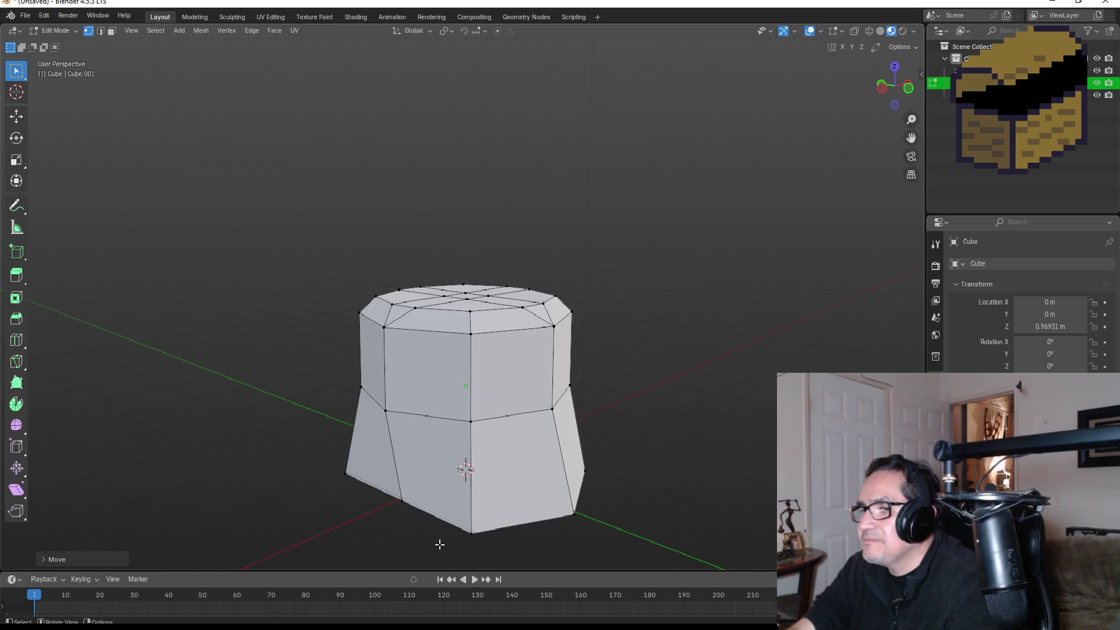
pyautogui.click(400, 500)
pyautogui.moveTo(530, 491)
pyautogui.mouseDown()
pyautogui.moveTo(428, 472)
pyautogui.moveTo(545, 491)
pyautogui.moveTo(593, 515)
pyautogui.moveTo(660, 510)
pyautogui.mouseUp()
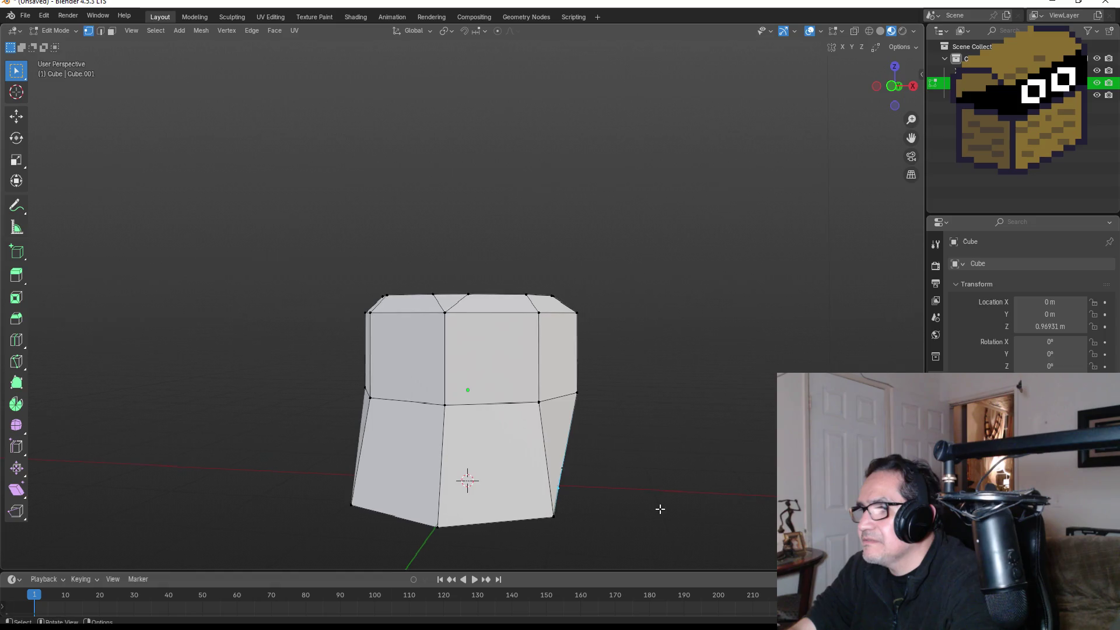
pyautogui.press('KP_1')
pyautogui.press('s')
pyautogui.press('x')
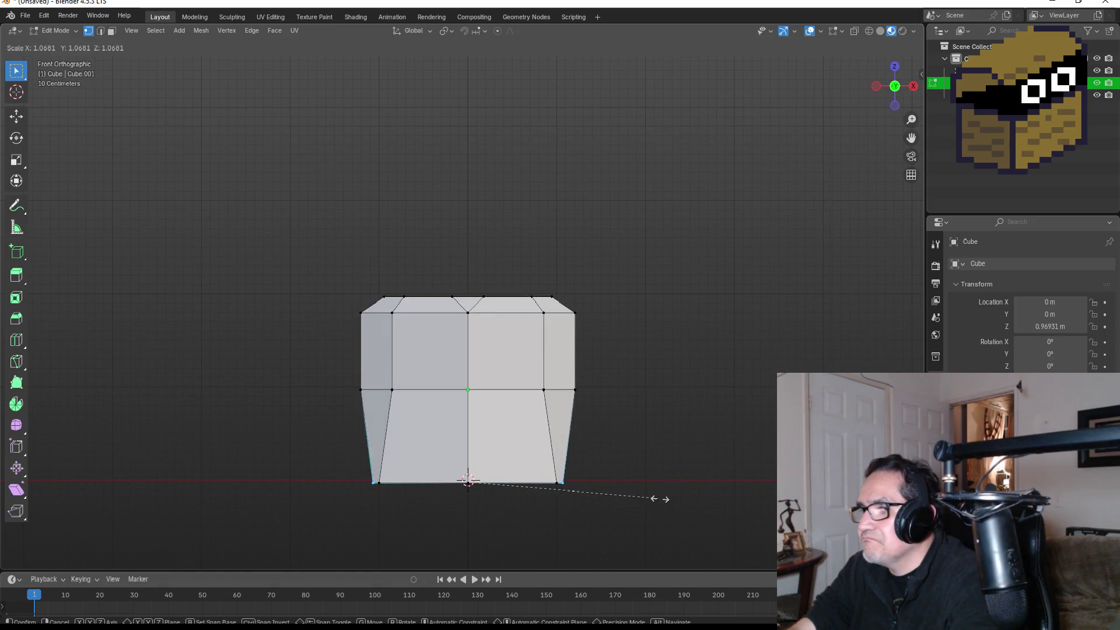
pyautogui.click(726, 489)
pyautogui.press('Tab')
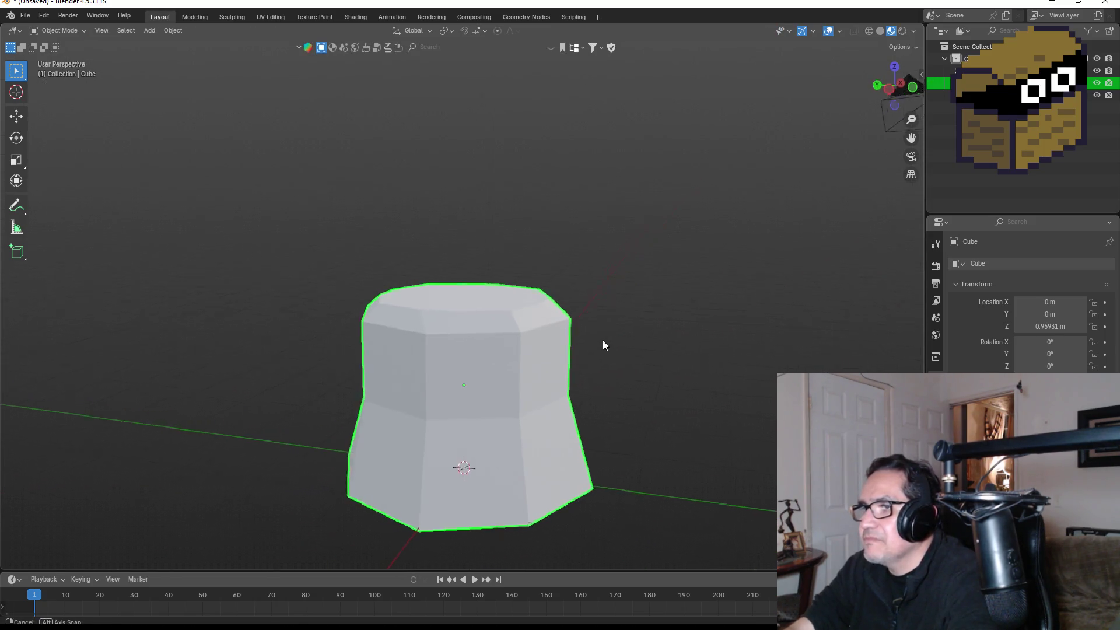
pyautogui.moveTo(602, 346); pyautogui.dragTo(726, 332)
pyautogui.press('KP_1')
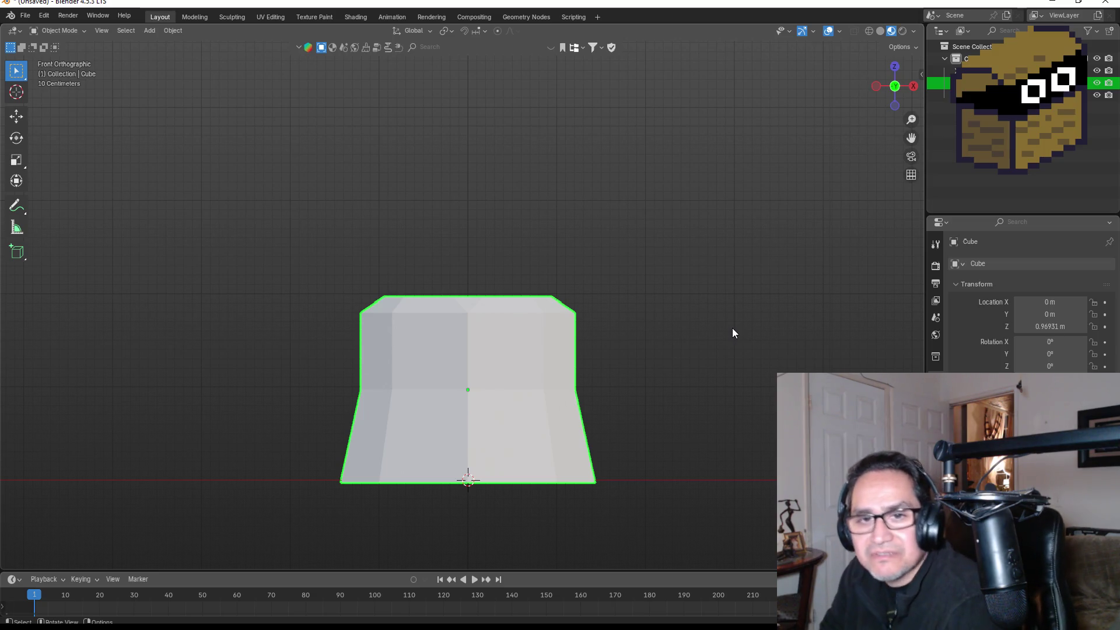
# Step: Inspect the flared, chamfered cube, then enter Edit Mode in front view
pyautogui.moveTo(602, 178)
pyautogui.mouseDown()
pyautogui.moveTo(653, 286)
pyautogui.moveTo(505, 293)
pyautogui.moveTo(525, 303)
pyautogui.moveTo(568, 290)
pyautogui.moveTo(598, 313)
pyautogui.moveTo(566, 333)
pyautogui.moveTo(491, 298)
pyautogui.moveTo(409, 289)
pyautogui.mouseUp()
pyautogui.press('KP_1')
pyautogui.press('KP_1')
pyautogui.press('Tab')
pyautogui.press('KP_1')
# Step: In wireframe, box-select the top faces and scale them down to about 0.68
pyautogui.press('z')
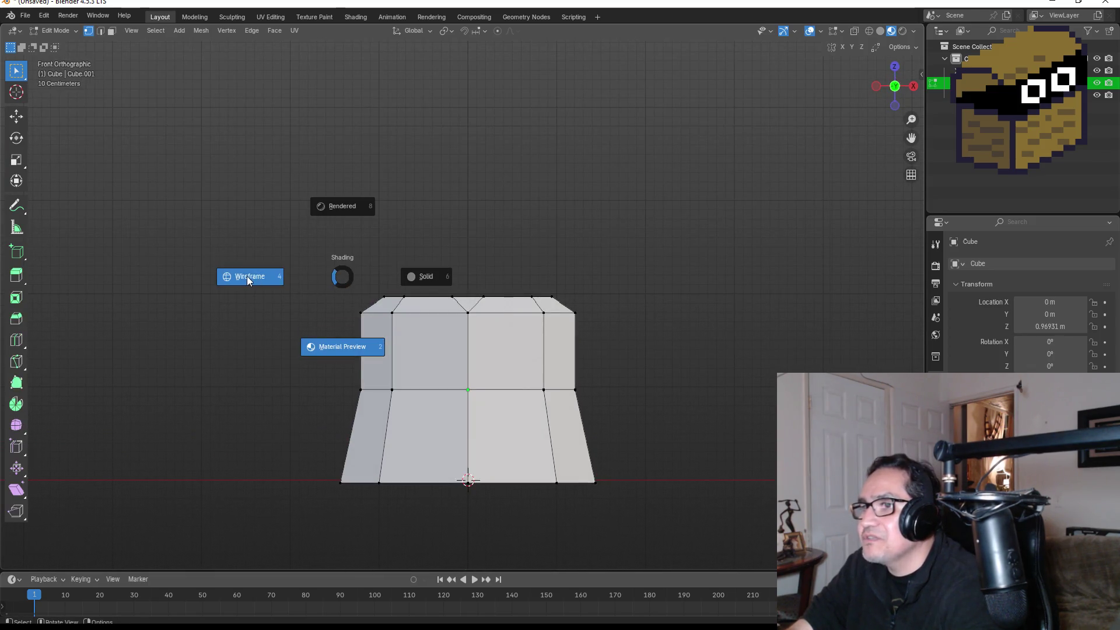
pyautogui.click(249, 277)
pyautogui.moveTo(245, 225)
pyautogui.mouseDown()
pyautogui.moveTo(671, 352)
pyautogui.moveTo(674, 330)
pyautogui.mouseUp()
pyautogui.press('s')
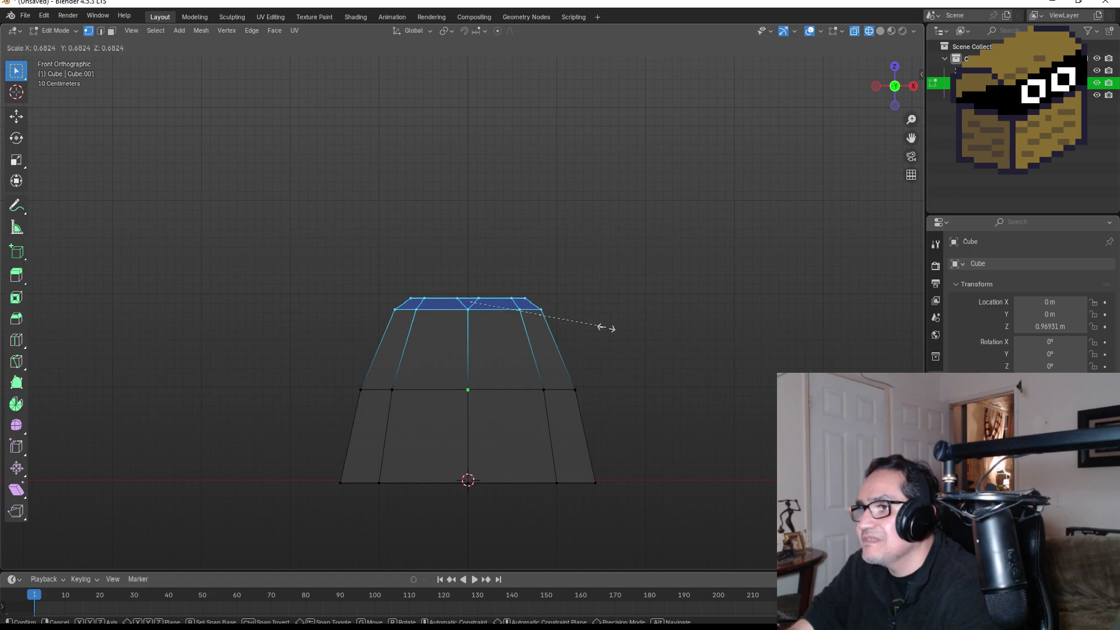
pyautogui.click(610, 329)
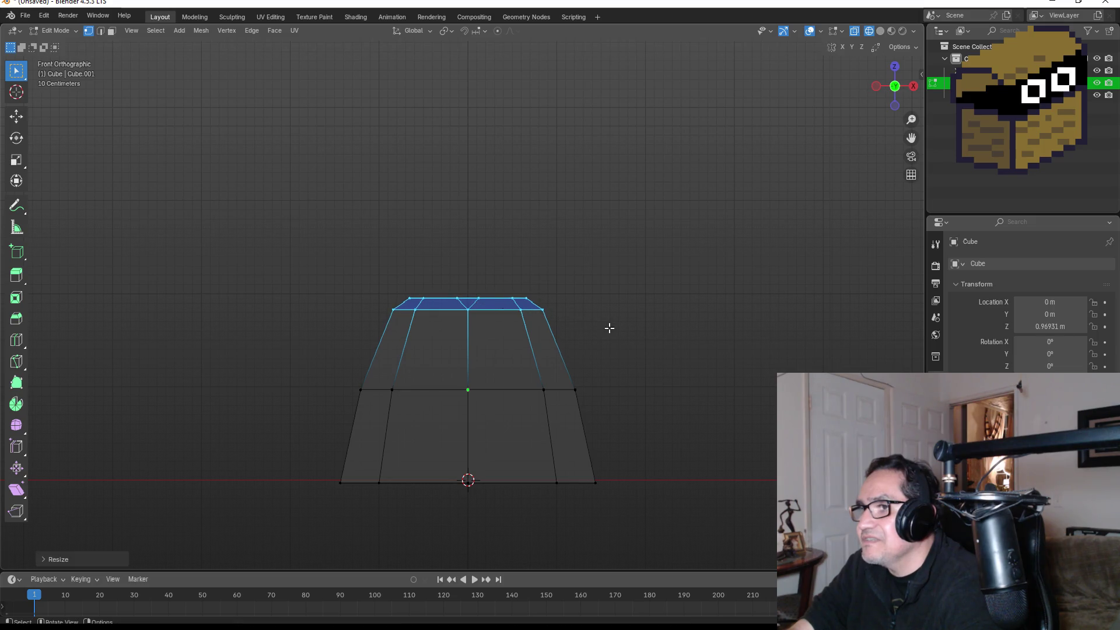
# Step: Switch back to Material Preview and check the cocoon's shape in Object Mode
pyautogui.press('z')
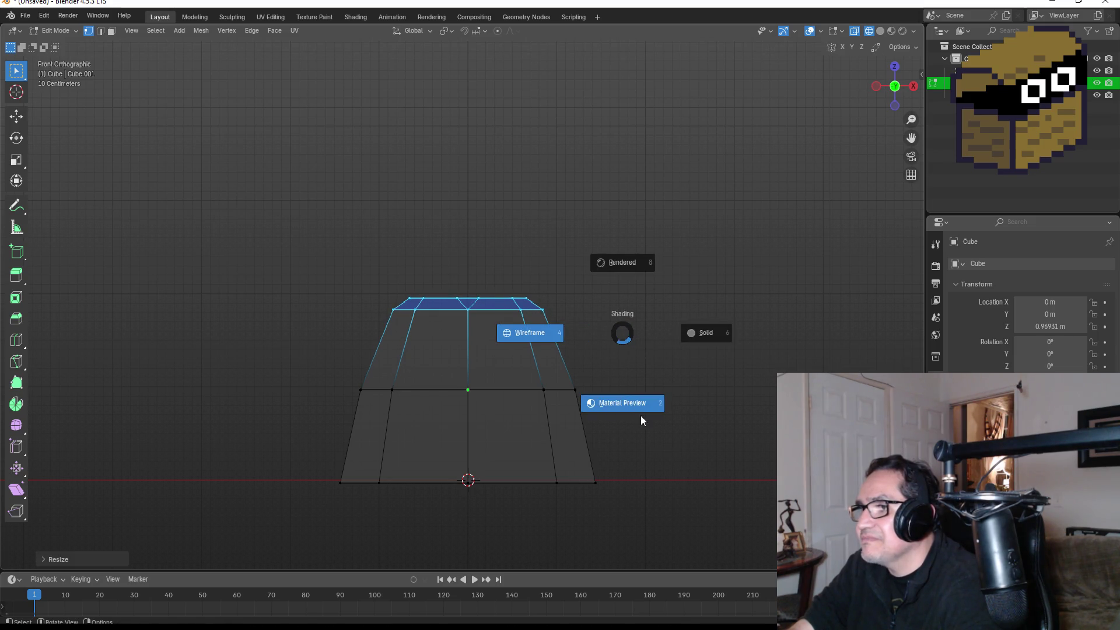
pyautogui.click(640, 416)
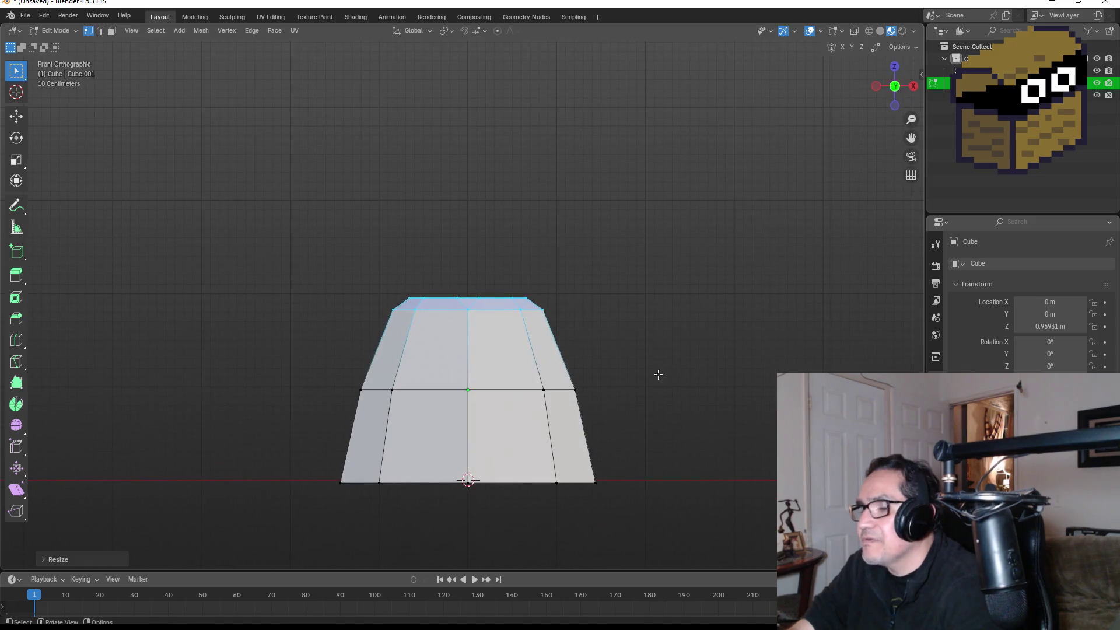
pyautogui.press('Tab')
pyautogui.moveTo(672, 377)
pyautogui.mouseDown()
pyautogui.moveTo(698, 349)
pyautogui.moveTo(503, 350)
pyautogui.moveTo(579, 395)
pyautogui.mouseUp()
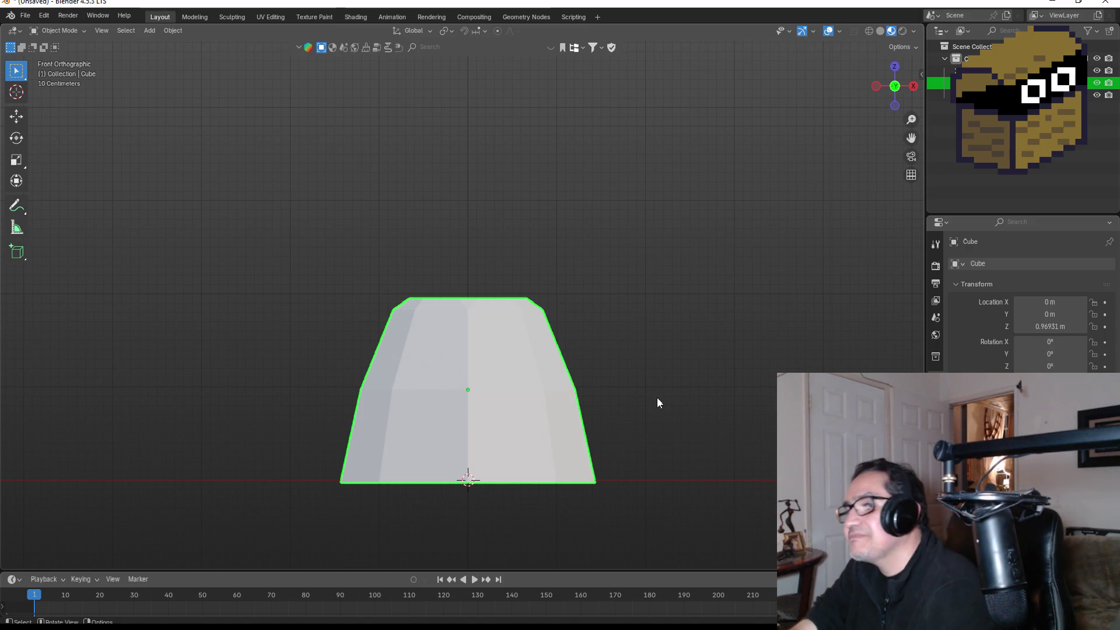
pyautogui.scroll(3, 639, 321)
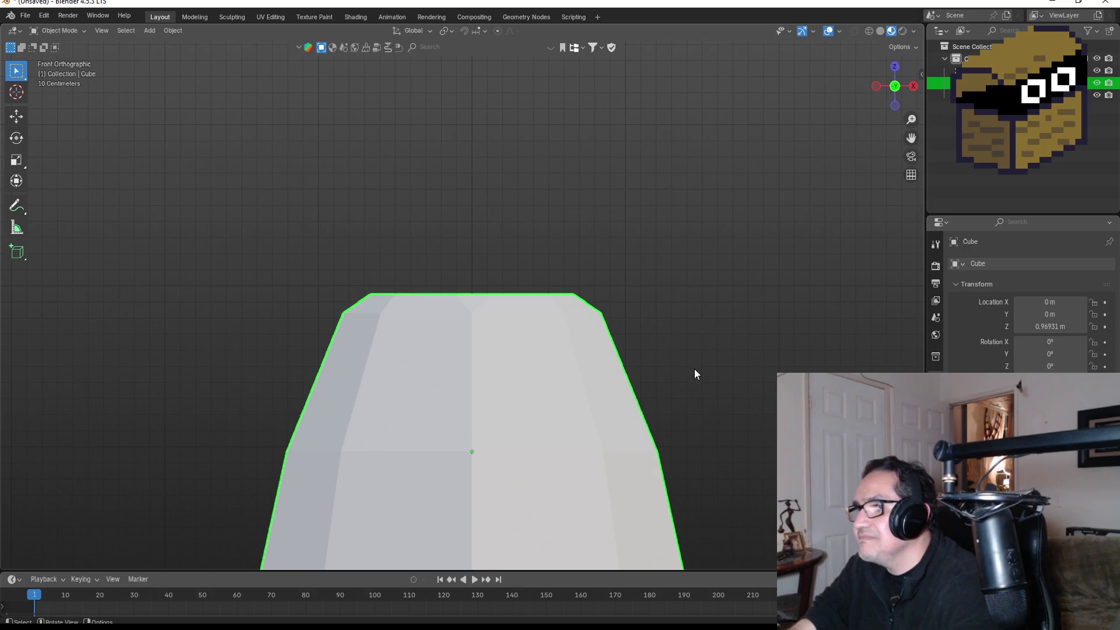
pyautogui.scroll(-3, 667, 384)
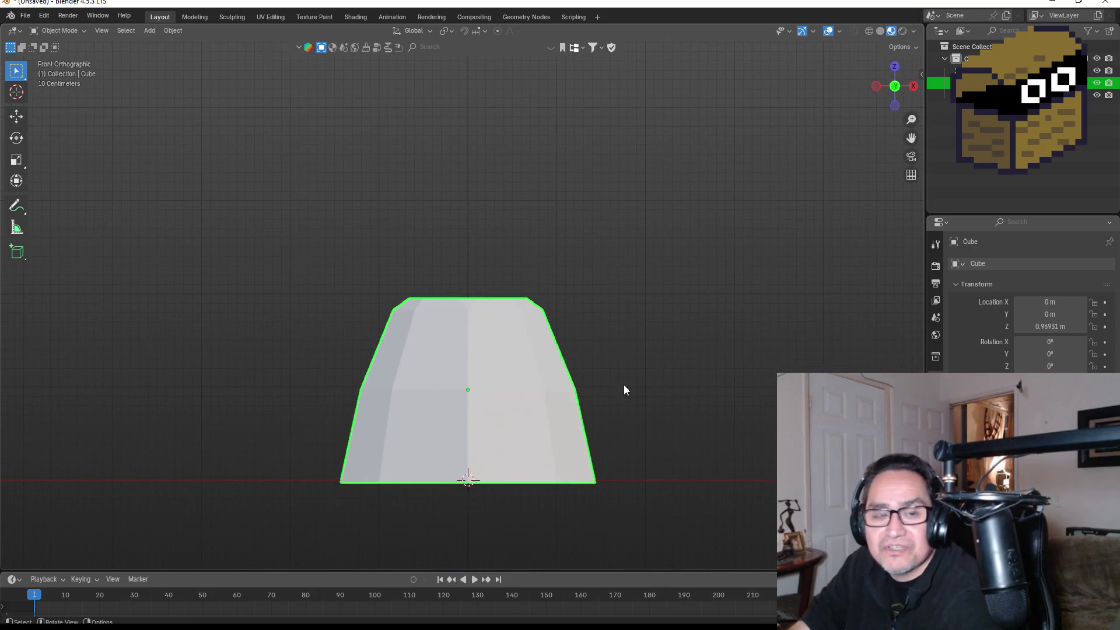
pyautogui.click(25, 16)
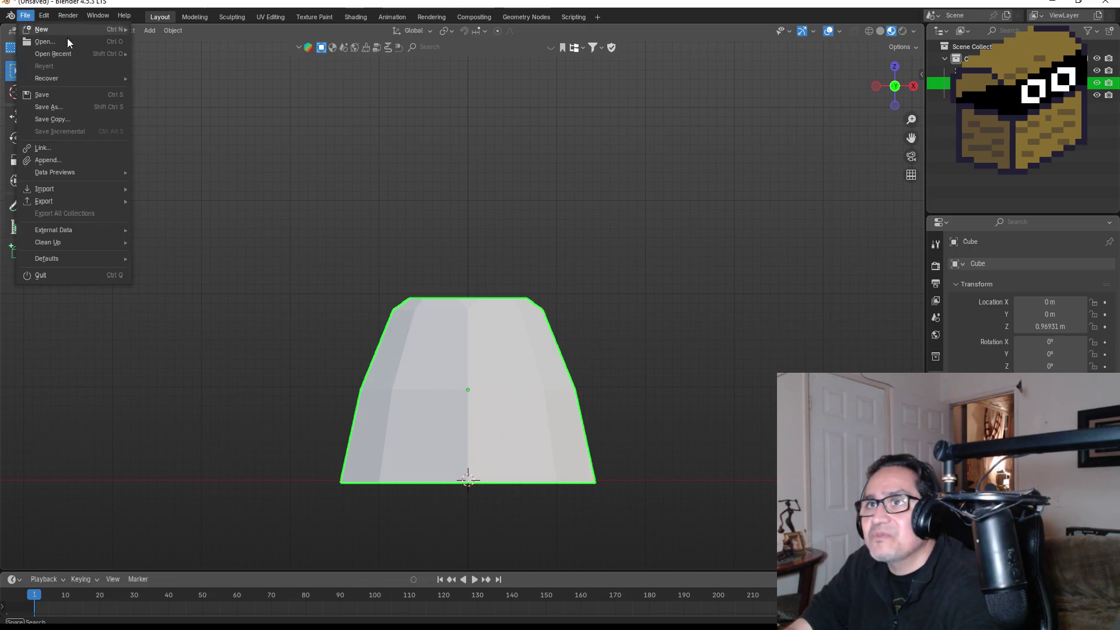
# Step: Save the model as SpiderCocoon.blend with Save As
pyautogui.click(56, 112)
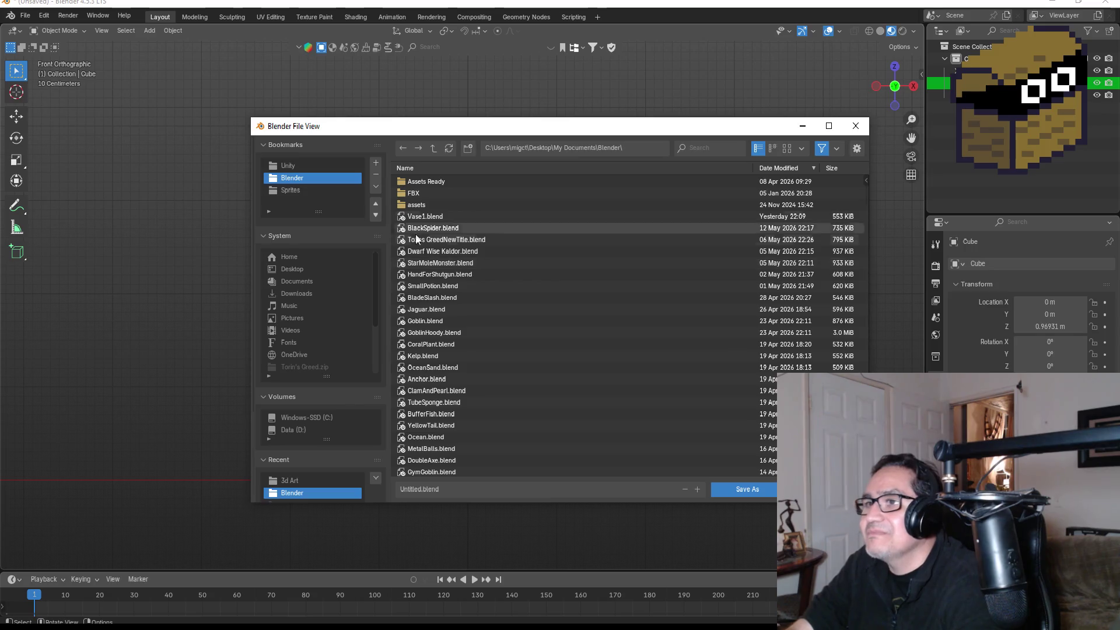
pyautogui.click(461, 489)
pyautogui.press('BackSpace')
pyautogui.write('Cocoon')
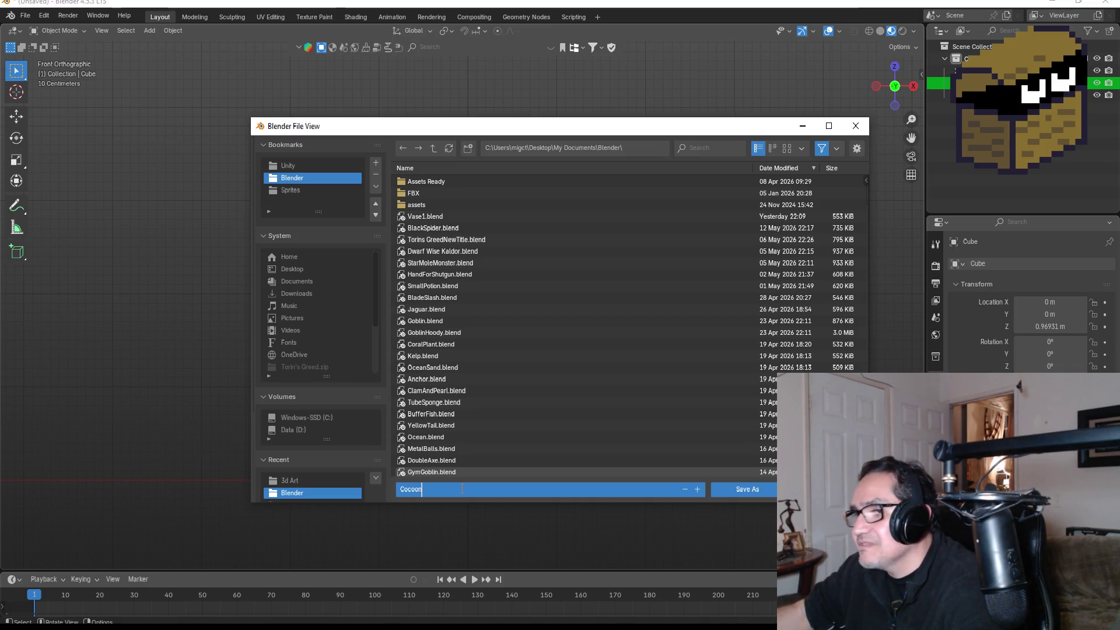
pyautogui.press('BackSpace')
pyautogui.press('BackSpace')
pyautogui.press('BackSpace')
pyautogui.write('SpiderCoc')
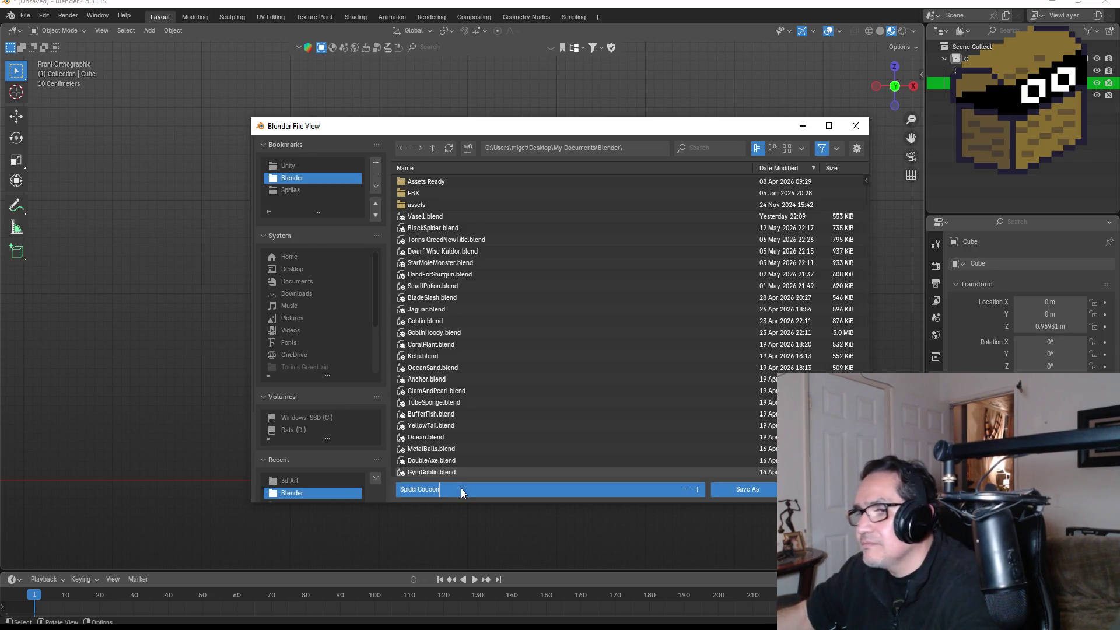
pyautogui.press('Return')
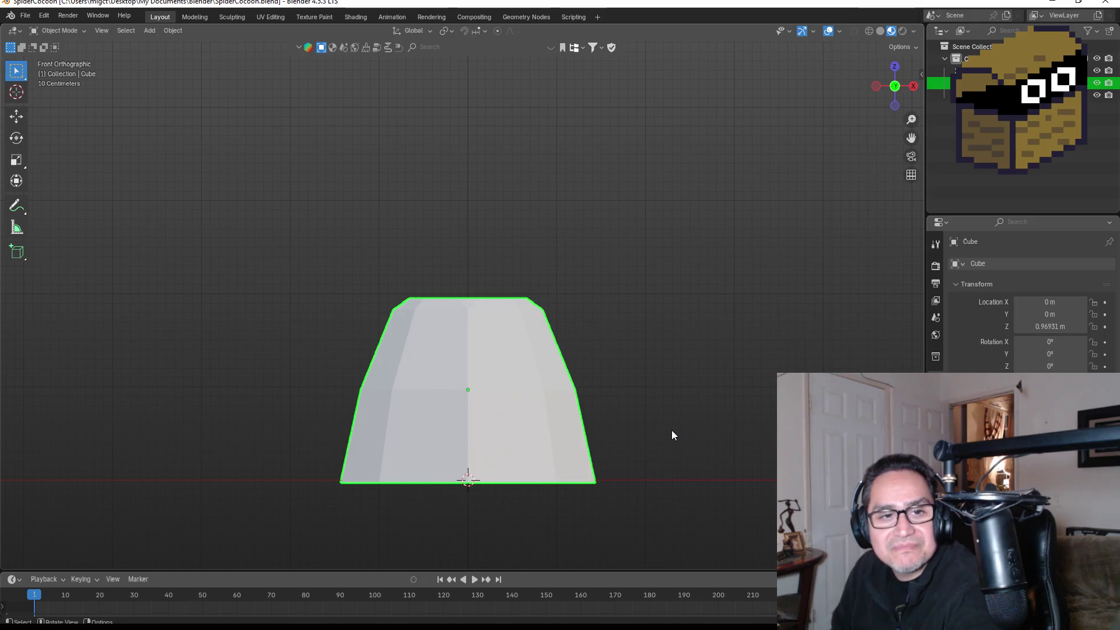
pyautogui.moveTo(674, 309); pyautogui.dragTo(590, 367)
# Step: In Edit Mode, undo the earlier narrowing of the cocoon's top and switch to wireframe shading
pyautogui.press('KP_1')
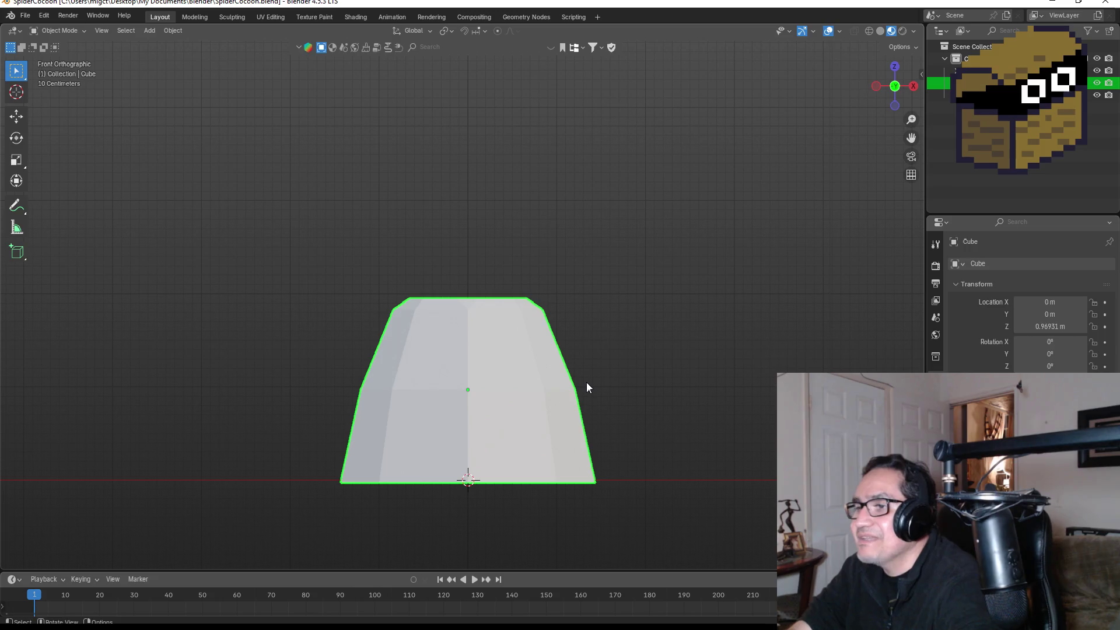
pyautogui.press('Tab')
pyautogui.hotkey('ctrl', 'z')
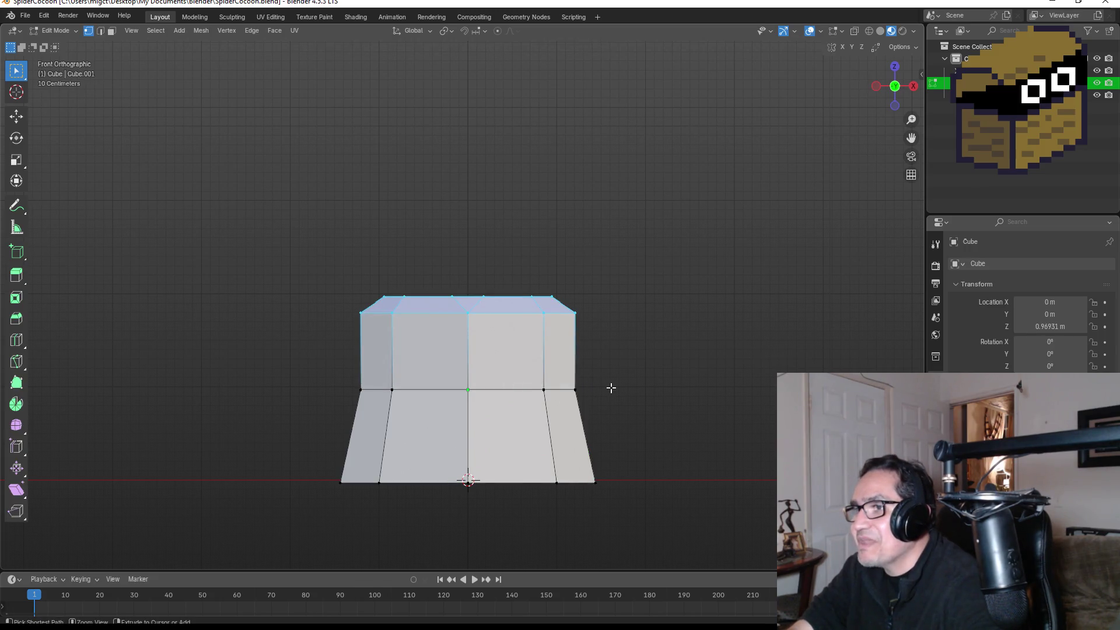
pyautogui.moveTo(292, 257)
pyautogui.mouseDown()
pyautogui.moveTo(541, 332)
pyautogui.moveTo(655, 348)
pyautogui.mouseUp()
pyautogui.press('z')
pyautogui.click(485, 343)
# Step: Scale the top face to 0.9125, then return to Object Mode with Material Preview shading
pyautogui.moveTo(238, 242); pyautogui.dragTo(696, 345)
pyautogui.press('s')
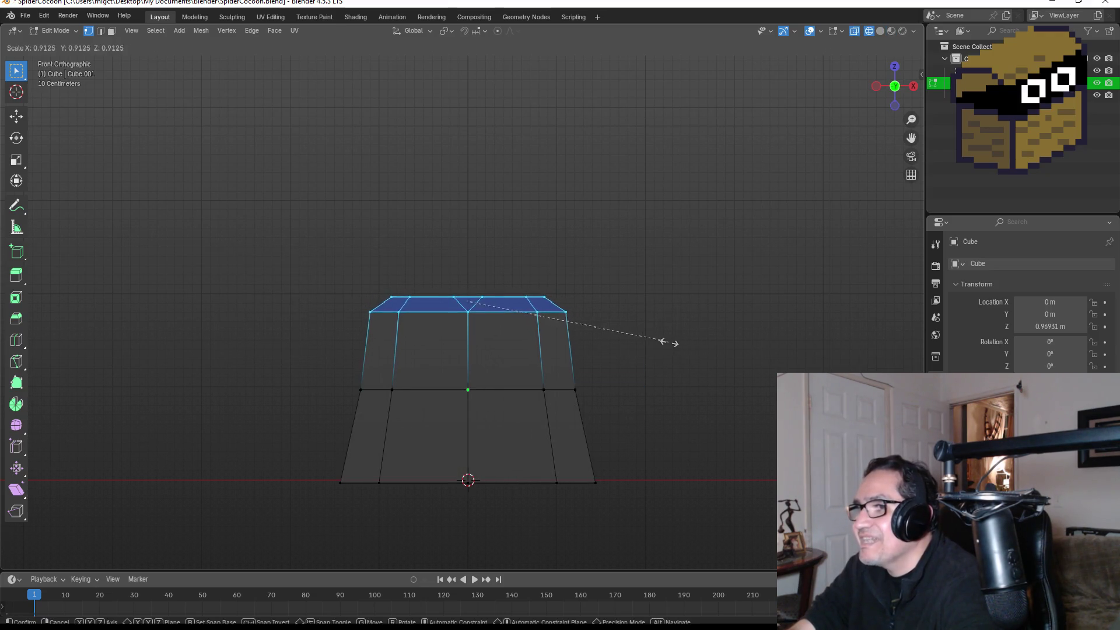
pyautogui.click(666, 344)
pyautogui.press('Tab')
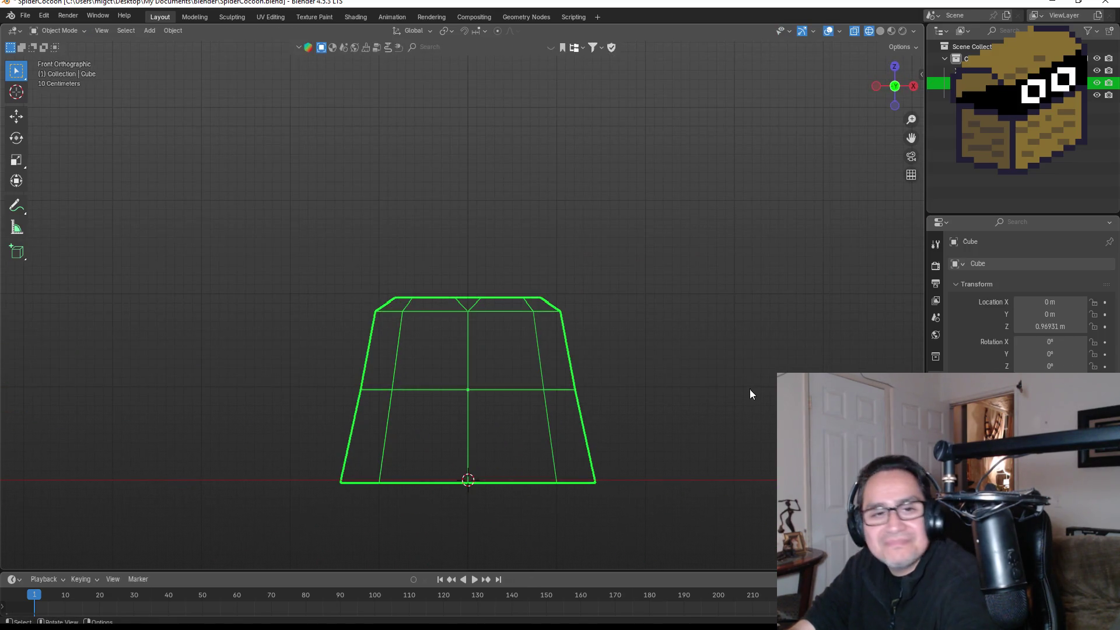
pyautogui.press('z')
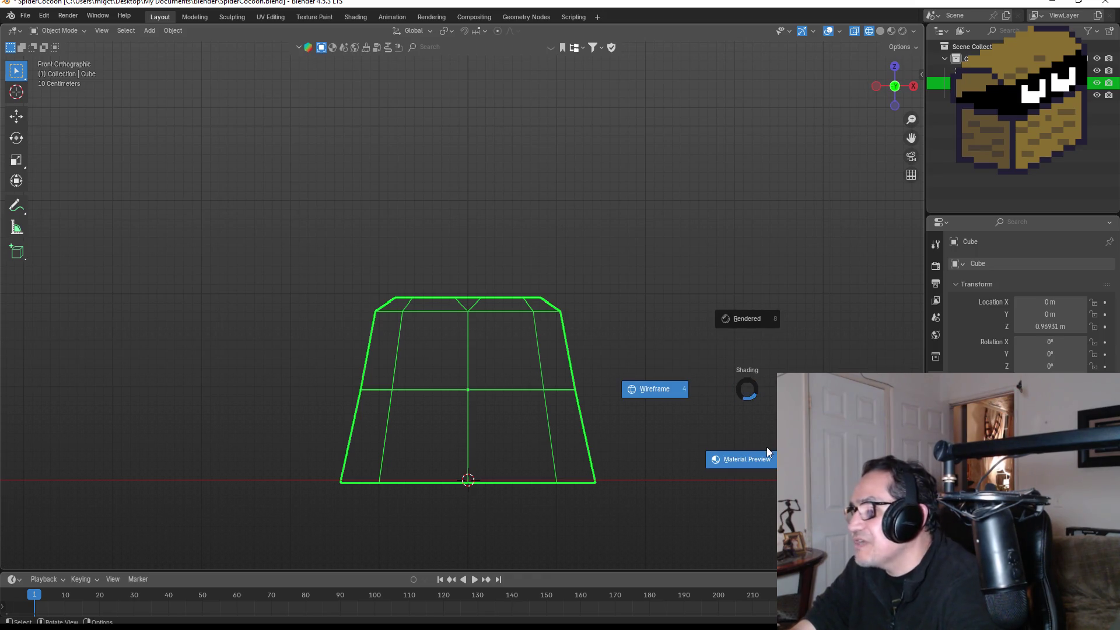
pyautogui.click(768, 448)
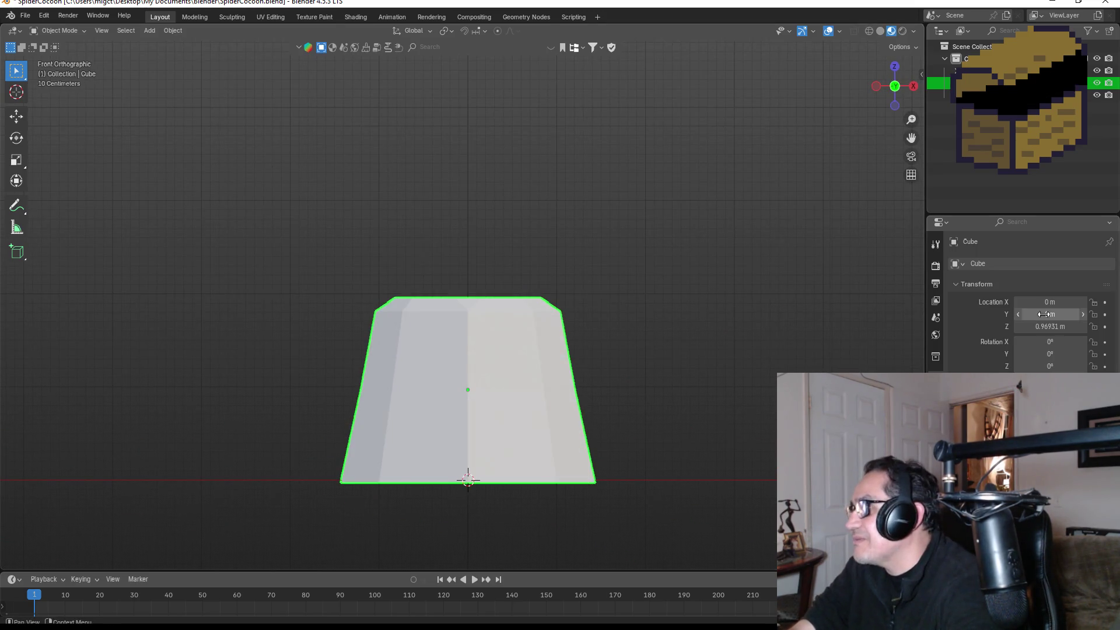
# Step: Assign the existing Material to the cocoon from the Material Properties browse list
pyautogui.click(936, 484)
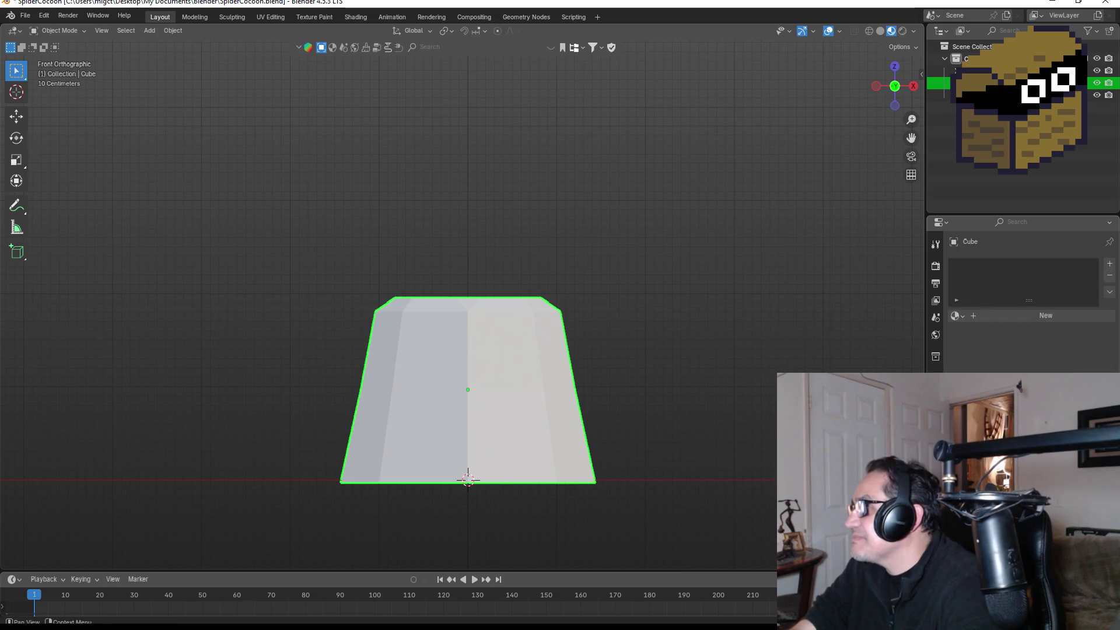
pyautogui.click(962, 318)
pyautogui.click(979, 338)
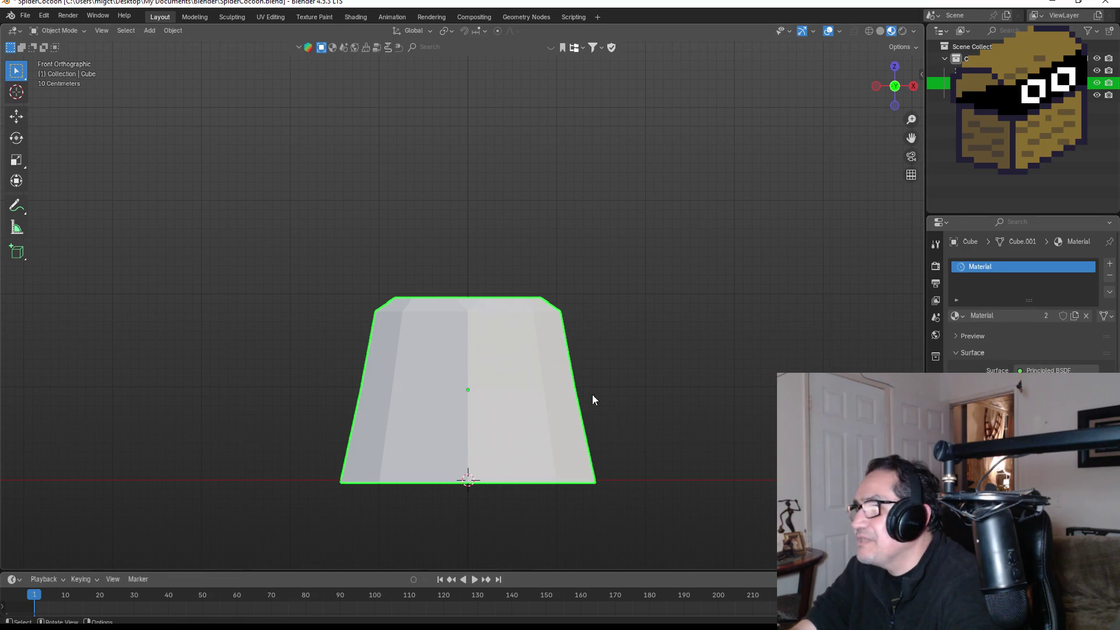
pyautogui.press('KP_1')
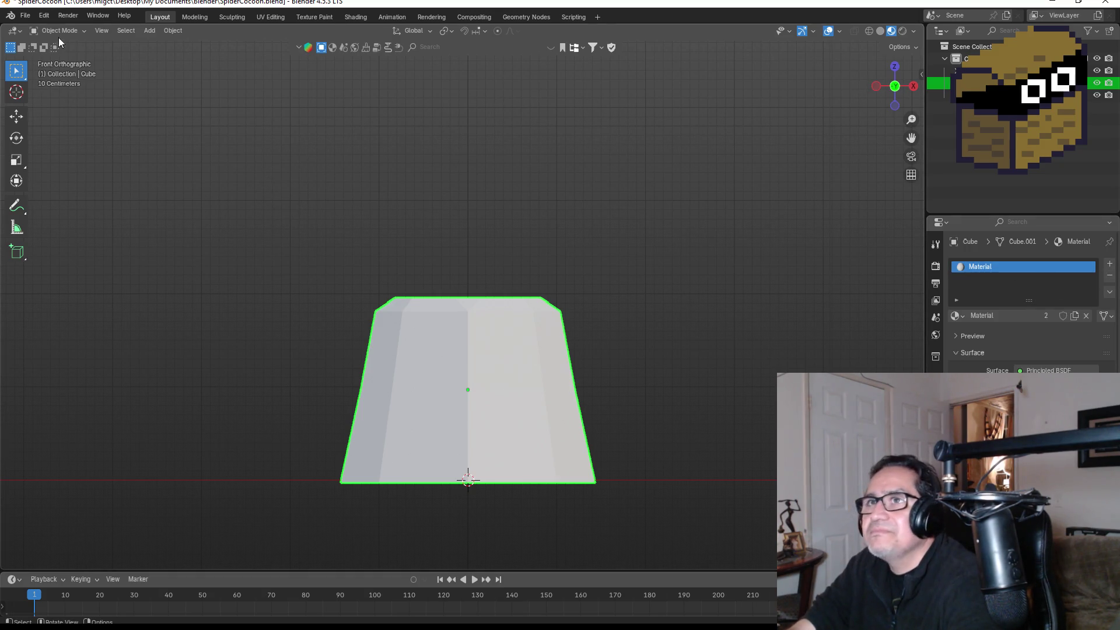
# Step: Save the file as SpiderCocoon.blend via File > Save
pyautogui.click(25, 15)
pyautogui.click(54, 95)
pyautogui.click(25, 15)
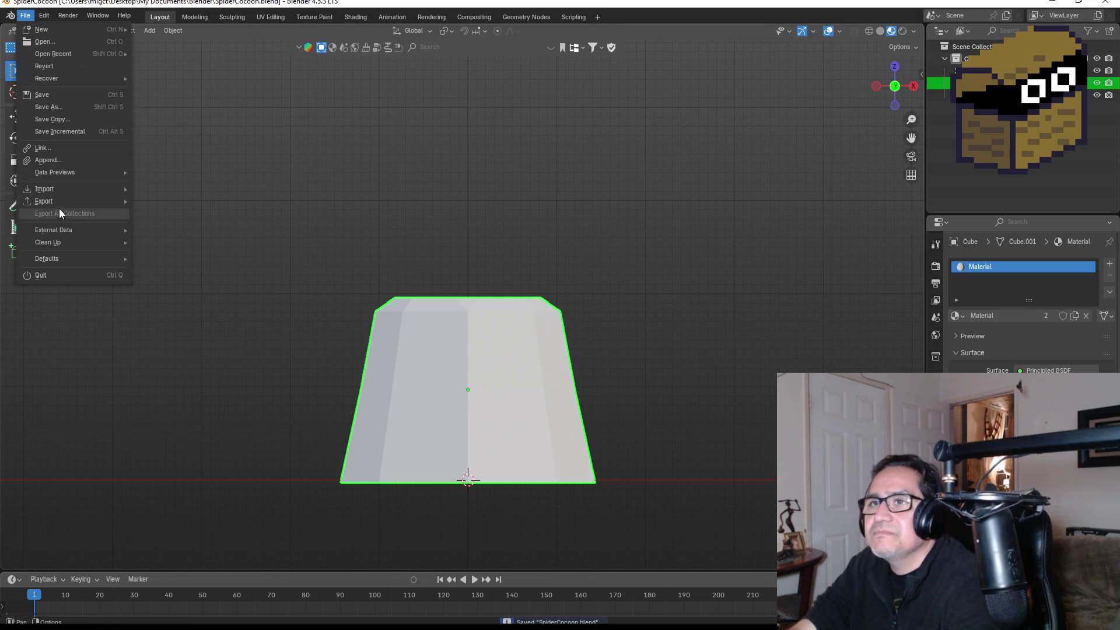
pyautogui.moveTo(58, 205)
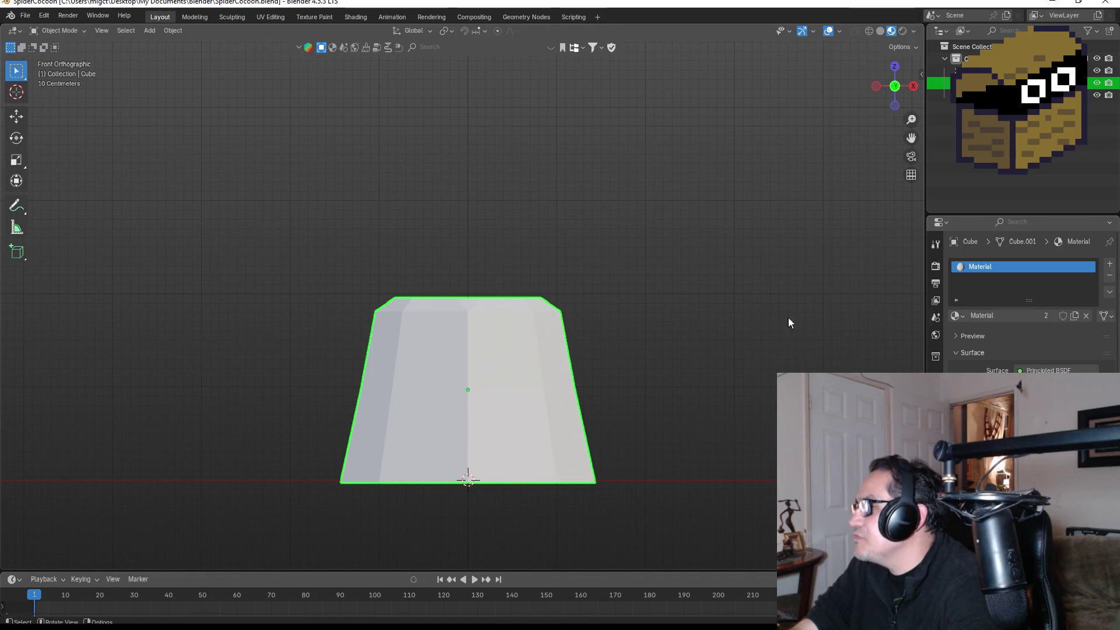
# Step: Start an FBX export and jump to the Unity projects bookmark folder
pyautogui.click(25, 15)
pyautogui.moveTo(58, 196)
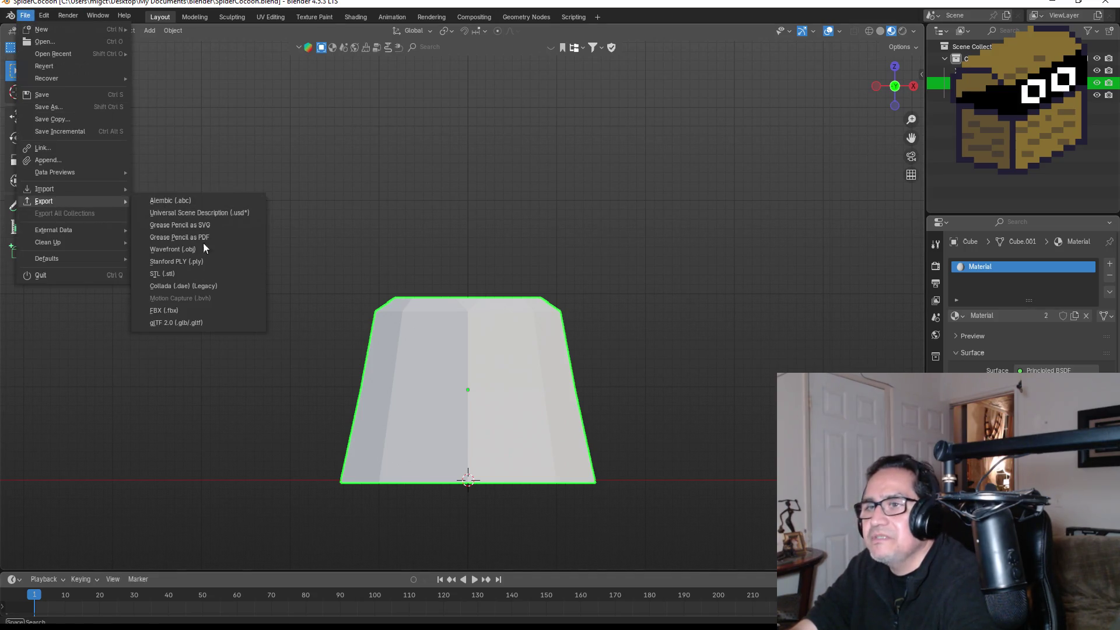
pyautogui.click(195, 310)
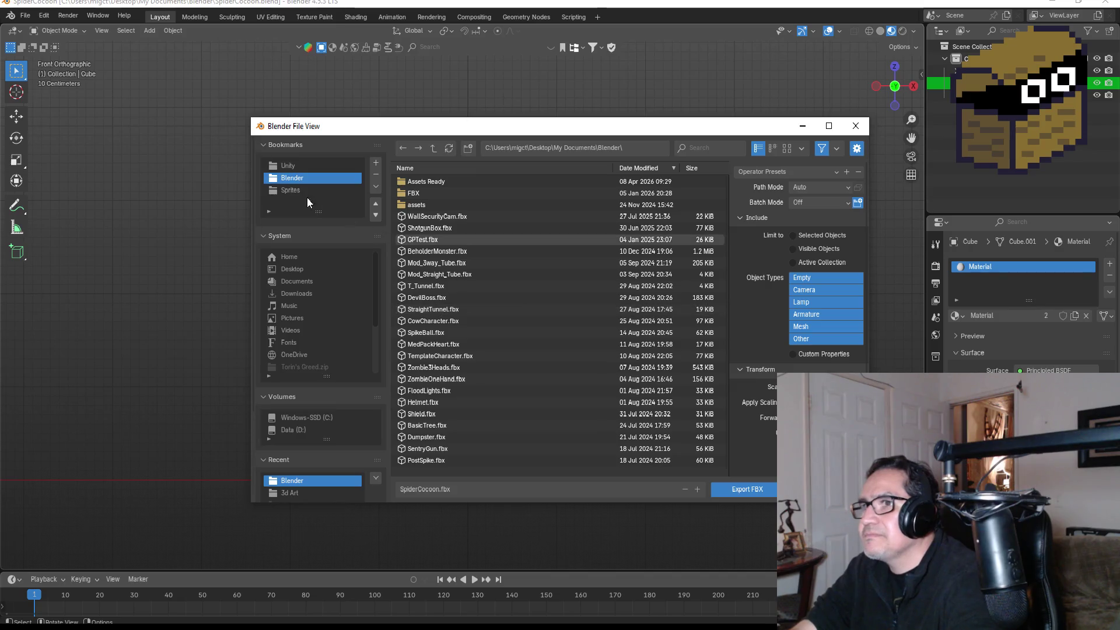
pyautogui.click(286, 145)
pyautogui.click(264, 145)
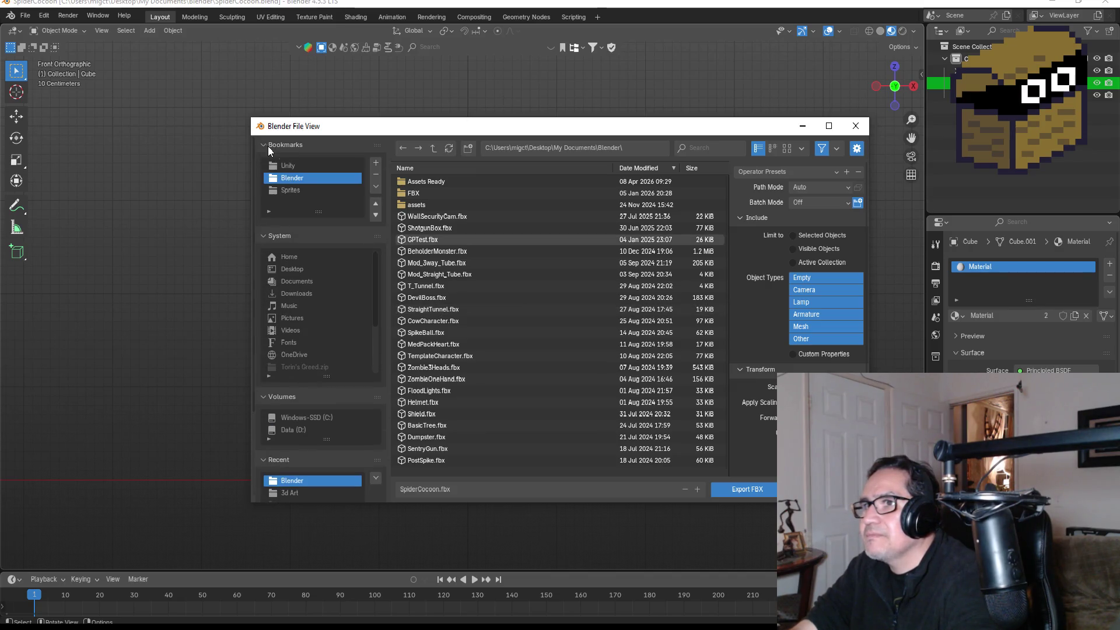
pyautogui.click(288, 165)
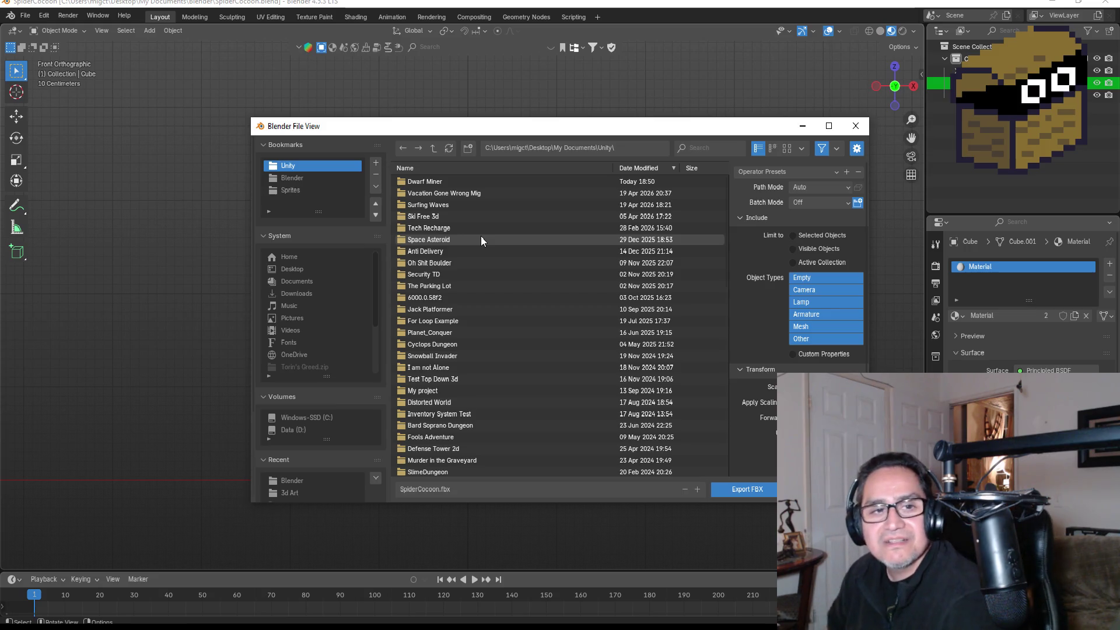
# Step: Browse into Dwarf Miner/Assets/3d Art as the export destination
pyautogui.click(443, 193)
pyautogui.doubleClick(439, 181)
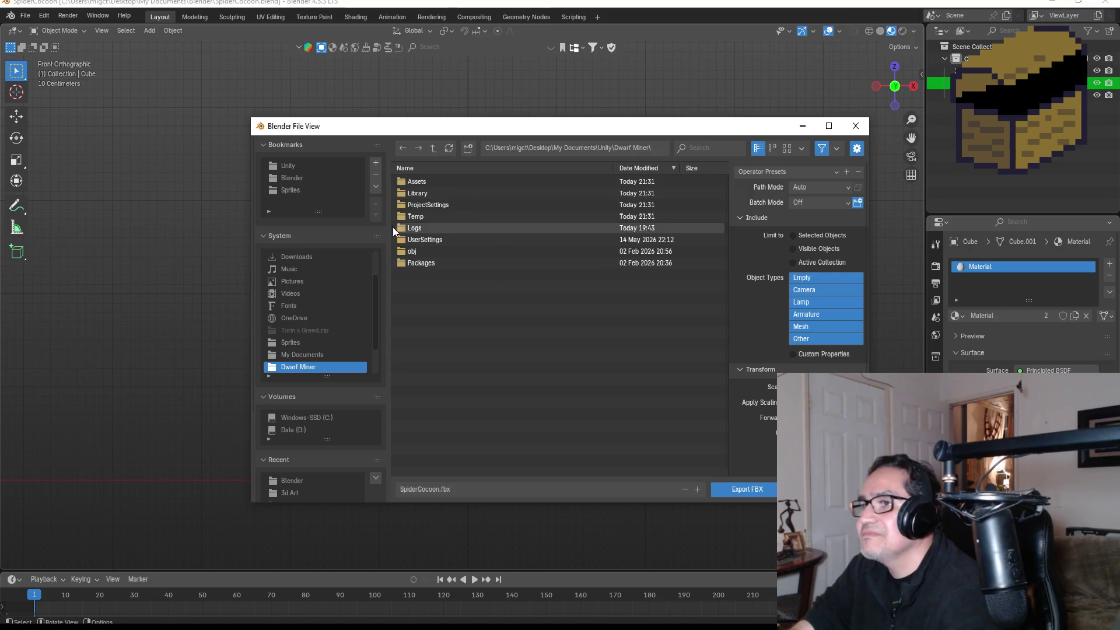
pyautogui.click(421, 183)
pyautogui.doubleClick(422, 183)
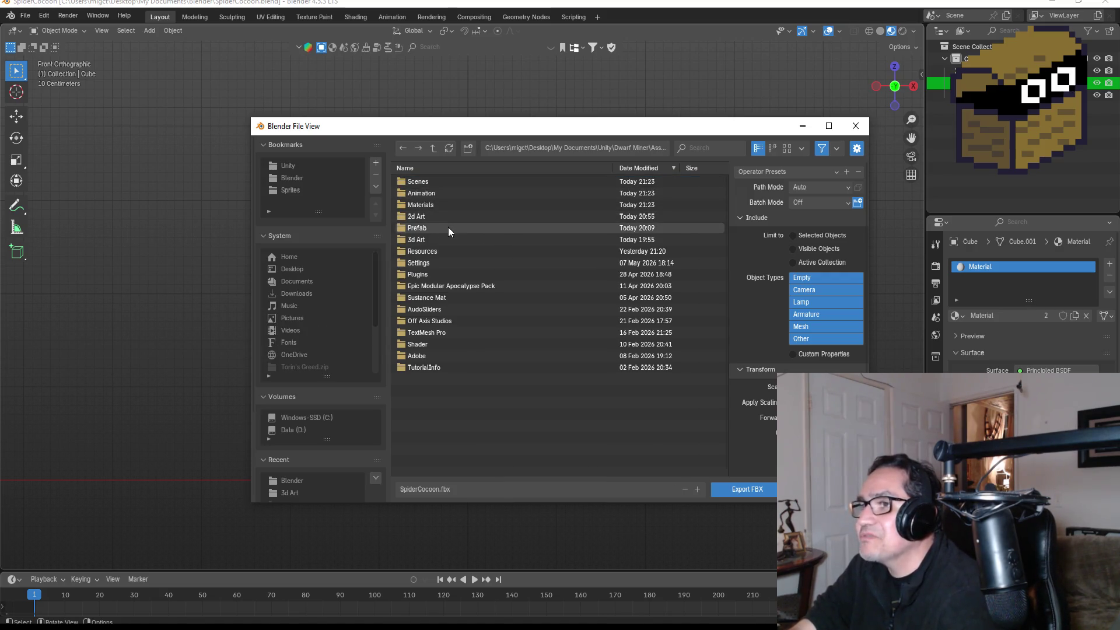
pyautogui.click(439, 240)
pyautogui.doubleClick(439, 240)
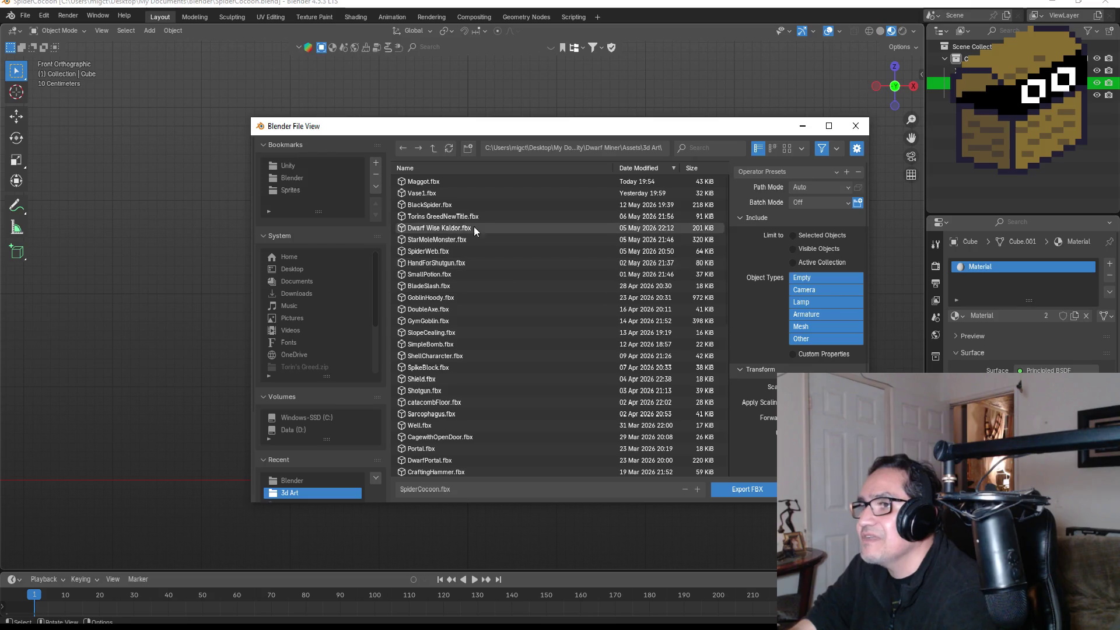
# Step: Apply the ExportUnity preset and export SpiderCocoon.fbx, then switch to Unity
pyautogui.click(772, 173)
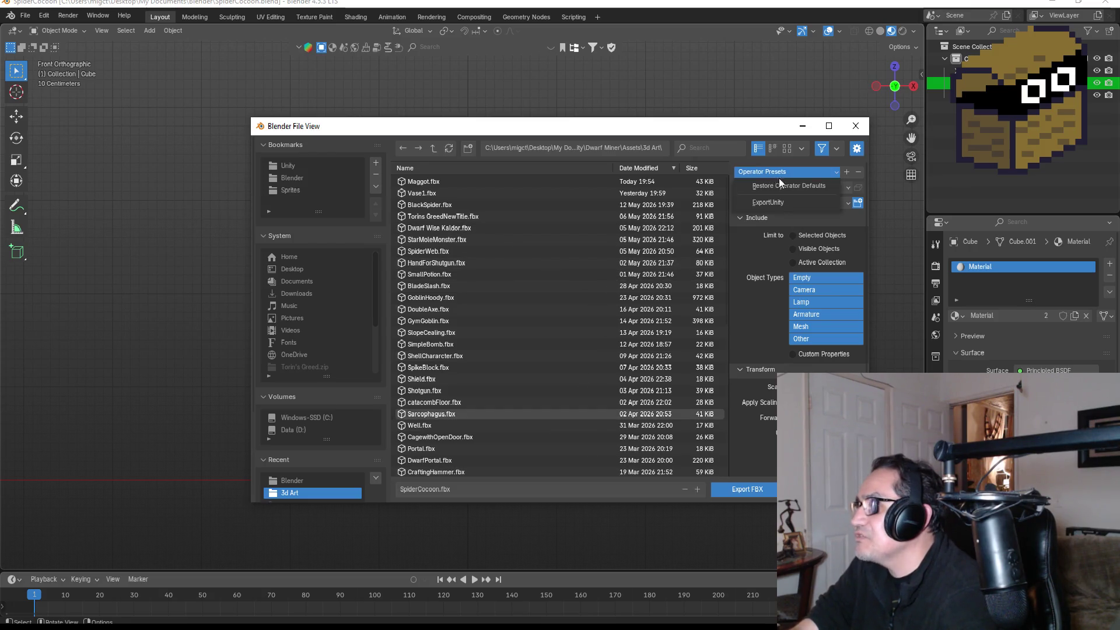
pyautogui.click(779, 204)
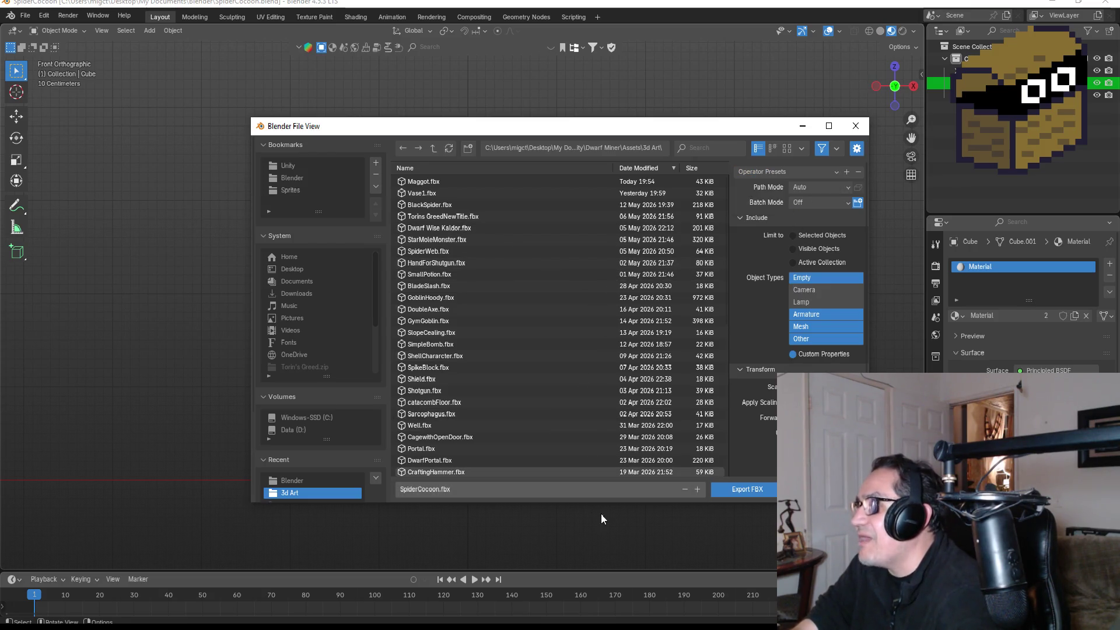
pyautogui.click(742, 489)
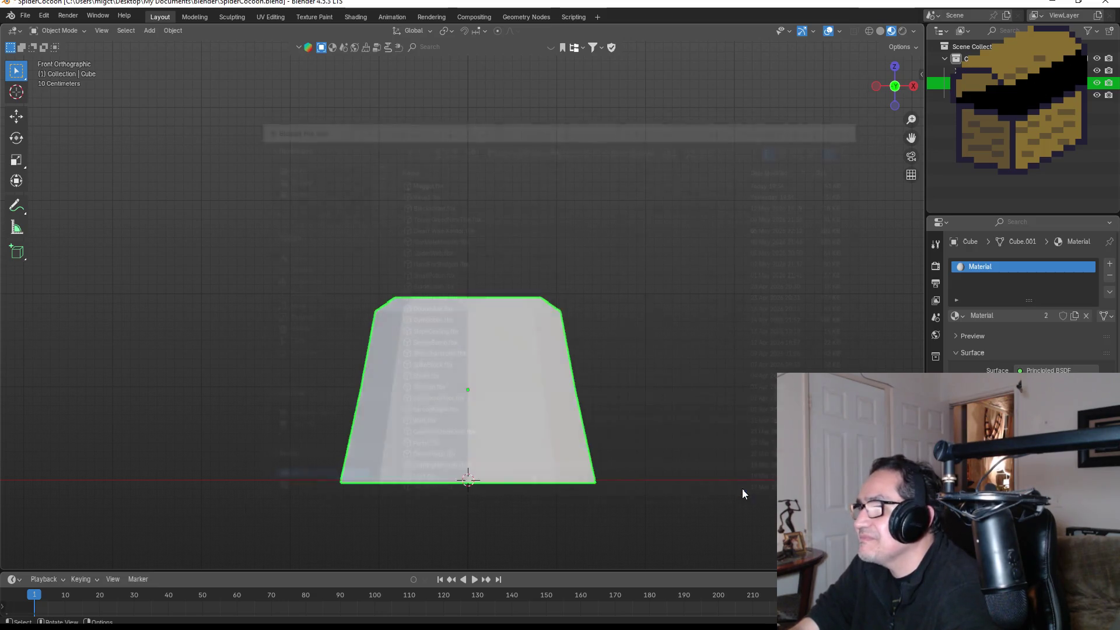
pyautogui.hotkey('alt', 'Tab')
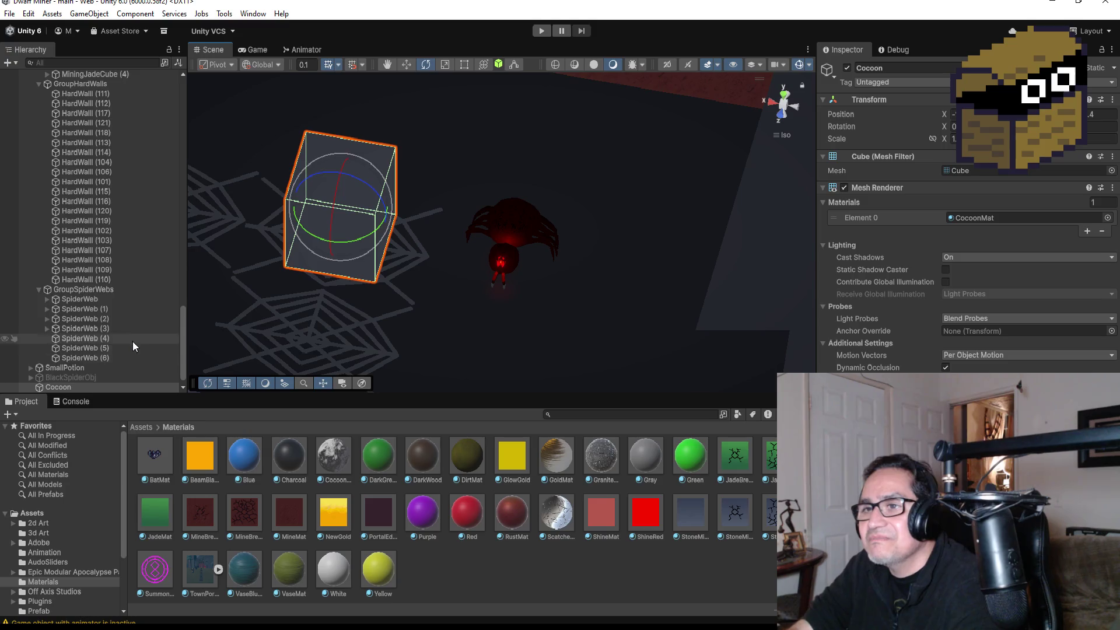
# Step: Delete the placeholder Cocoon object from the Hierarchy and return to the top-level Assets folder
pyautogui.scroll(-2, 132, 326)
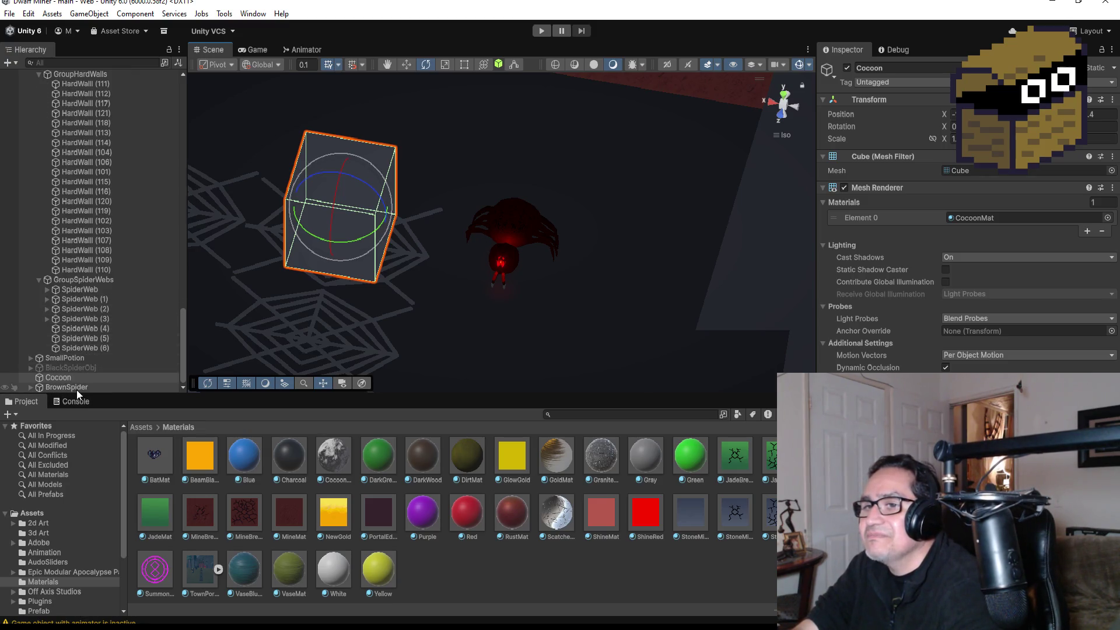
pyautogui.click(75, 379)
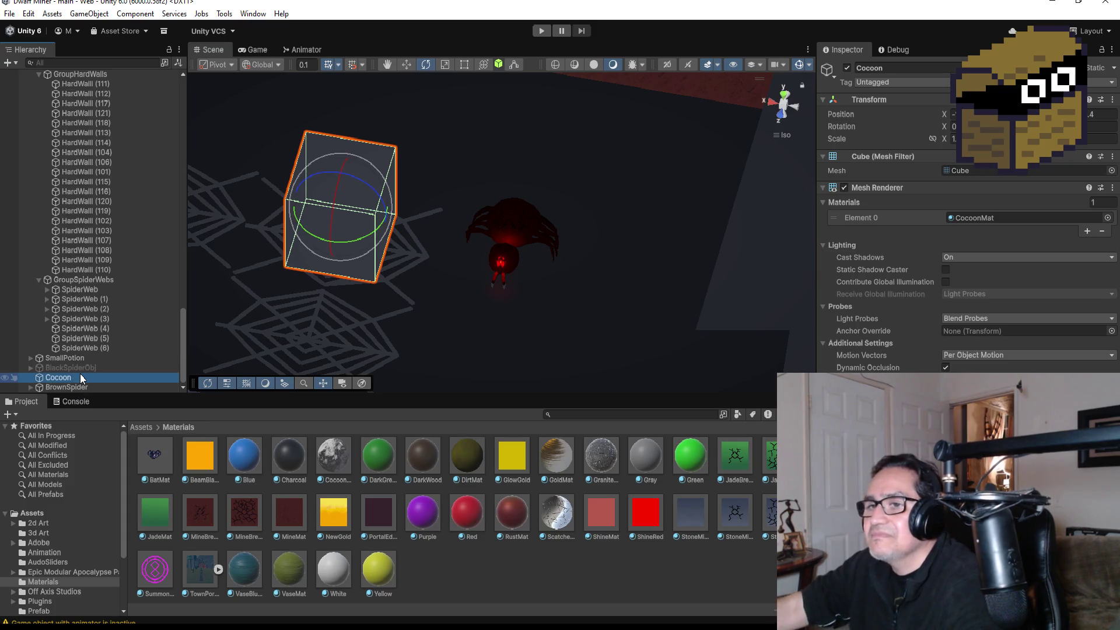
pyautogui.press('Delete')
pyautogui.click(144, 427)
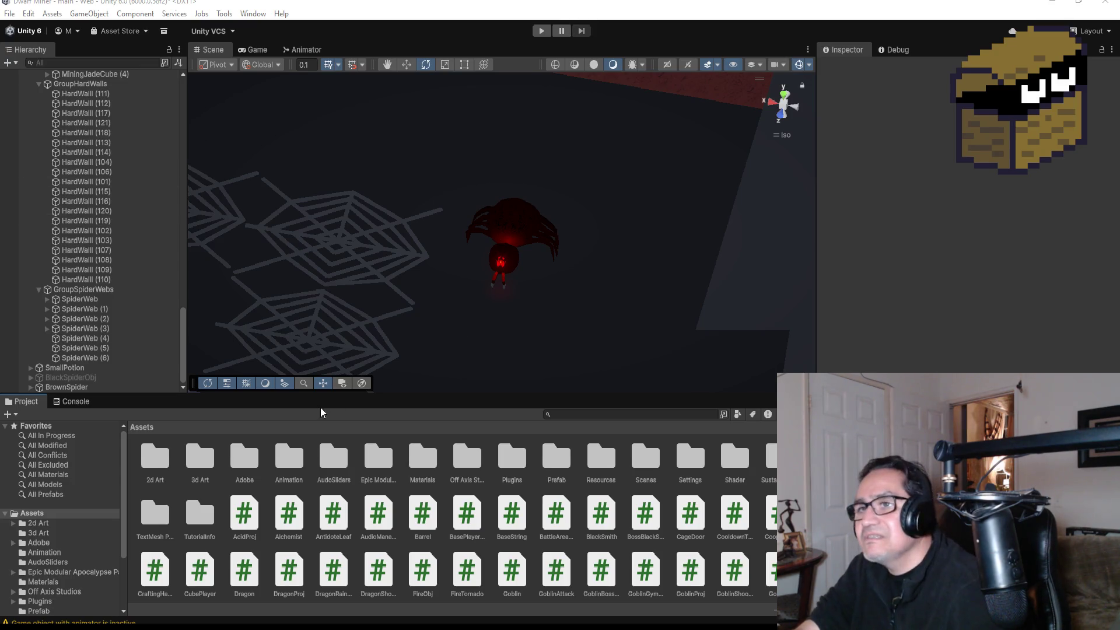
# Step: Drag the SpiderCocoon model from Assets/3d Art into the Scene view
pyautogui.doubleClick(209, 470)
pyautogui.scroll(-2, 407, 503)
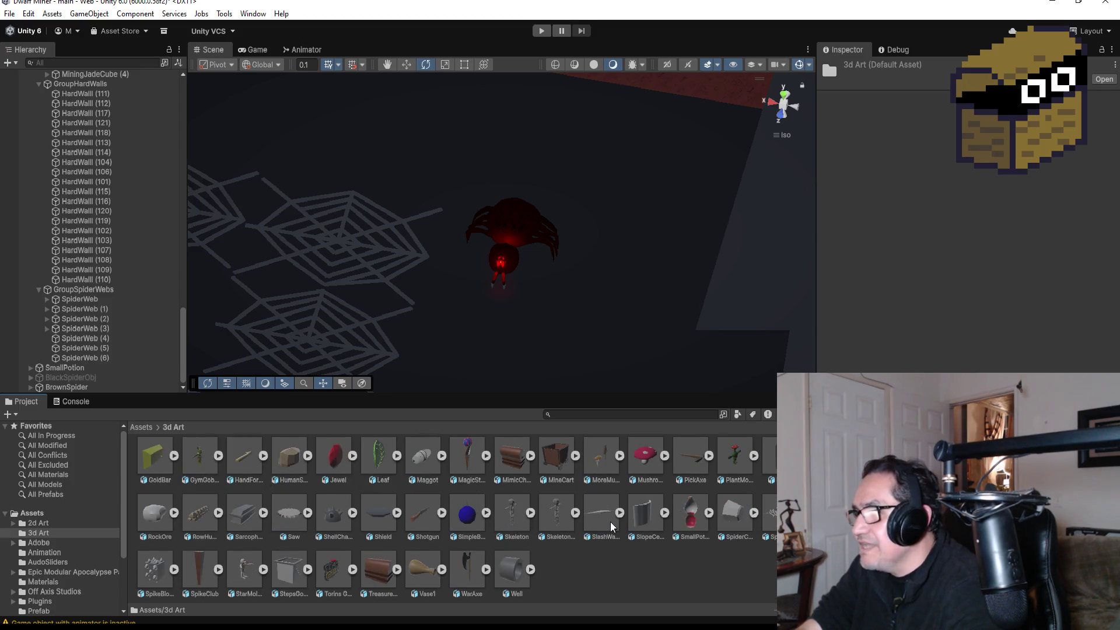
pyautogui.scroll(2, 642, 522)
pyautogui.scroll(-2, 718, 519)
pyautogui.moveTo(737, 512)
pyautogui.mouseDown()
pyautogui.moveTo(457, 290)
pyautogui.moveTo(349, 233)
pyautogui.mouseUp()
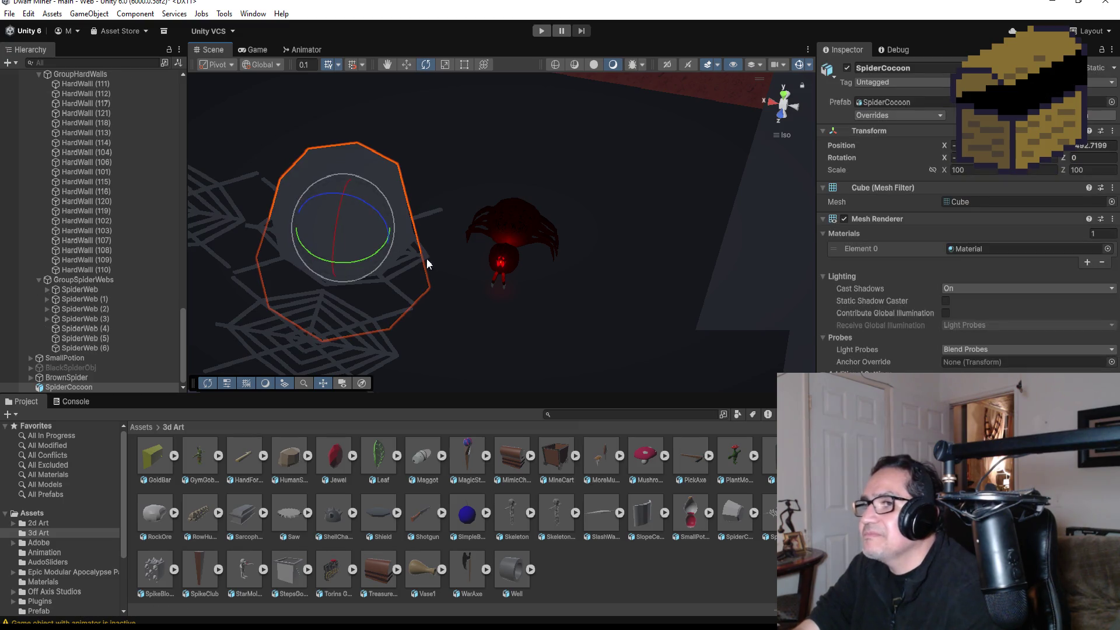
# Step: Raise the cocoon above the webs with the Move tool and nudge it slightly right
pyautogui.moveTo(418, 245); pyautogui.dragTo(425, 128)
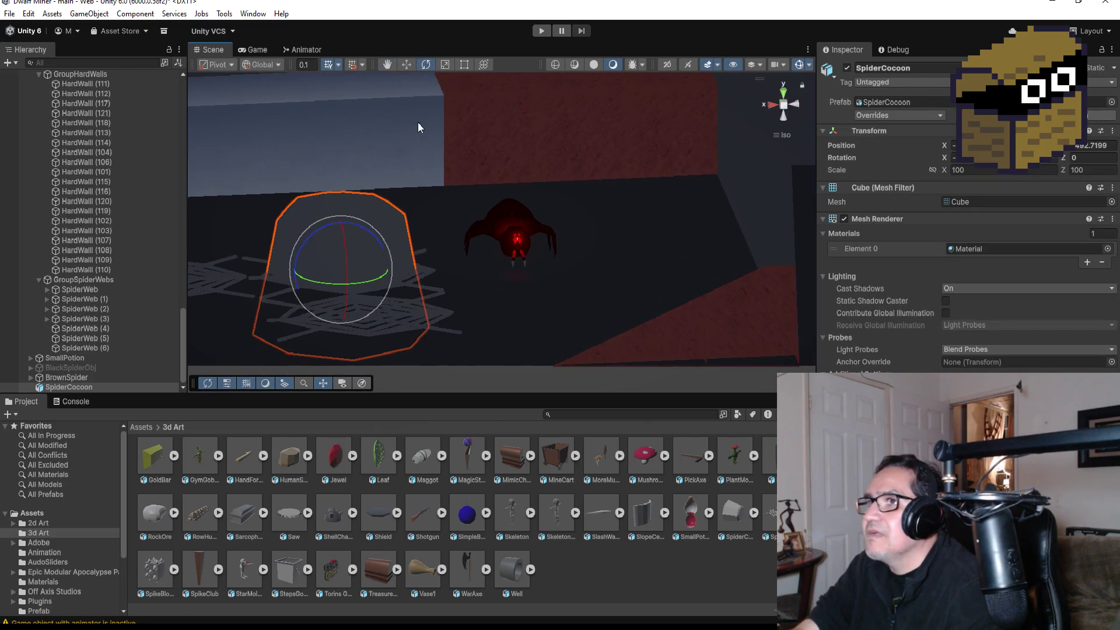
pyautogui.click(407, 66)
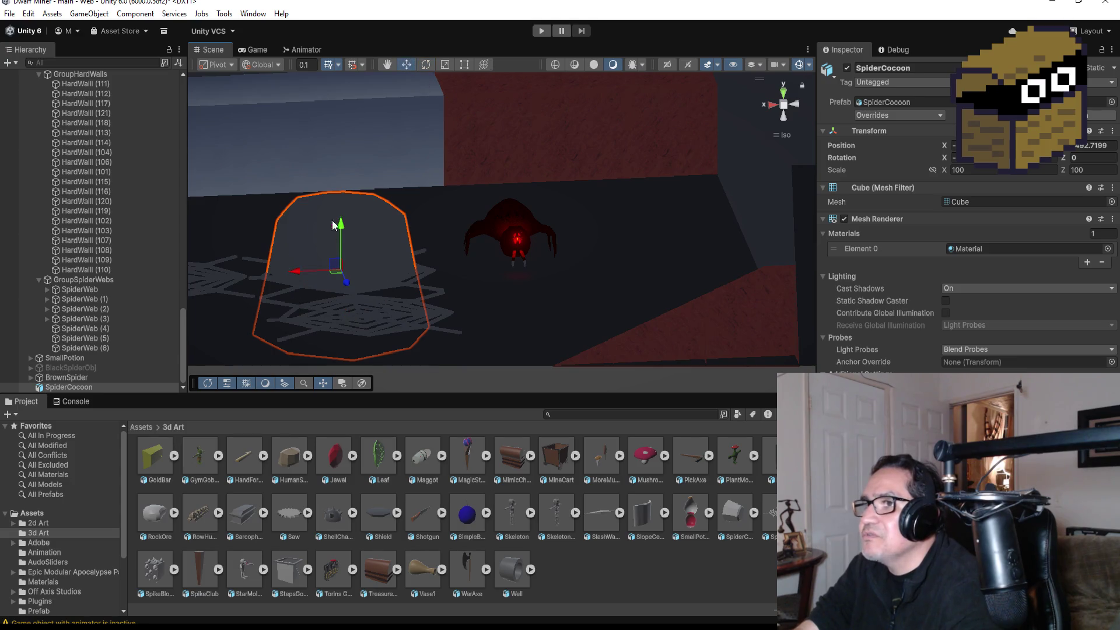
pyautogui.moveTo(344, 226)
pyautogui.mouseDown()
pyautogui.moveTo(359, 131)
pyautogui.moveTo(373, 161)
pyautogui.mouseUp()
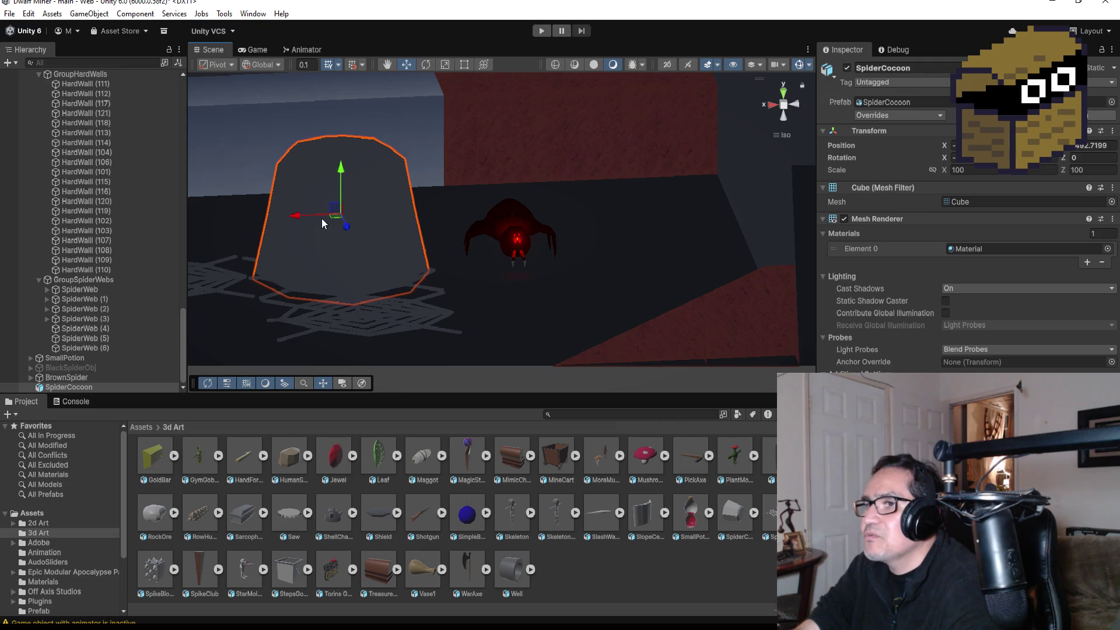
pyautogui.moveTo(300, 216); pyautogui.dragTo(305, 217)
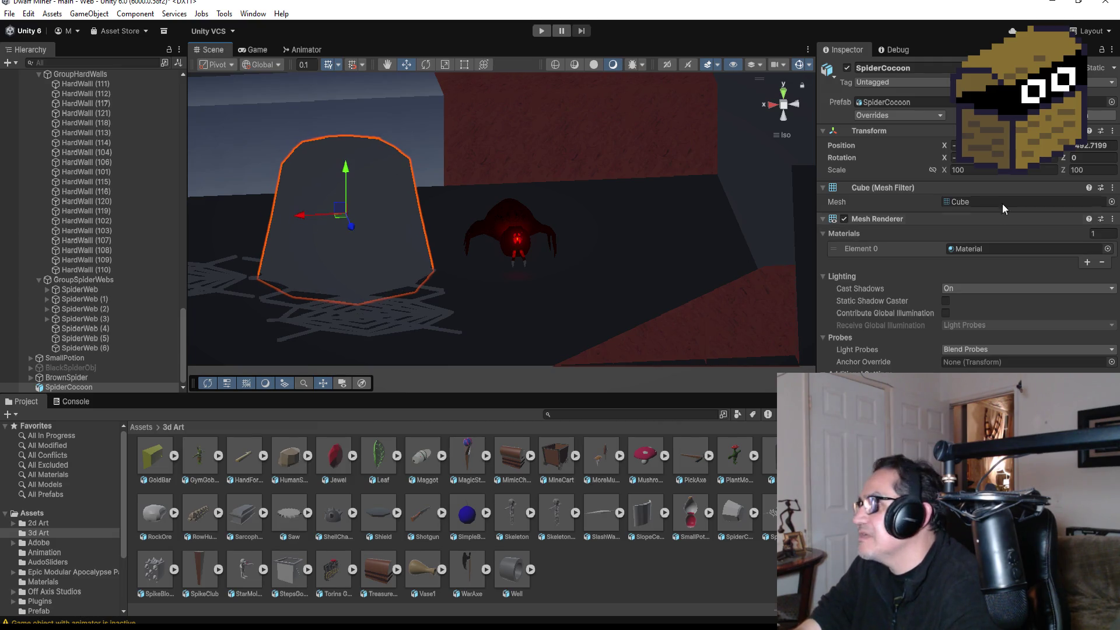
# Step: Unpack the SpiderCocoon object completely from its prefab
pyautogui.rightClick(76, 384)
pyautogui.click(53, 392)
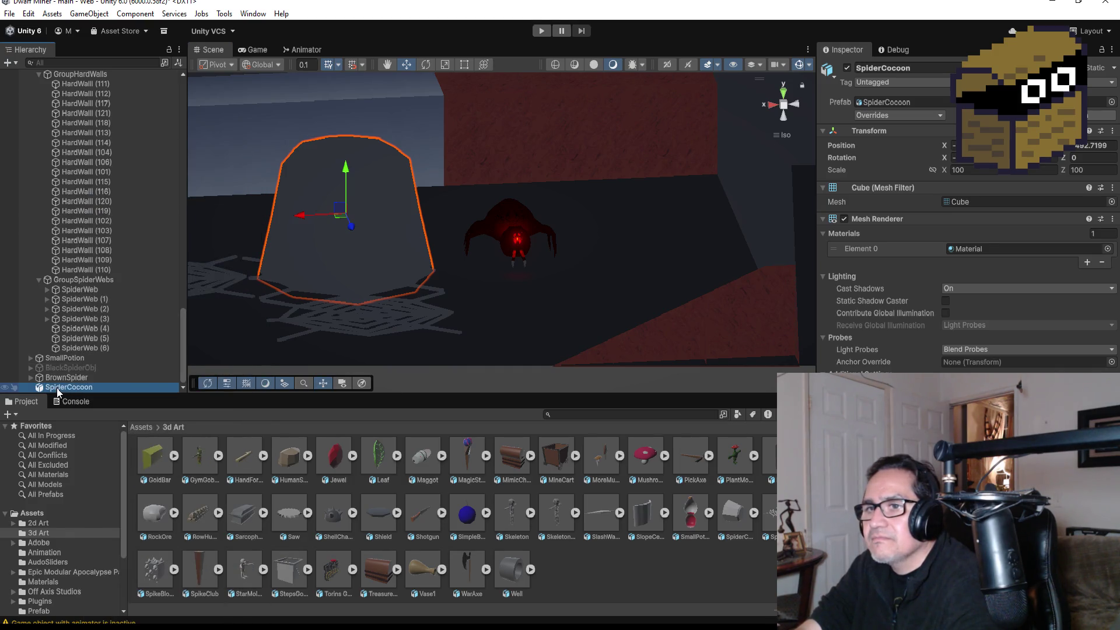
pyautogui.rightClick(54, 387)
pyautogui.moveTo(129, 405)
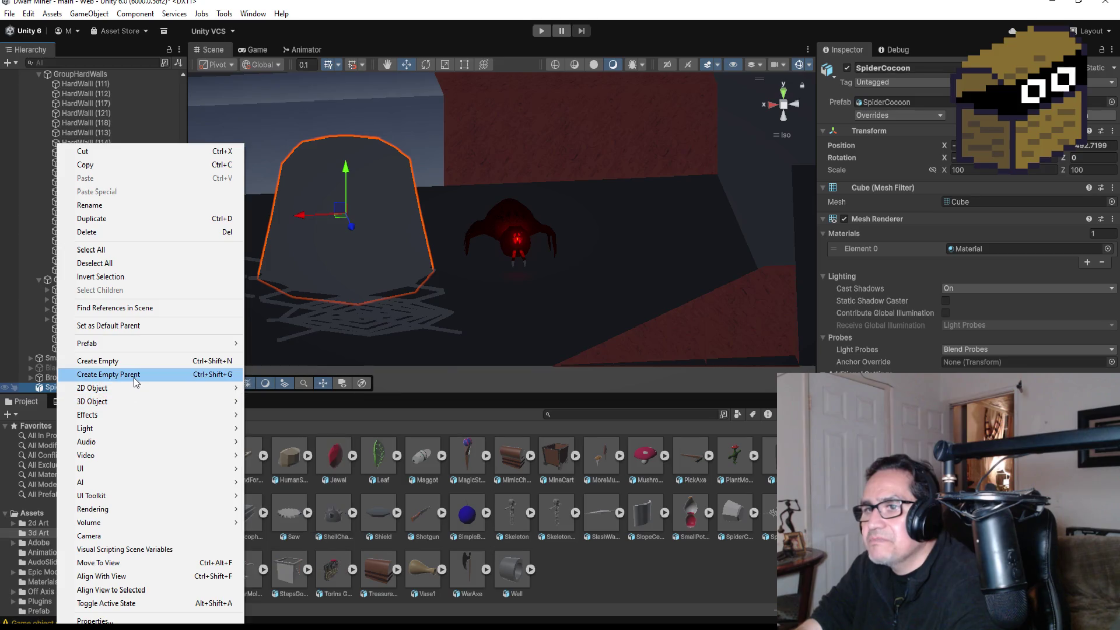
pyautogui.moveTo(140, 344)
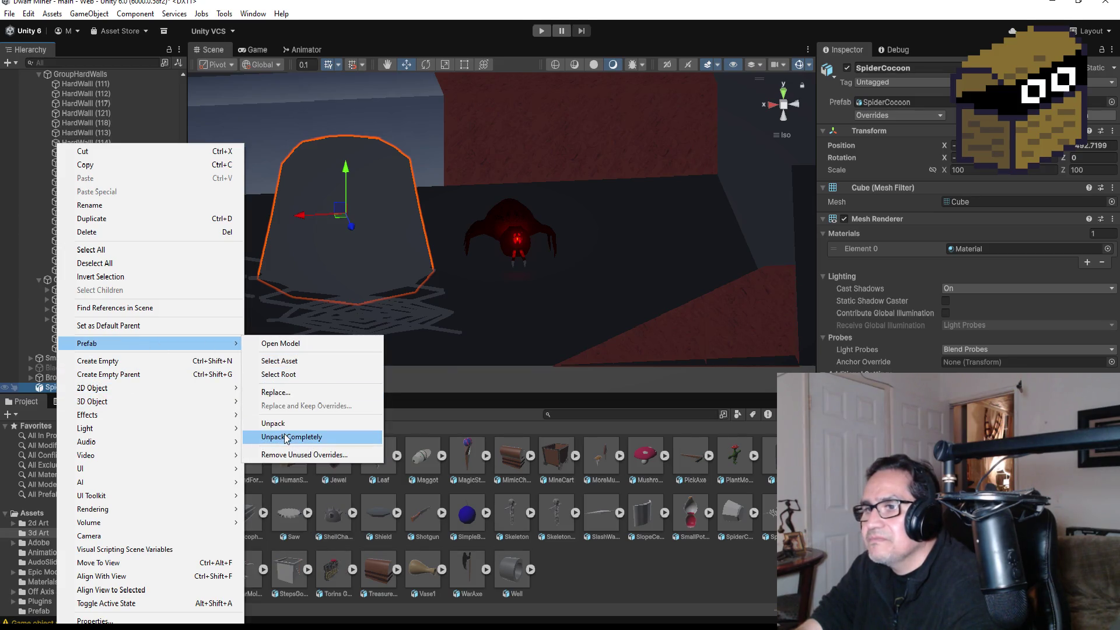
pyautogui.click(288, 437)
# Step: Set the cocoon's Scale X to 0.258 and lower it onto the web beside the spider
pyautogui.click(954, 139)
pyautogui.write('0.25')
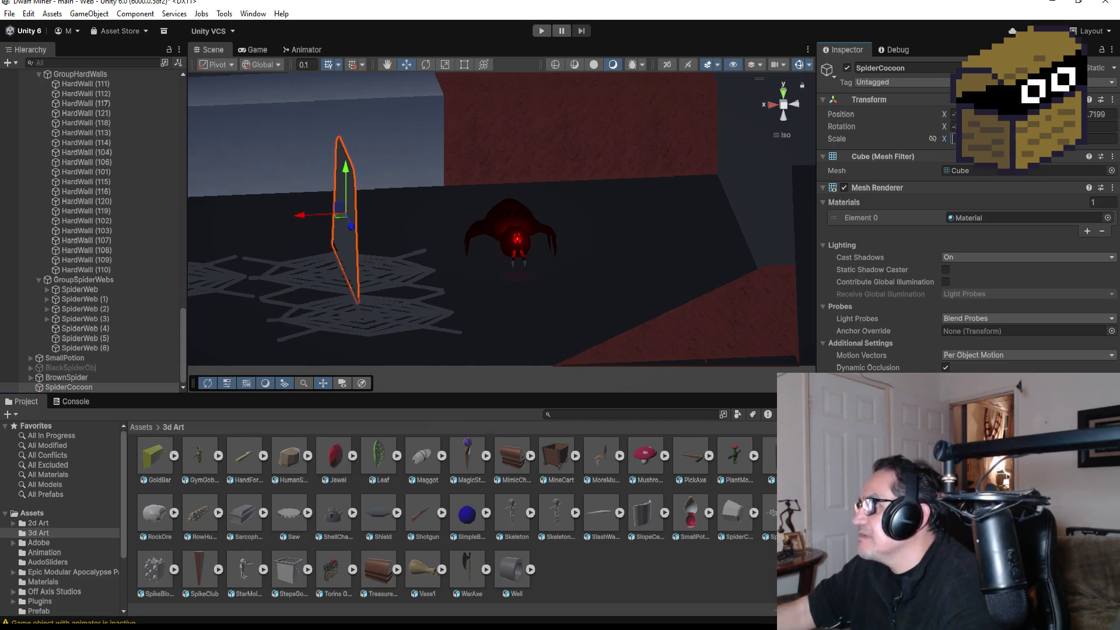
pyautogui.write('8')
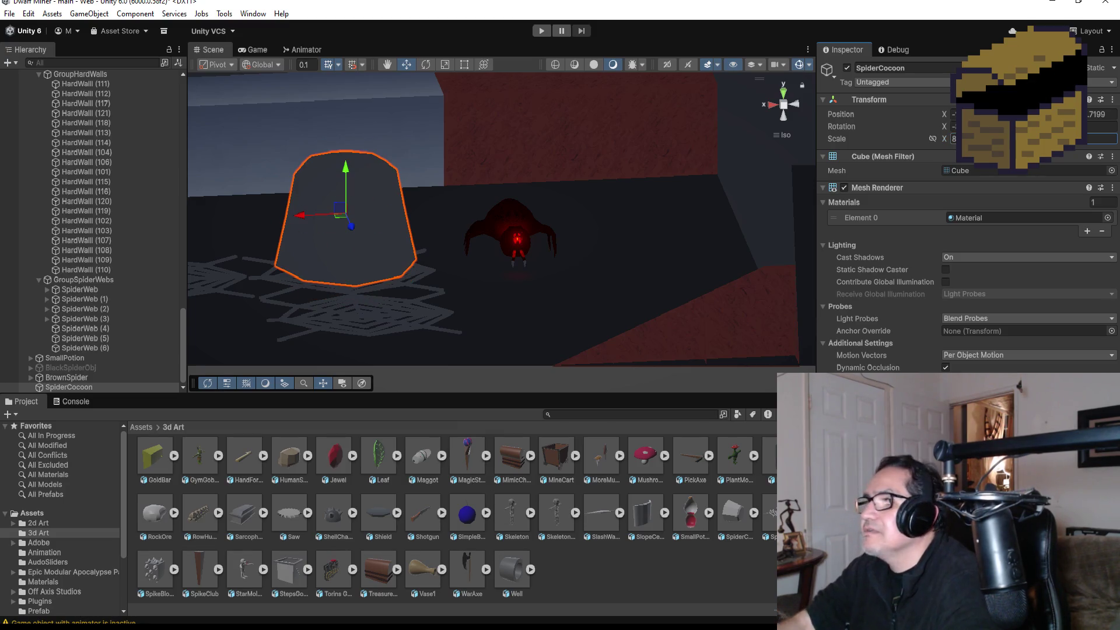
pyautogui.moveTo(345, 177)
pyautogui.mouseDown()
pyautogui.moveTo(306, 220)
pyautogui.moveTo(317, 221)
pyautogui.mouseUp()
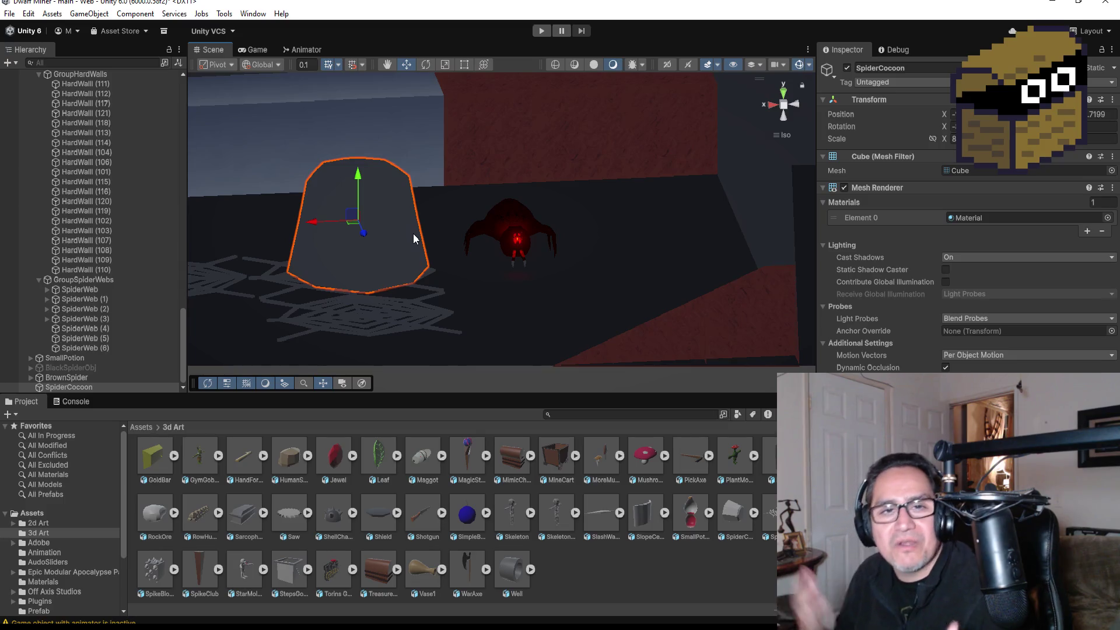
pyautogui.moveTo(544, 257)
pyautogui.mouseDown()
pyautogui.moveTo(534, 173)
pyautogui.moveTo(291, 209)
pyautogui.moveTo(377, 362)
pyautogui.mouseUp()
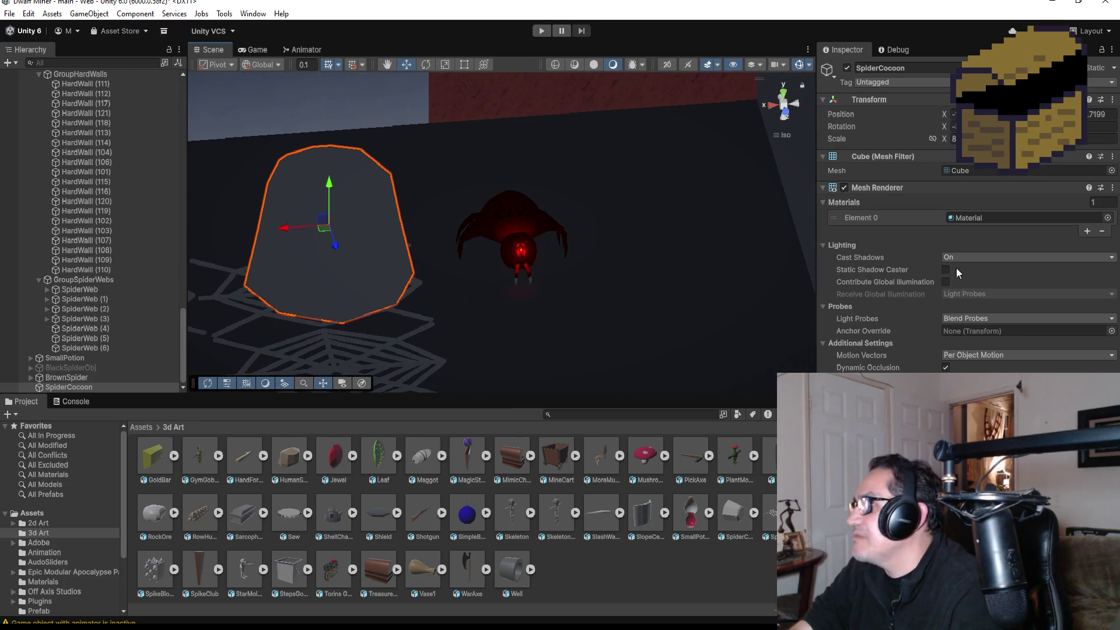
pyautogui.click(139, 427)
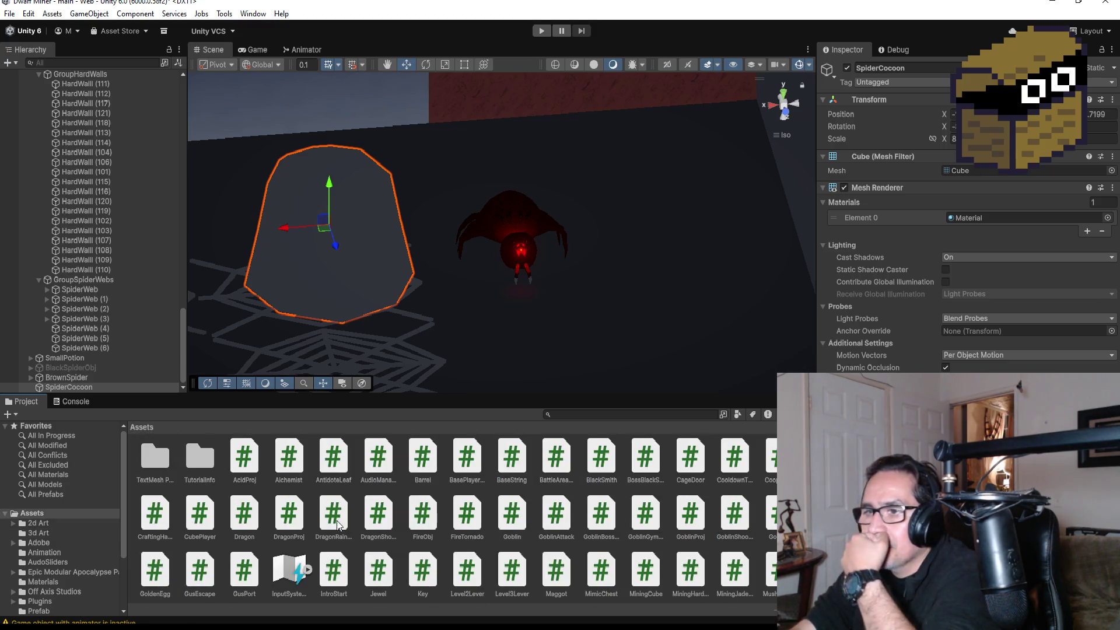
pyautogui.scroll(2, 354, 507)
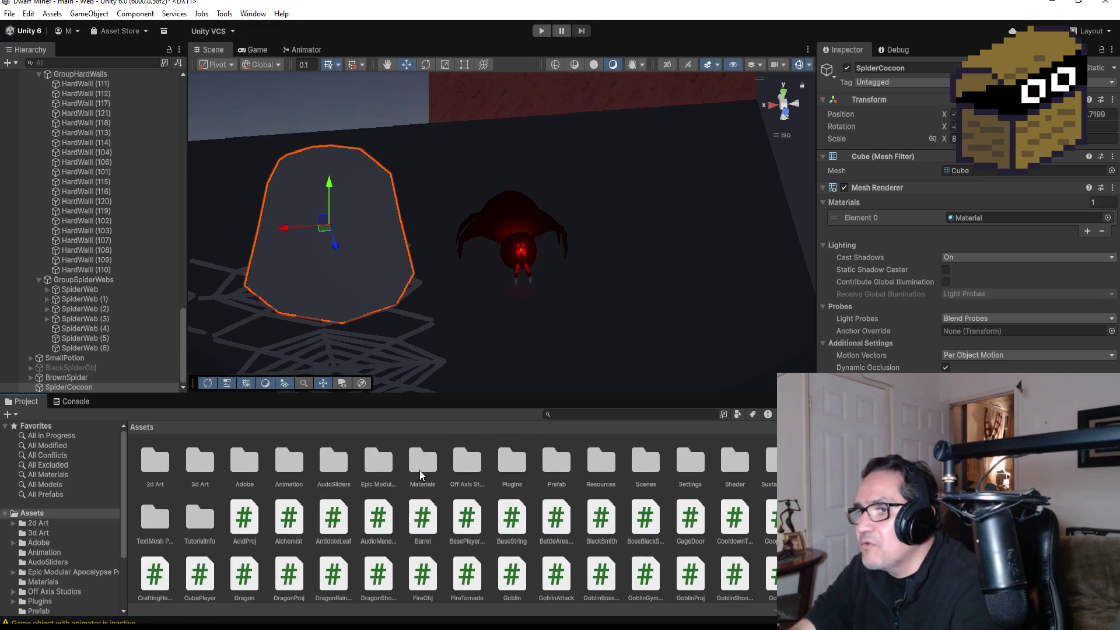
pyautogui.doubleClick(421, 474)
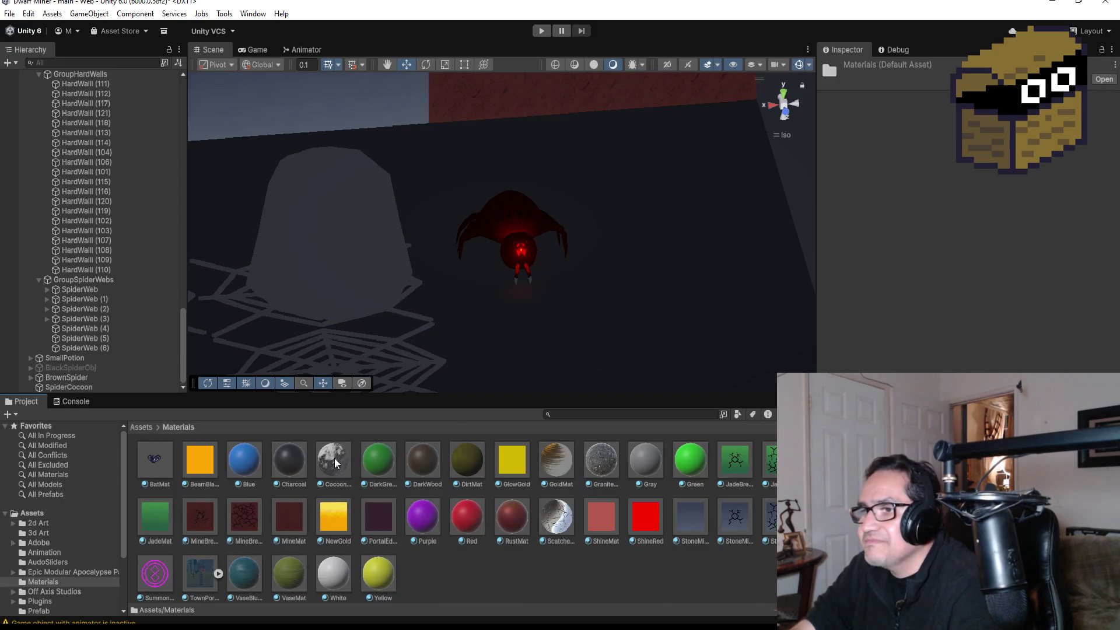
pyautogui.click(336, 207)
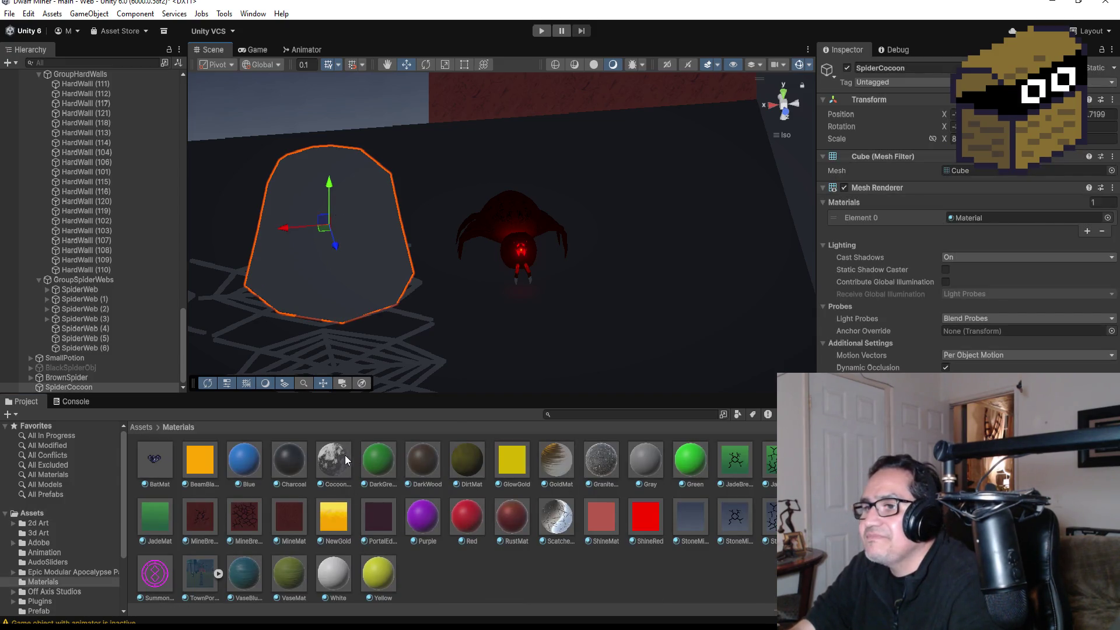
pyautogui.moveTo(334, 460)
pyautogui.mouseDown()
pyautogui.moveTo(1049, 186)
pyautogui.moveTo(997, 220)
pyautogui.mouseUp()
pyautogui.scroll(-4, 525, 266)
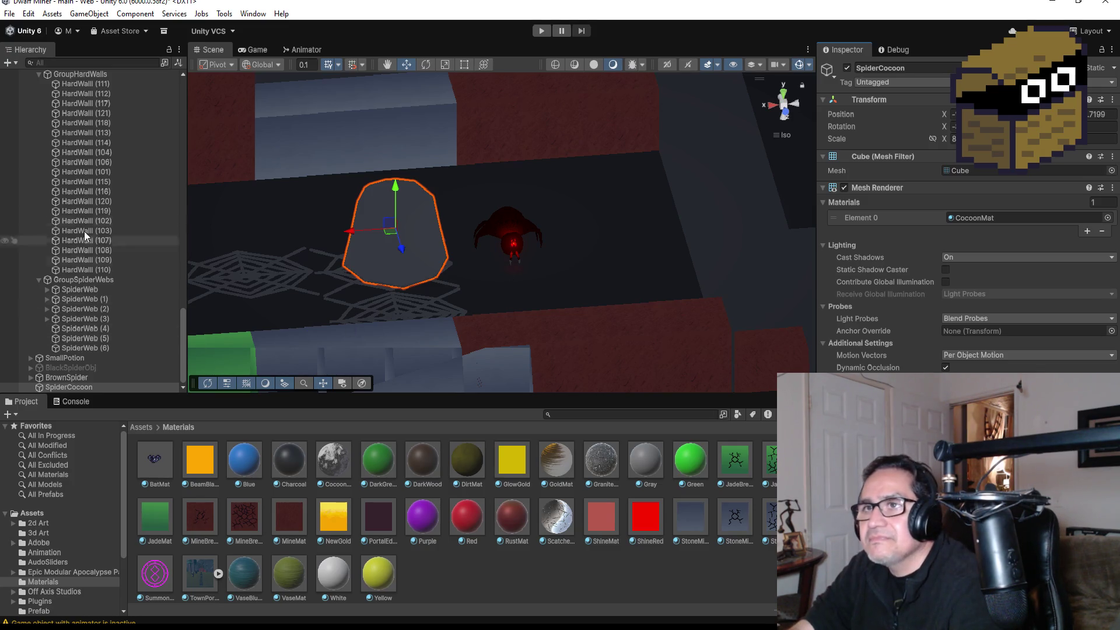
pyautogui.scroll(10, 78, 171)
pyautogui.scroll(15, 64, 193)
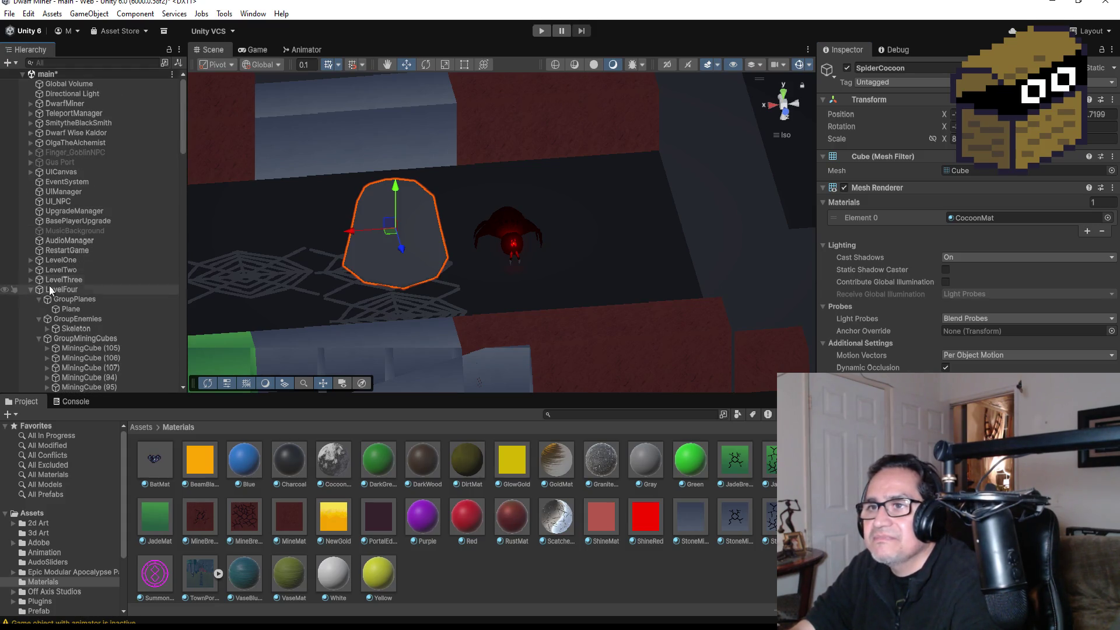
pyautogui.click(29, 290)
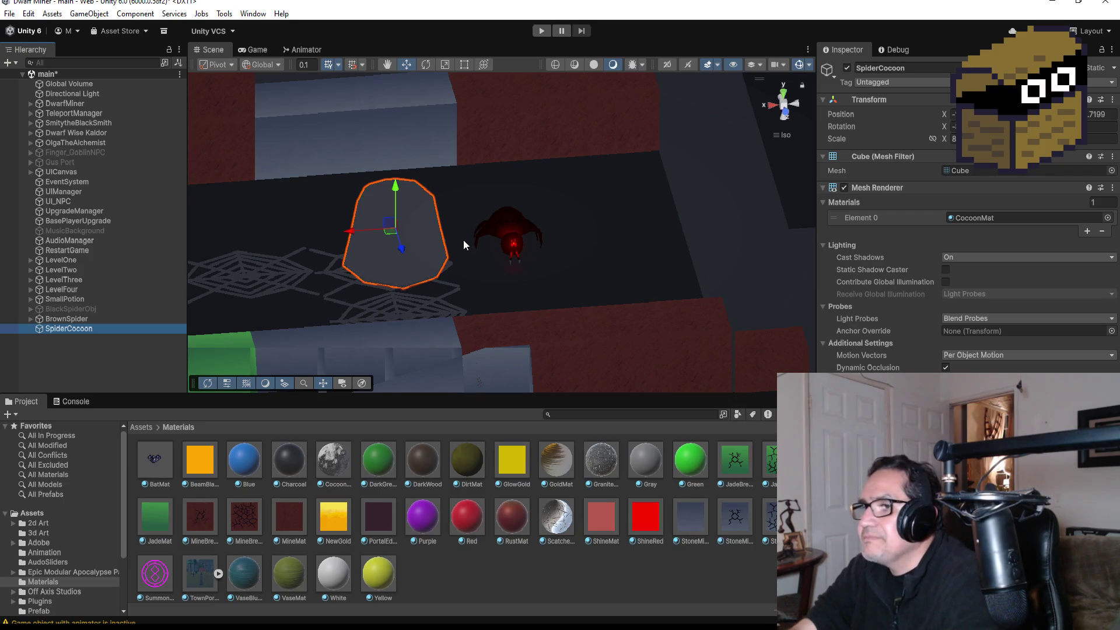
pyautogui.scroll(-3, 478, 236)
pyautogui.scroll(2, 515, 234)
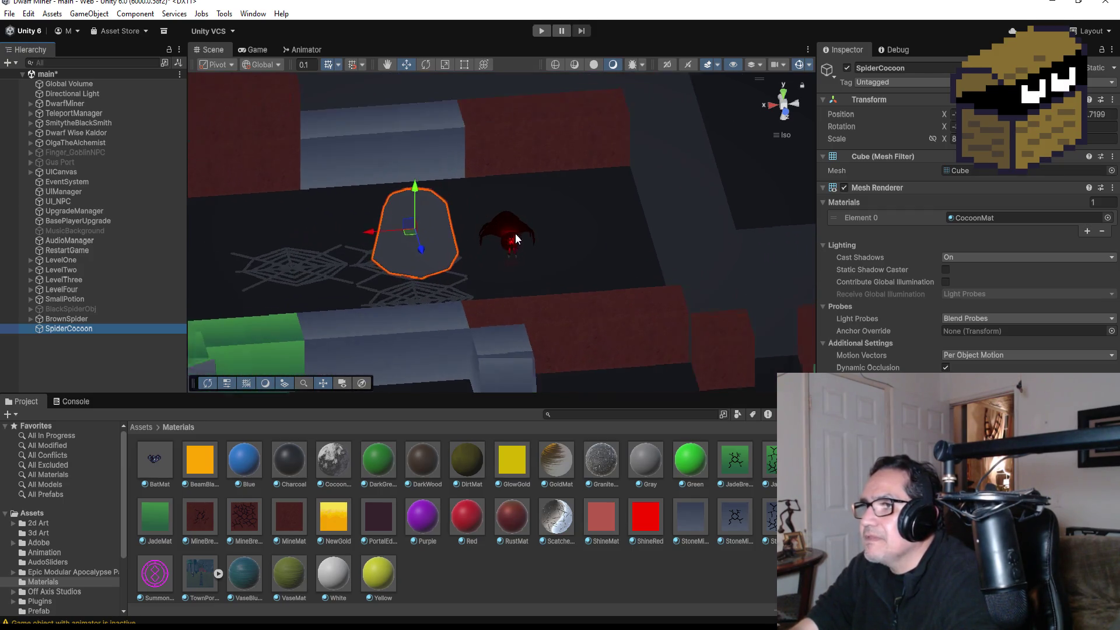
pyautogui.scroll(1, 515, 236)
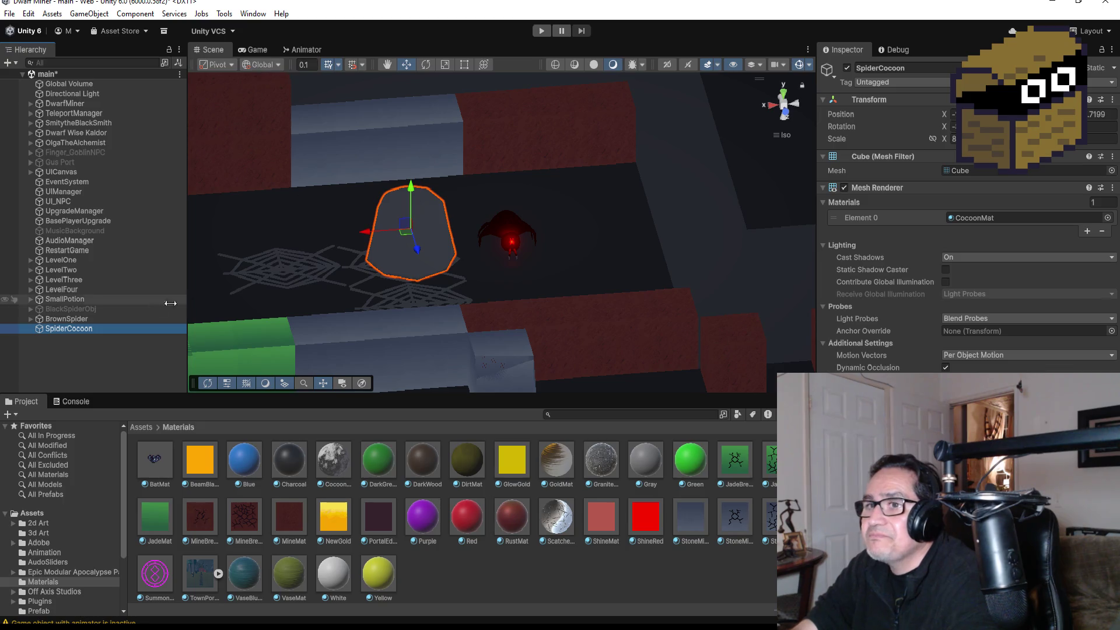
pyautogui.click(71, 319)
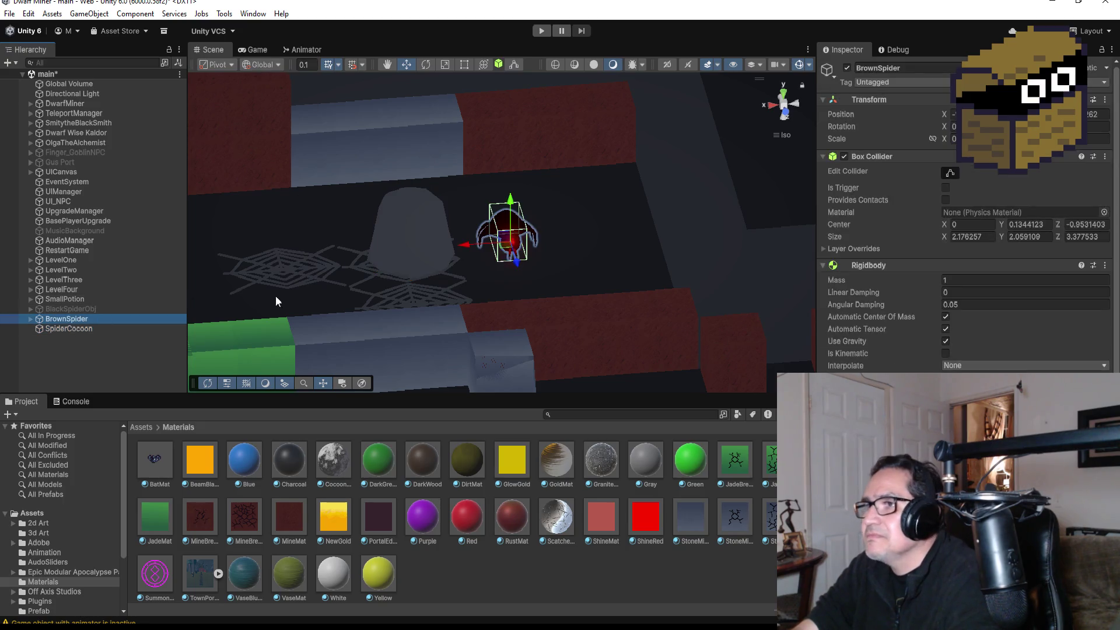
# Step: Frame the brown spider in the Scene view and glance at its Animator graph
pyautogui.doubleClick(71, 319)
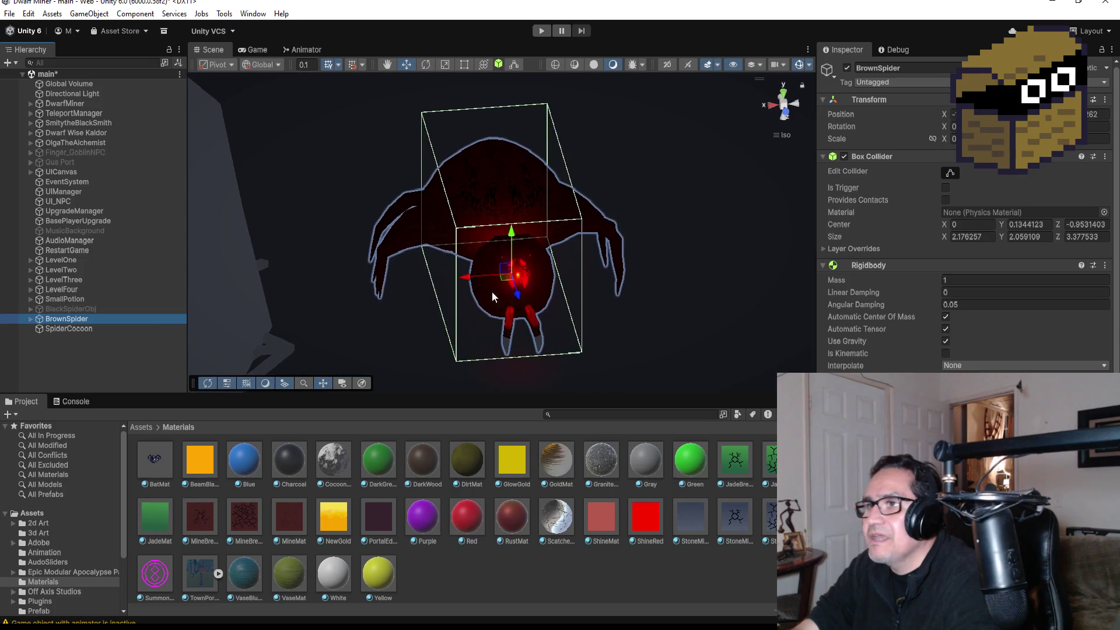
pyautogui.scroll(-2, 513, 286)
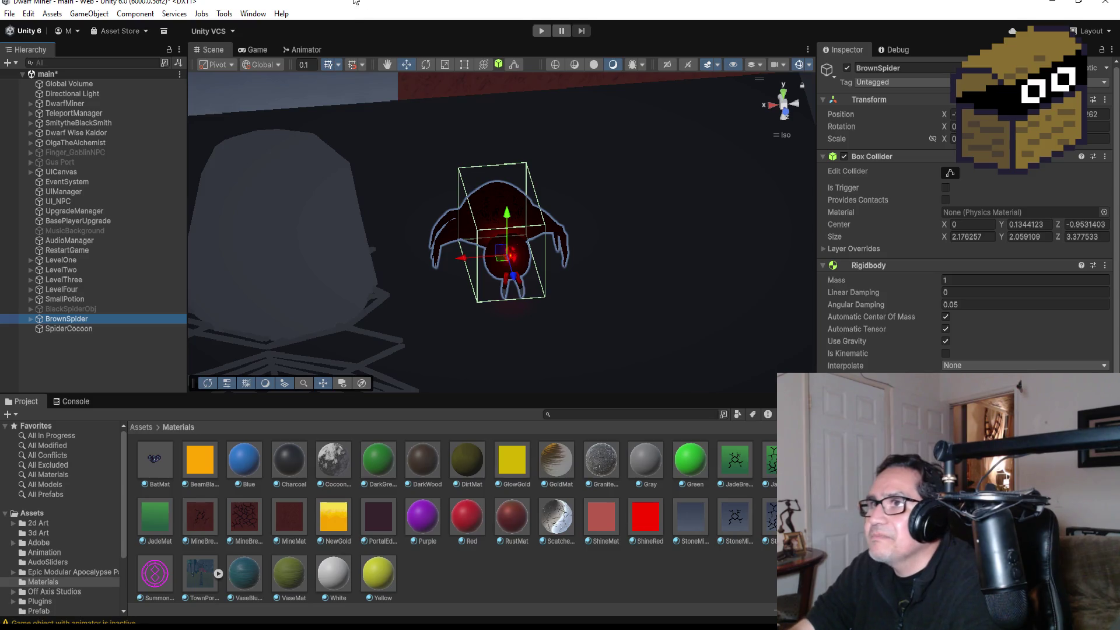
pyautogui.click(306, 49)
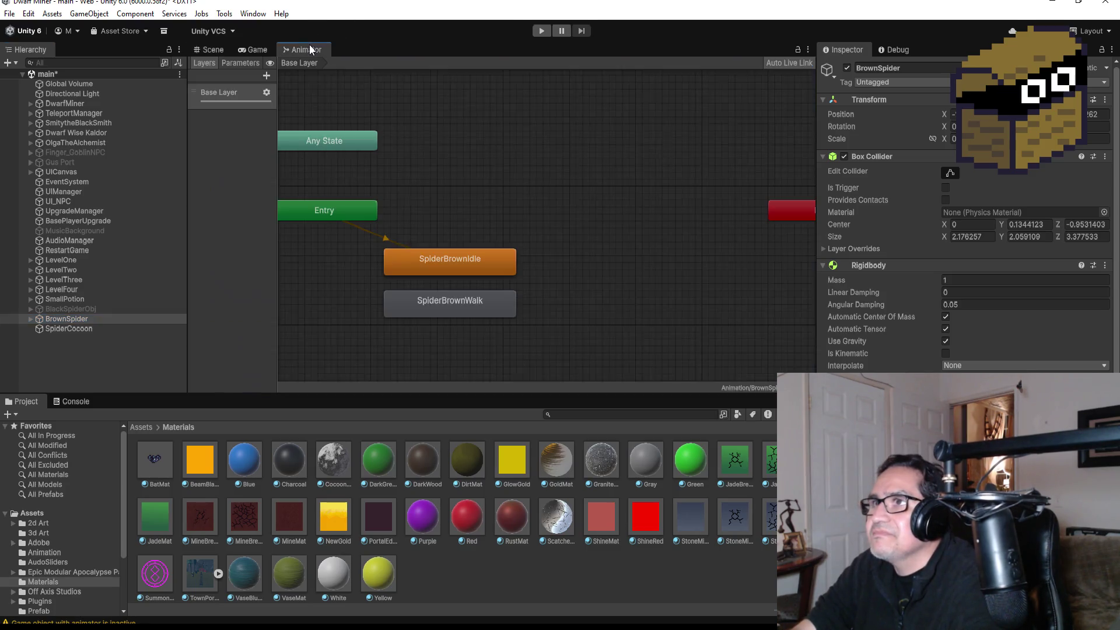
pyautogui.click(212, 50)
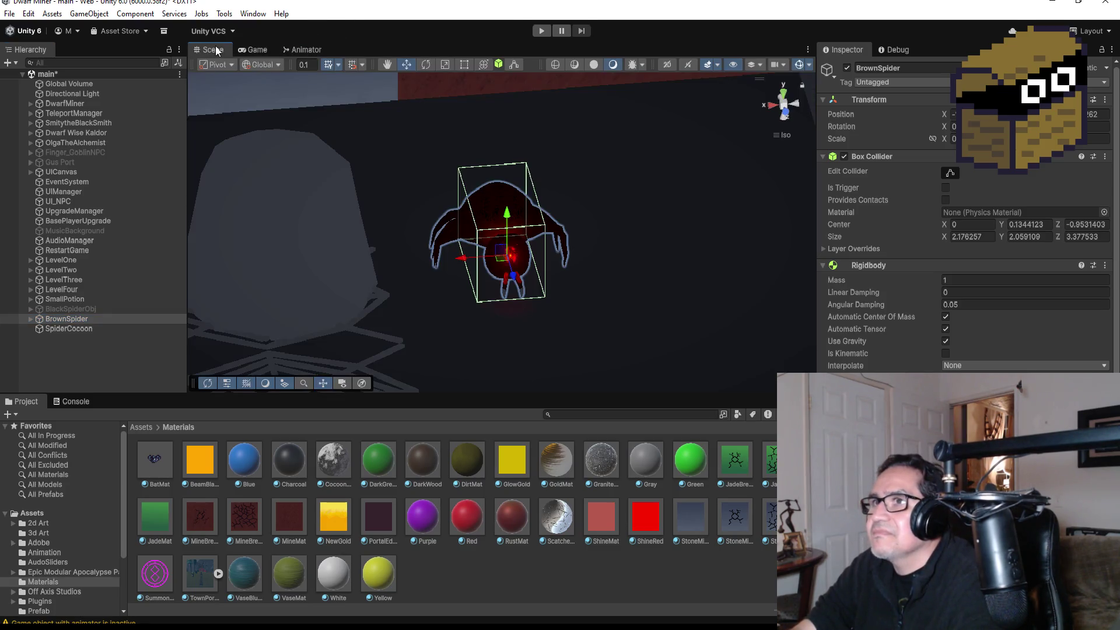
# Step: Open the Animation window and create a new clip saved as SpiderBrownAttack in Assets/Animation
pyautogui.click(253, 13)
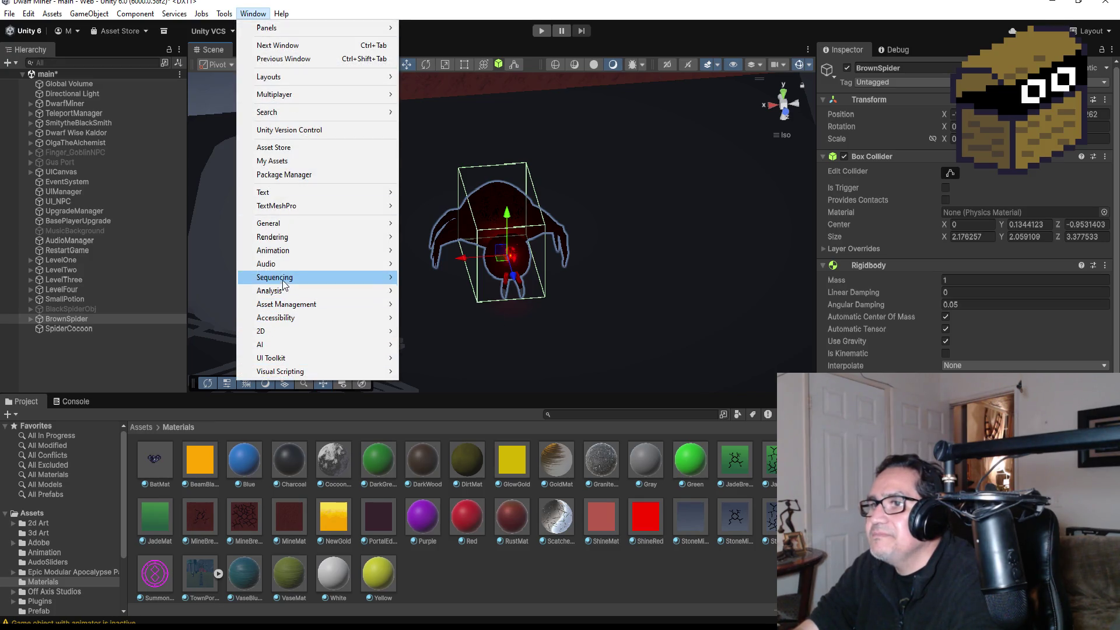
pyautogui.moveTo(314, 255)
pyautogui.click(418, 252)
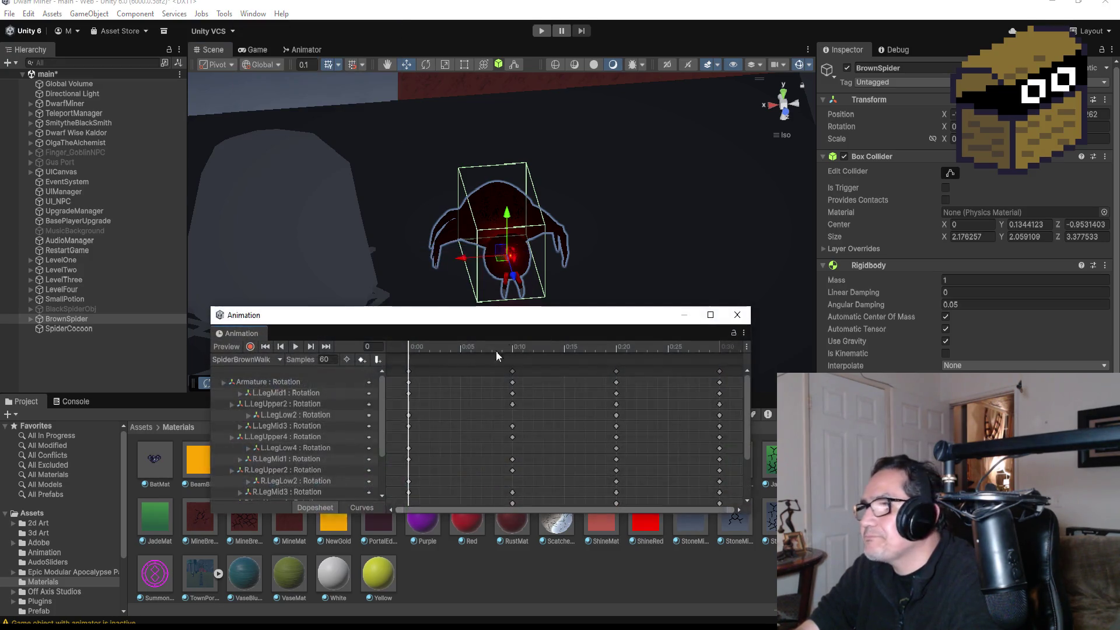
pyautogui.click(257, 359)
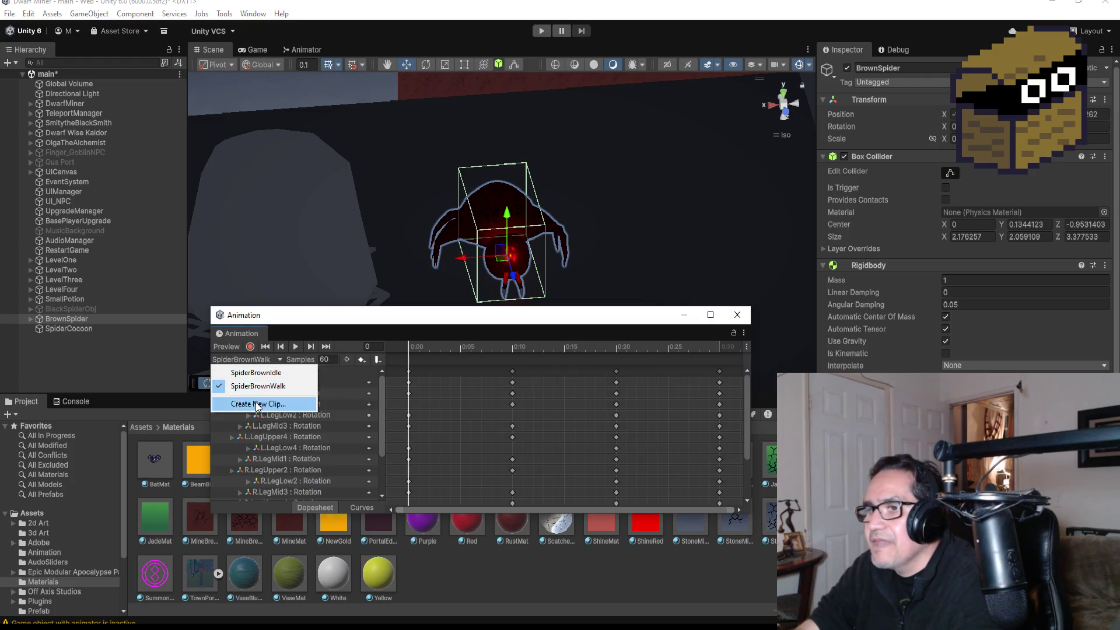
pyautogui.click(258, 403)
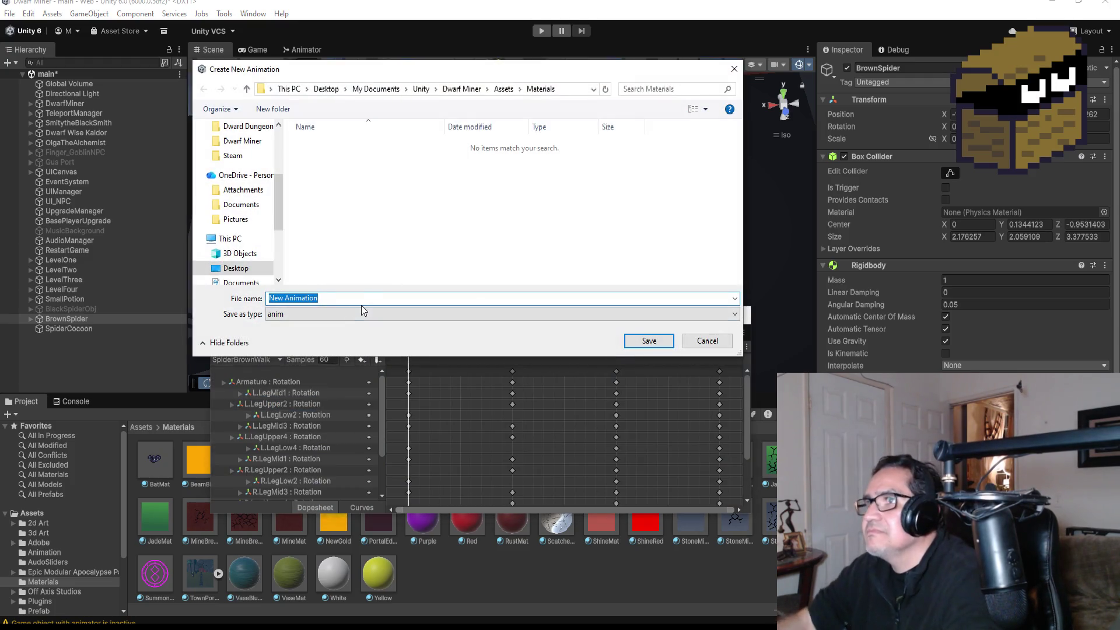
pyautogui.click(503, 89)
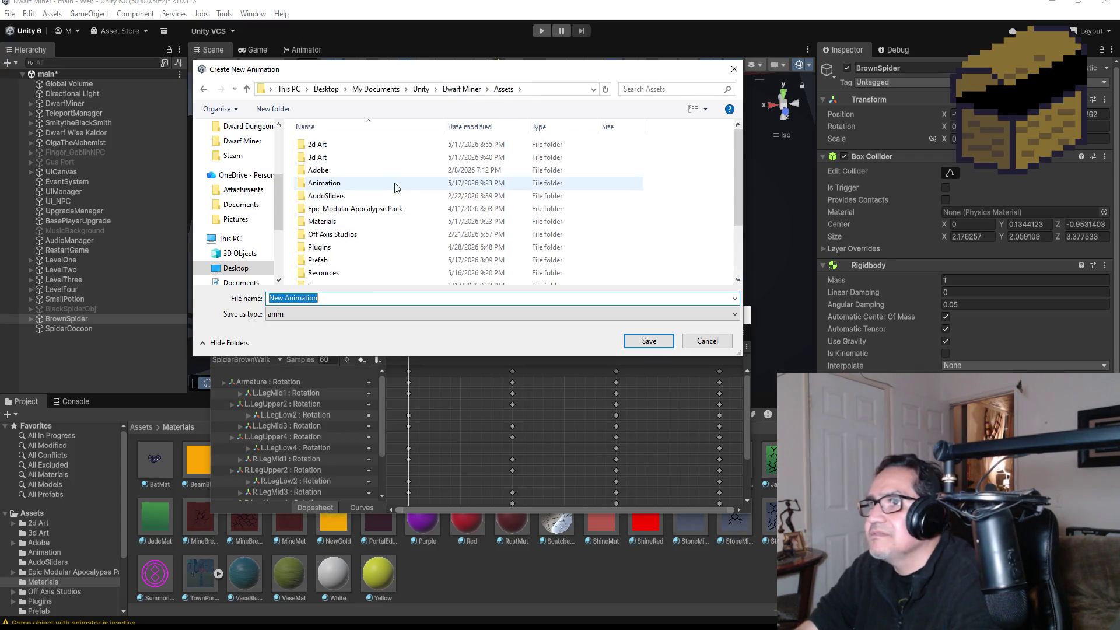
pyautogui.doubleClick(358, 184)
pyautogui.click(339, 298)
pyautogui.write('SpiderBrownAttack')
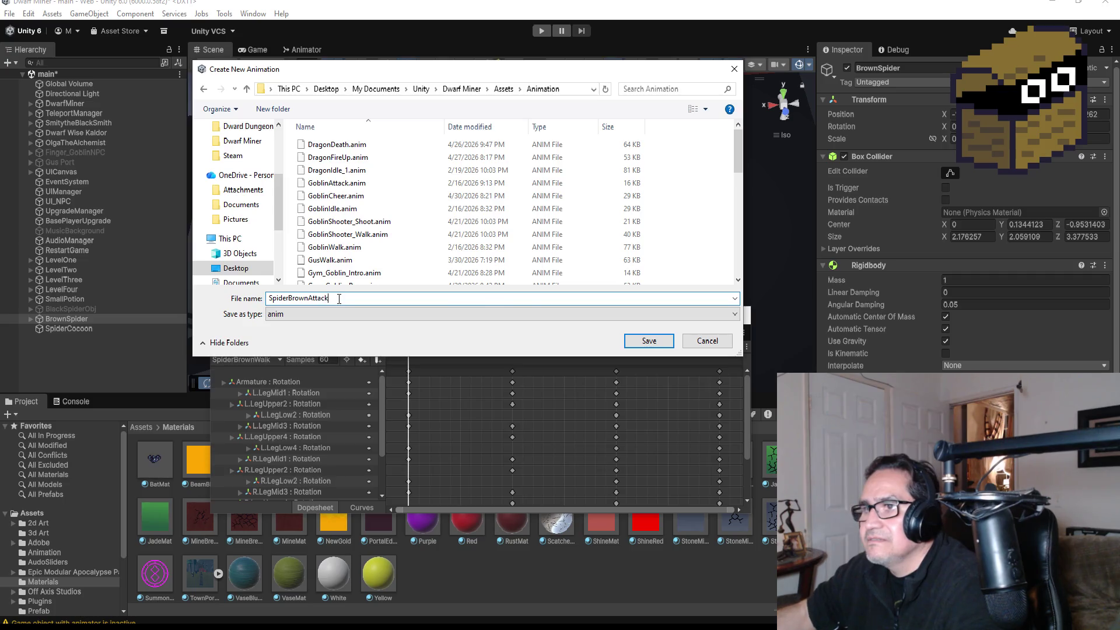
pyautogui.press('Return')
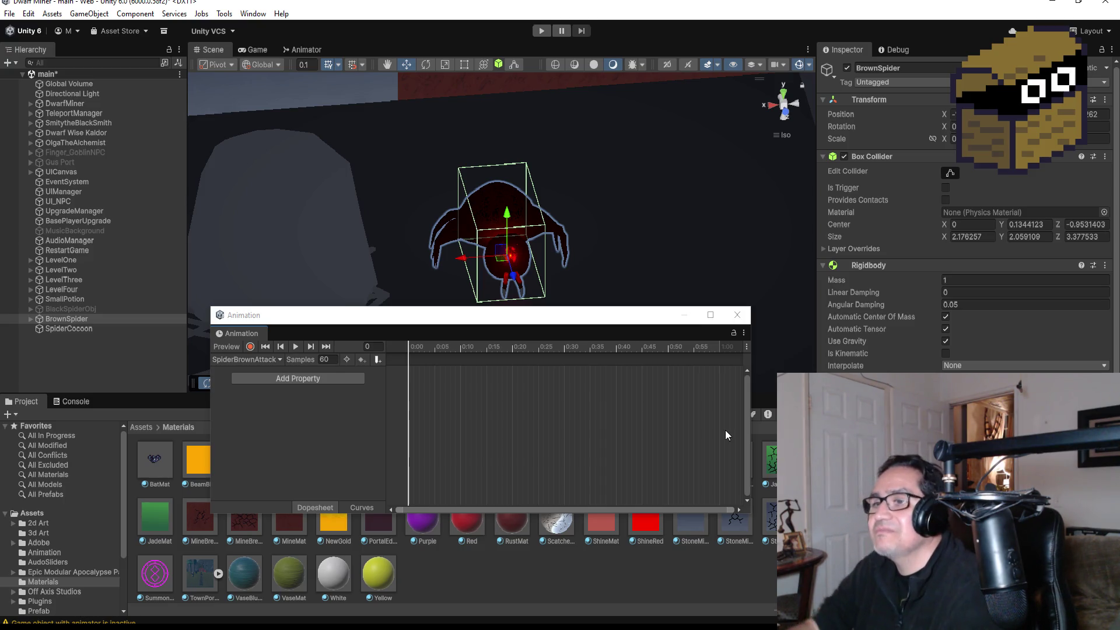
# Step: Reposition the Animation window and view the spider from the side, then head-on
pyautogui.moveTo(430, 316); pyautogui.dragTo(439, 335)
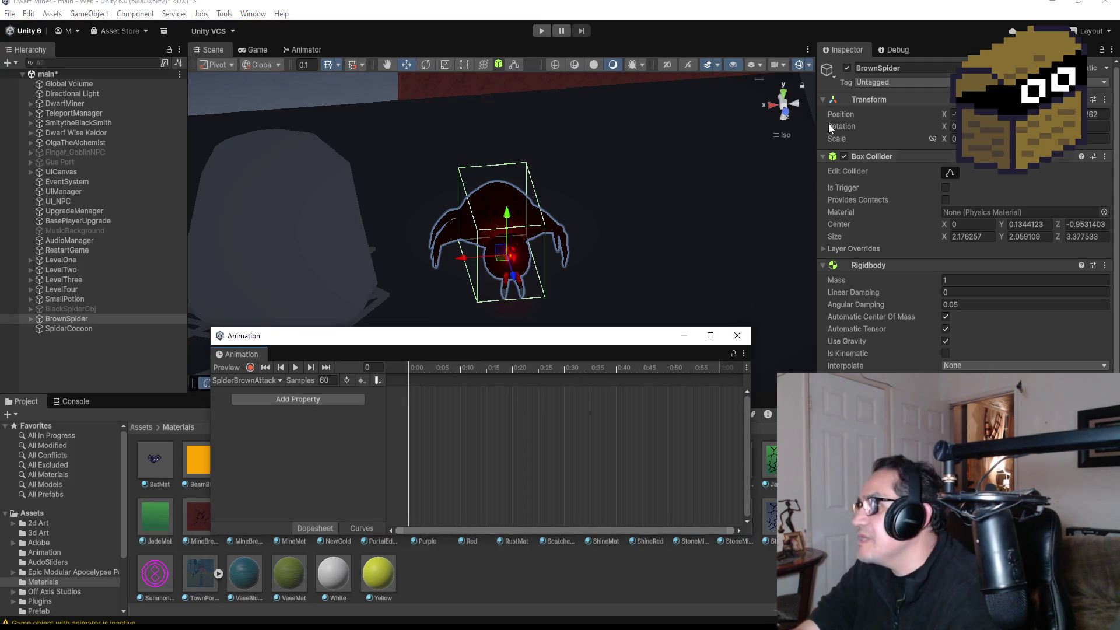
pyautogui.click(797, 103)
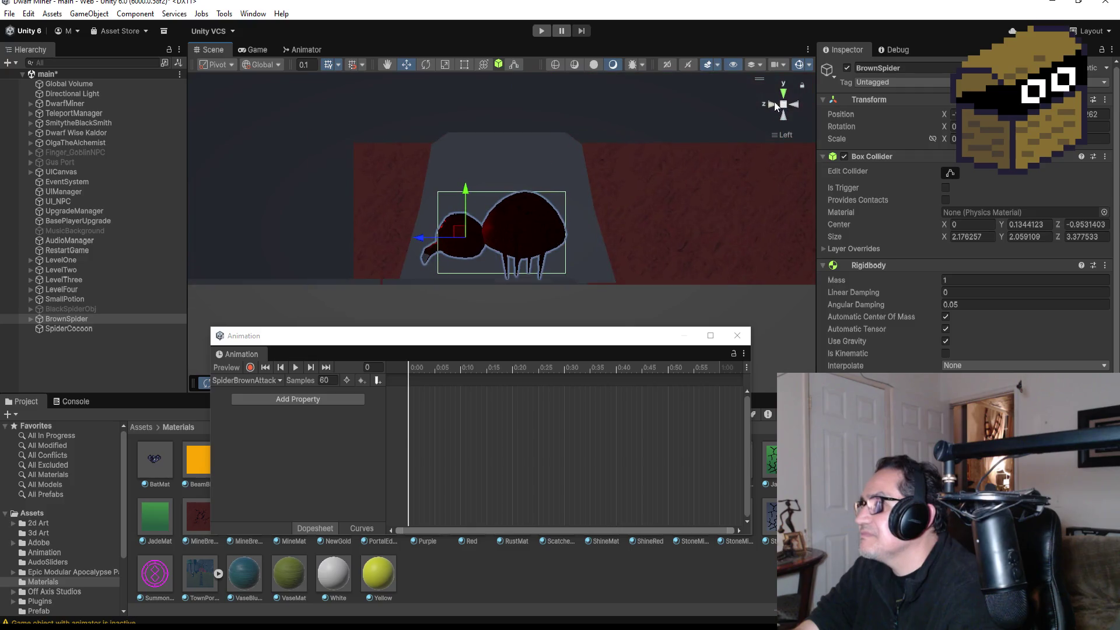
pyautogui.click(768, 105)
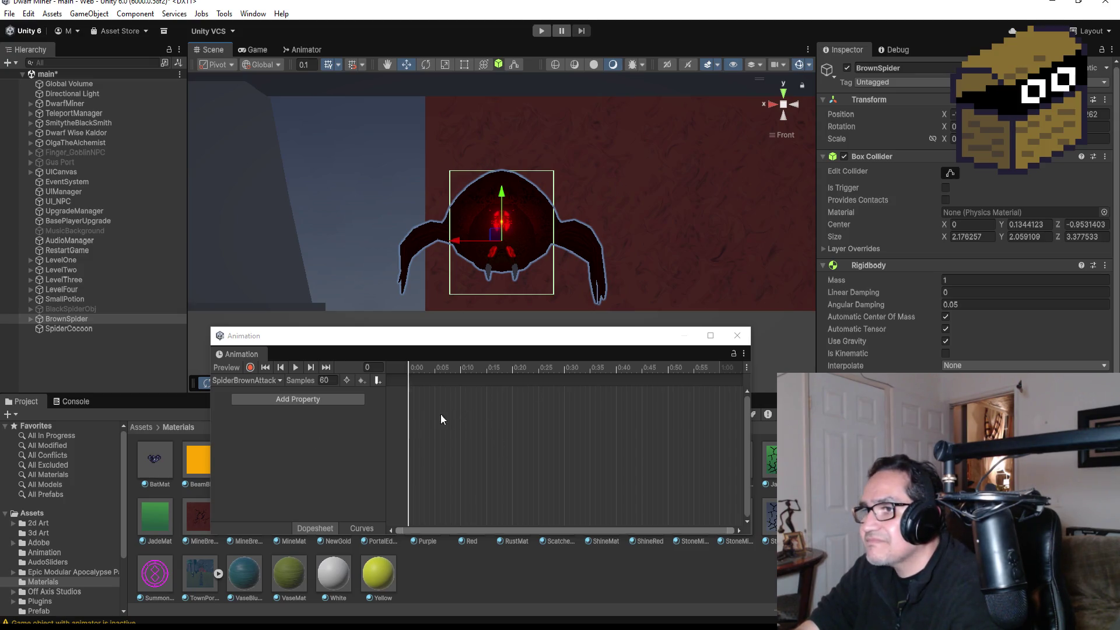
# Step: Add a Transform Rotation track for BrownSpider to the clip
pyautogui.click(281, 400)
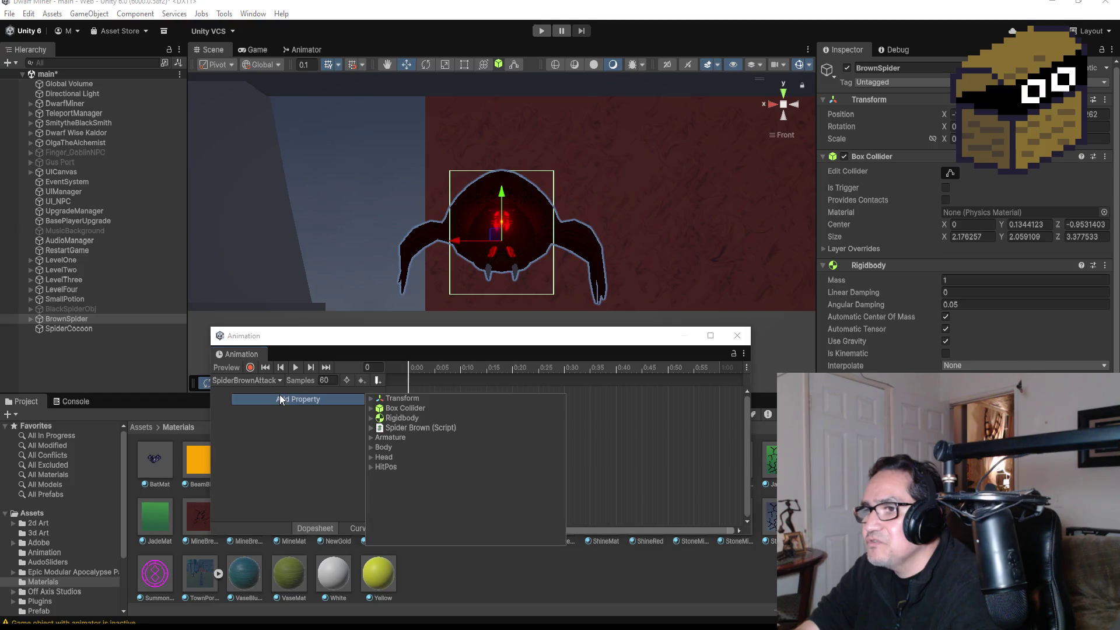
pyautogui.click(371, 399)
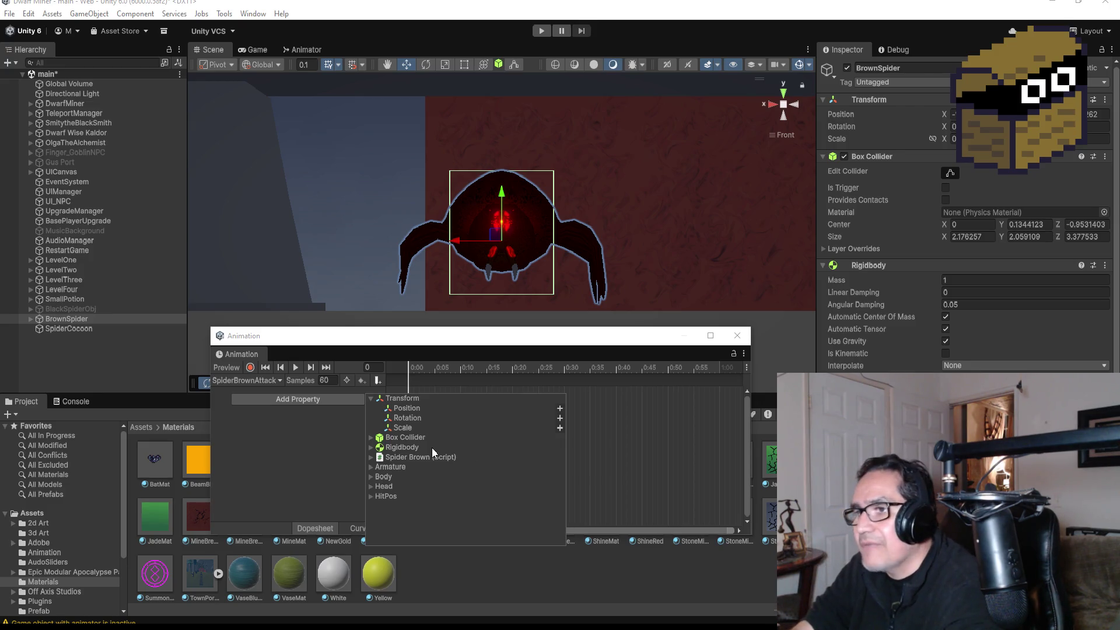
pyautogui.click(404, 409)
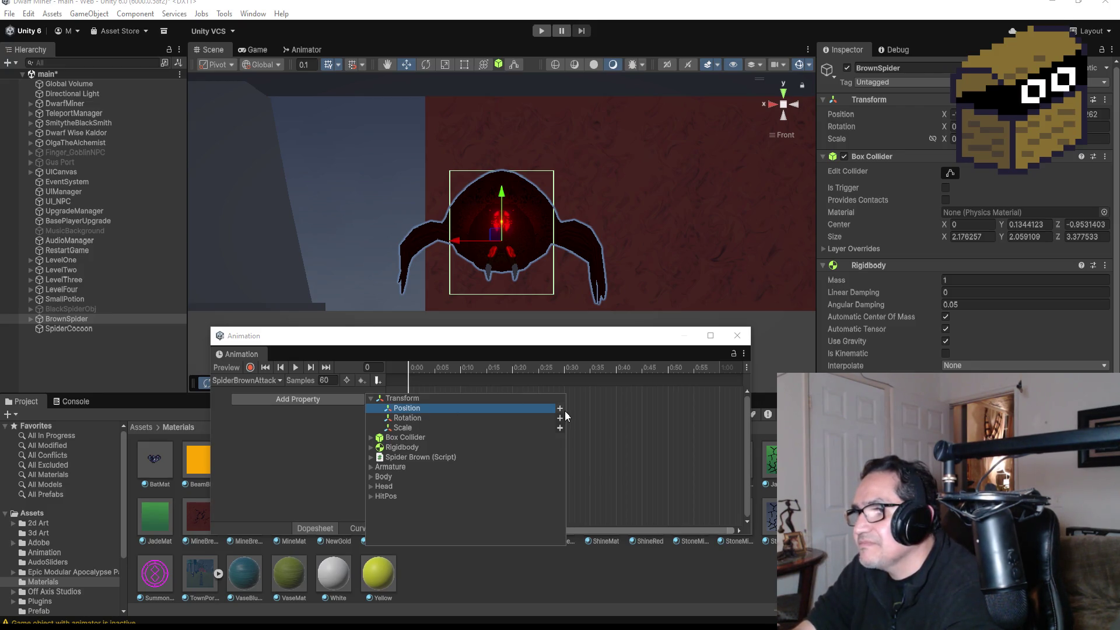
pyautogui.click(454, 419)
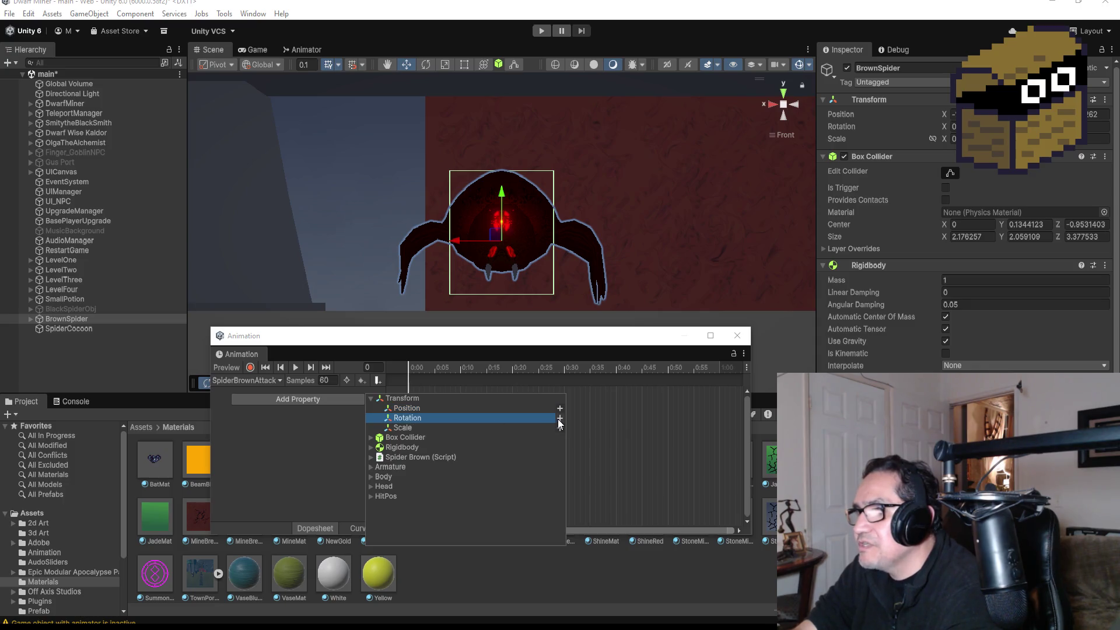
pyautogui.click(559, 418)
# Step: Pull the end keyframe to about 0:10, set the time to frame 11, and expand BrownSpider's children
pyautogui.moveTo(720, 392); pyautogui.dragTo(465, 402)
pyautogui.click(329, 368)
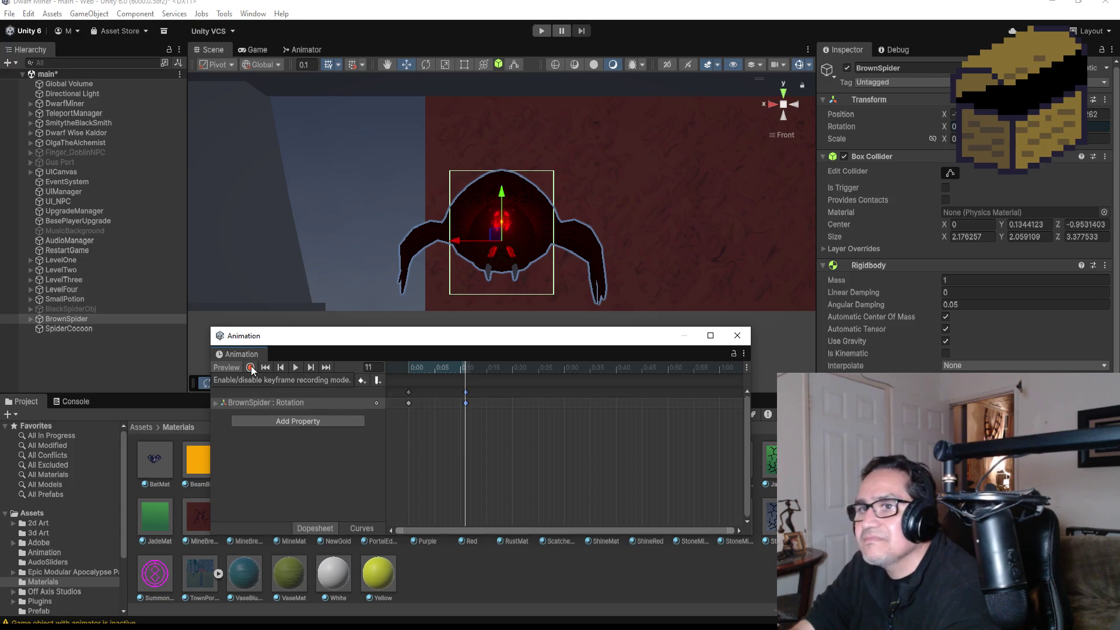
pyautogui.click(31, 319)
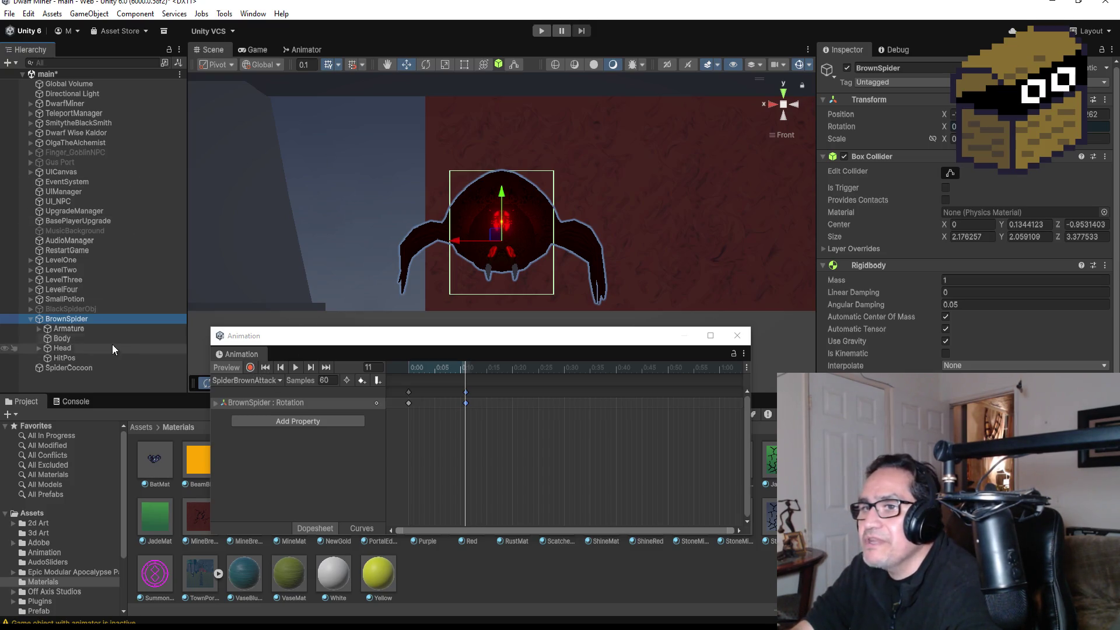
# Step: With recording on, raise the L.LegUpper1 bone using the Rotate gizmo in side view
pyautogui.click(39, 328)
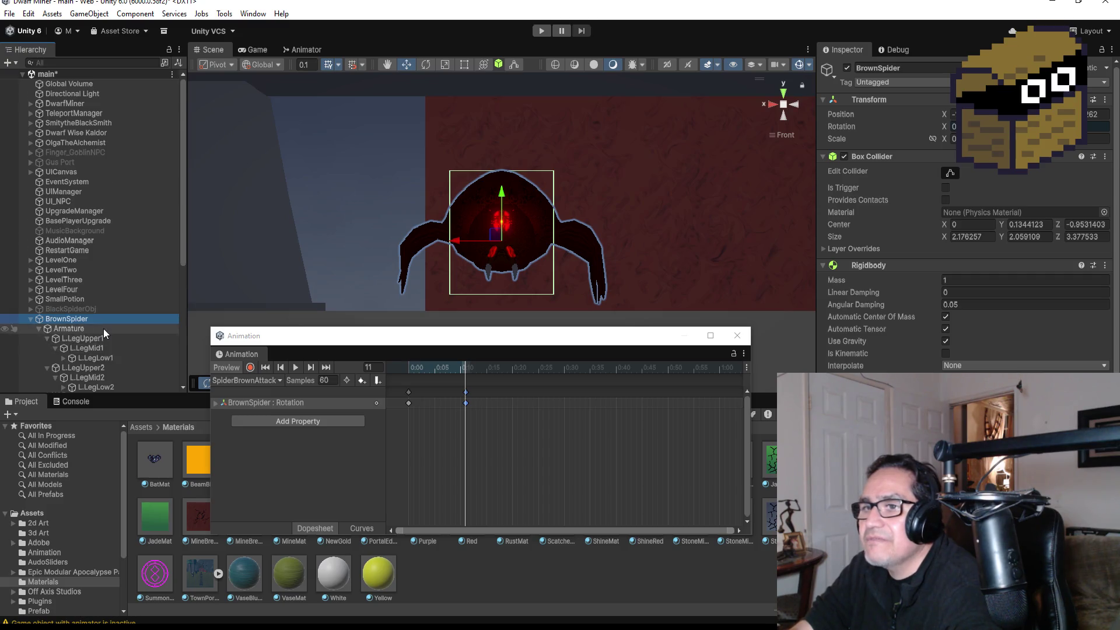
pyautogui.scroll(-3, 87, 316)
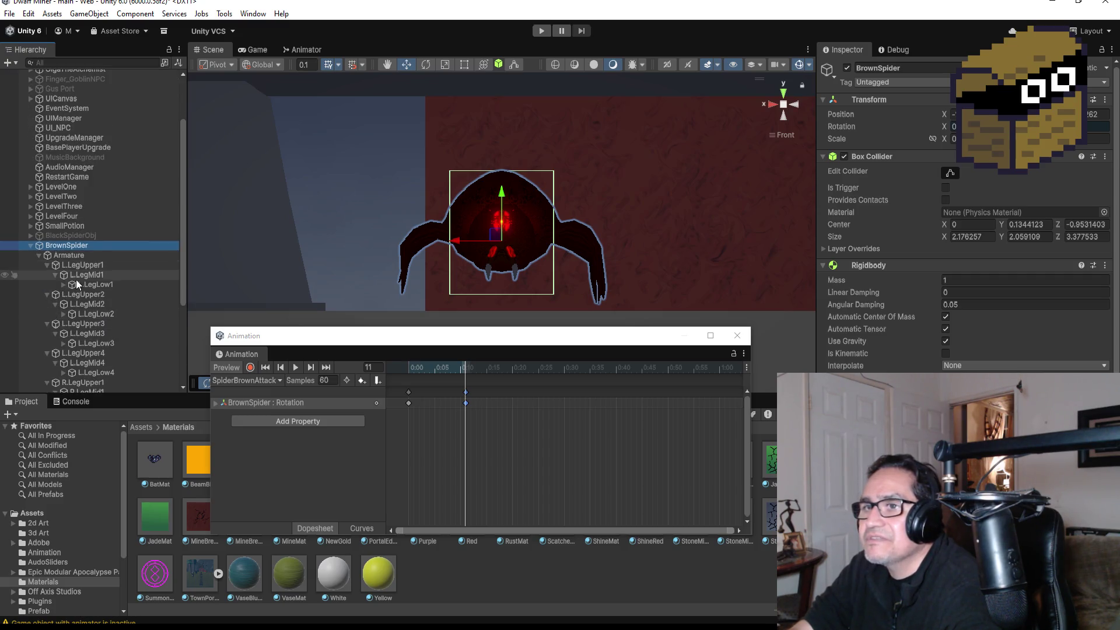
pyautogui.click(83, 265)
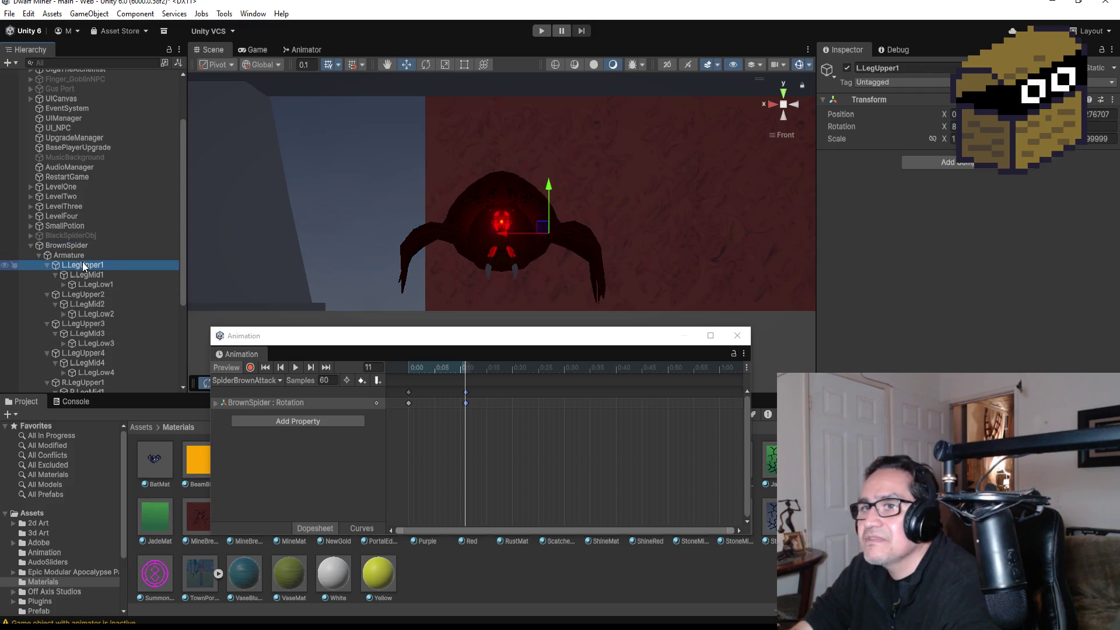
pyautogui.click(248, 369)
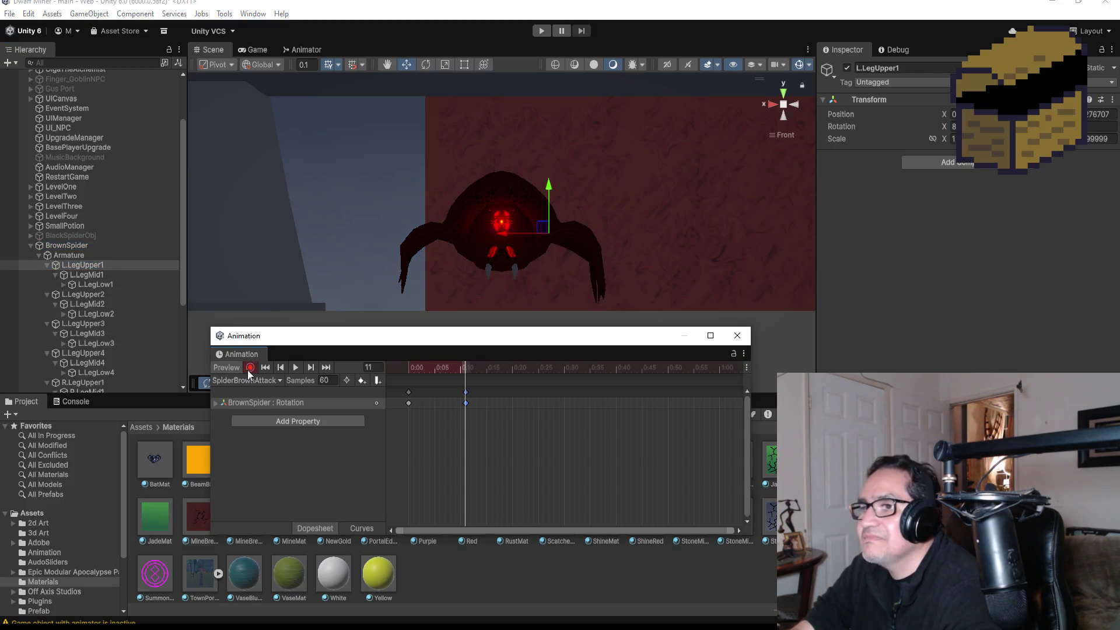
pyautogui.click(429, 63)
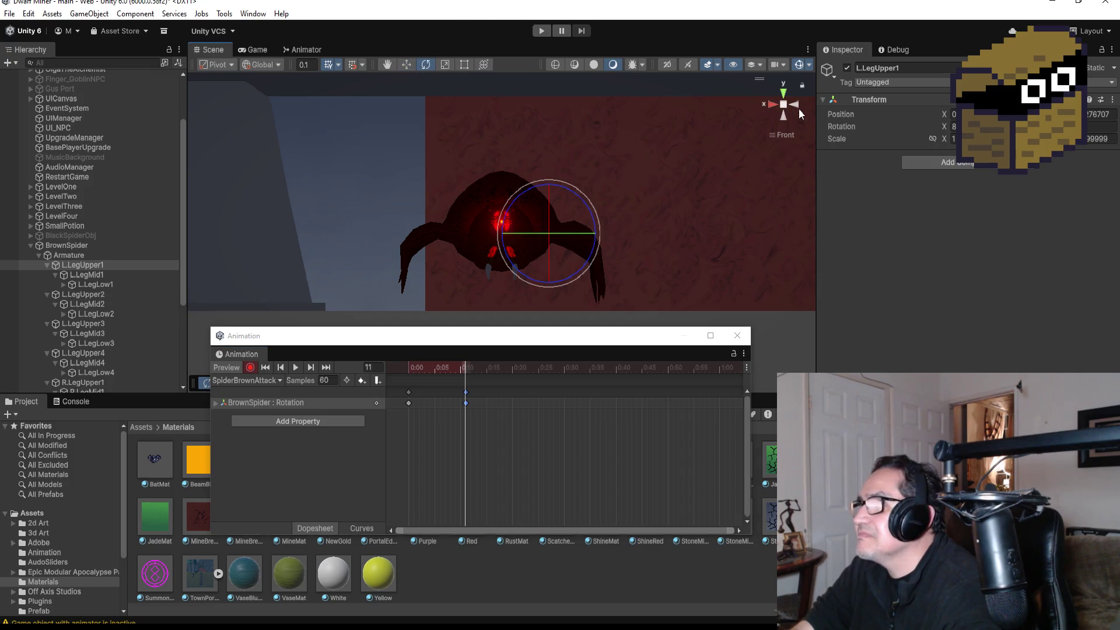
pyautogui.click(795, 105)
pyautogui.moveTo(515, 188)
pyautogui.mouseDown()
pyautogui.moveTo(549, 194)
pyautogui.moveTo(515, 188)
pyautogui.mouseUp()
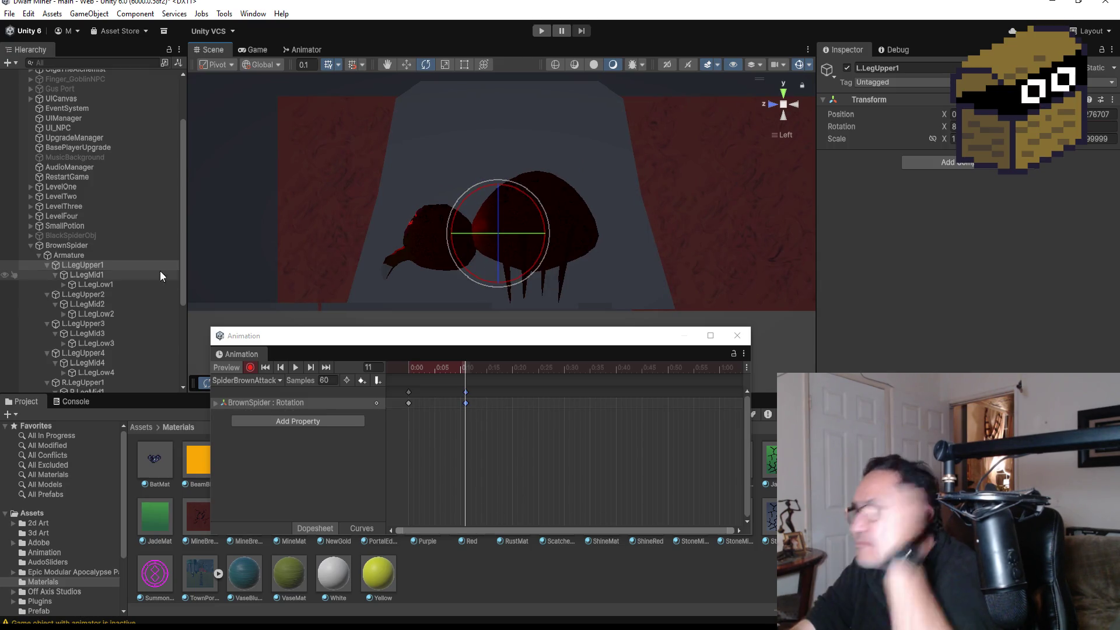
pyautogui.moveTo(524, 191); pyautogui.dragTo(541, 205)
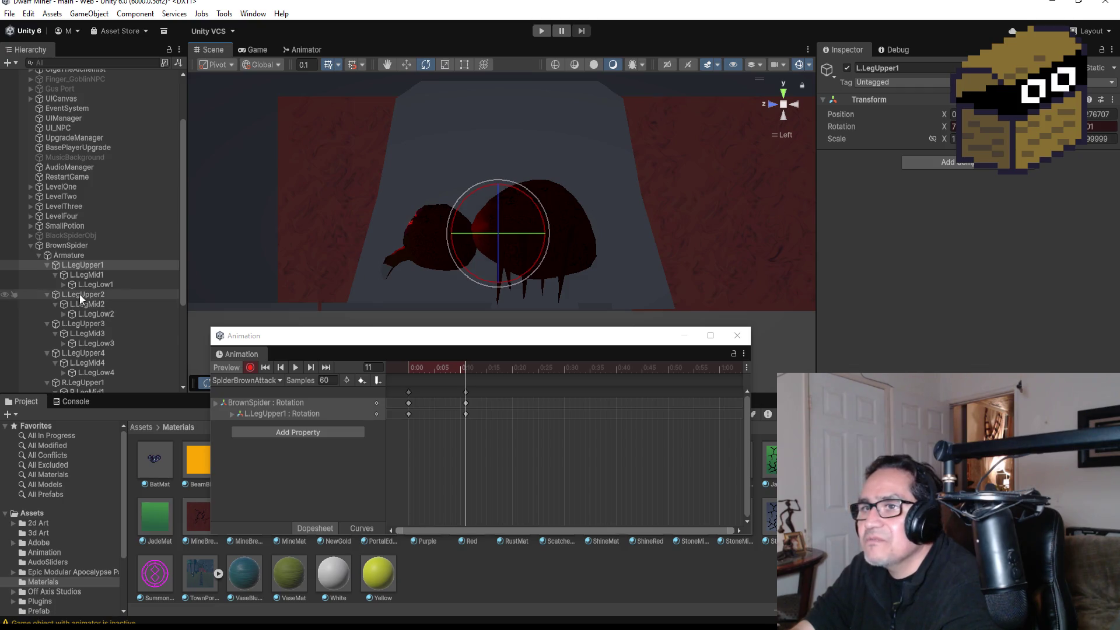
# Step: Bend the L.LegMid1 bone to record its rotation, then orbit to the spider's front
pyautogui.click(81, 276)
pyautogui.moveTo(520, 194)
pyautogui.mouseDown()
pyautogui.moveTo(558, 202)
pyautogui.moveTo(588, 227)
pyautogui.moveTo(629, 331)
pyautogui.moveTo(618, 302)
pyautogui.mouseUp()
pyautogui.moveTo(509, 236)
pyautogui.mouseDown()
pyautogui.moveTo(798, 248)
pyautogui.moveTo(891, 234)
pyautogui.moveTo(584, 266)
pyautogui.moveTo(509, 223)
pyautogui.moveTo(538, 223)
pyautogui.moveTo(574, 268)
pyautogui.moveTo(971, 253)
pyautogui.mouseUp()
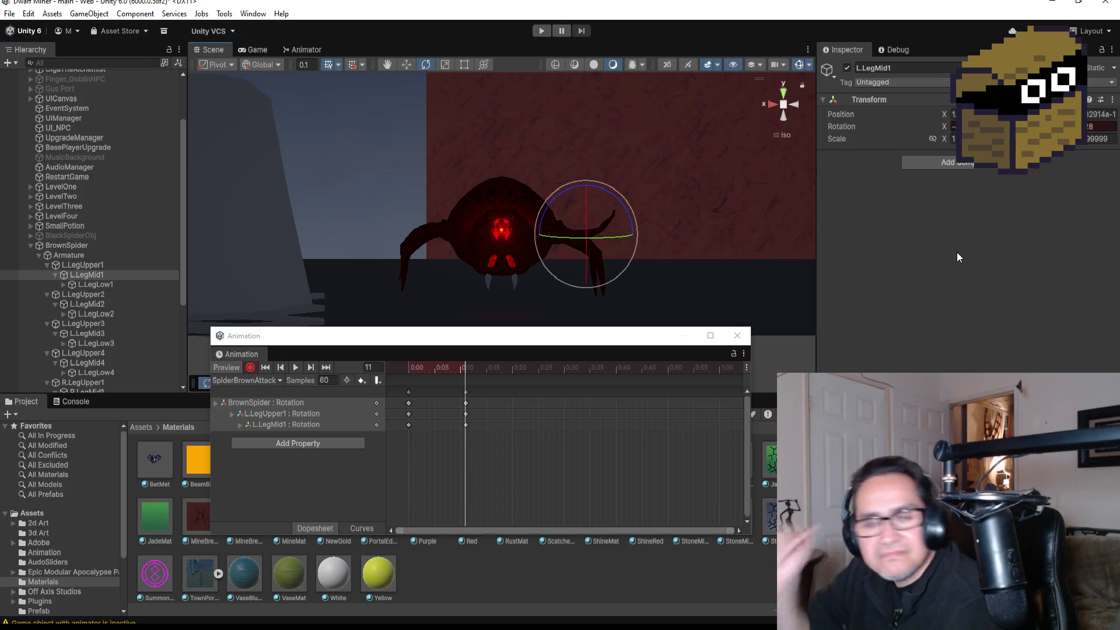
# Step: Bend the R.LegMid1 bone with the Rotate gizmo to record its rotation
pyautogui.click(773, 104)
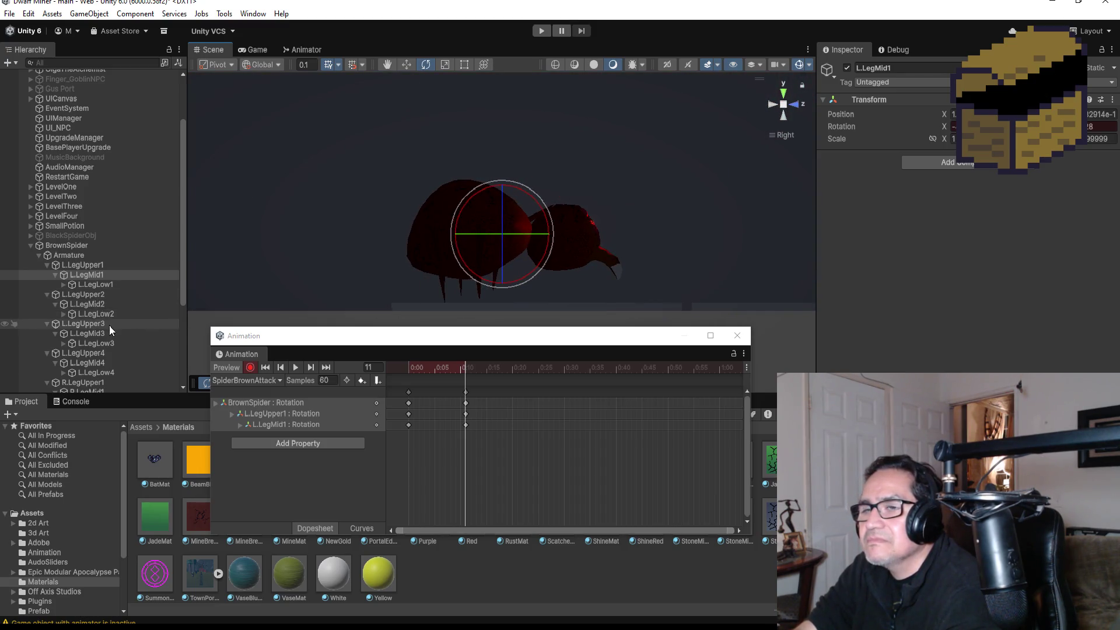
pyautogui.scroll(-2, 87, 358)
pyautogui.click(88, 346)
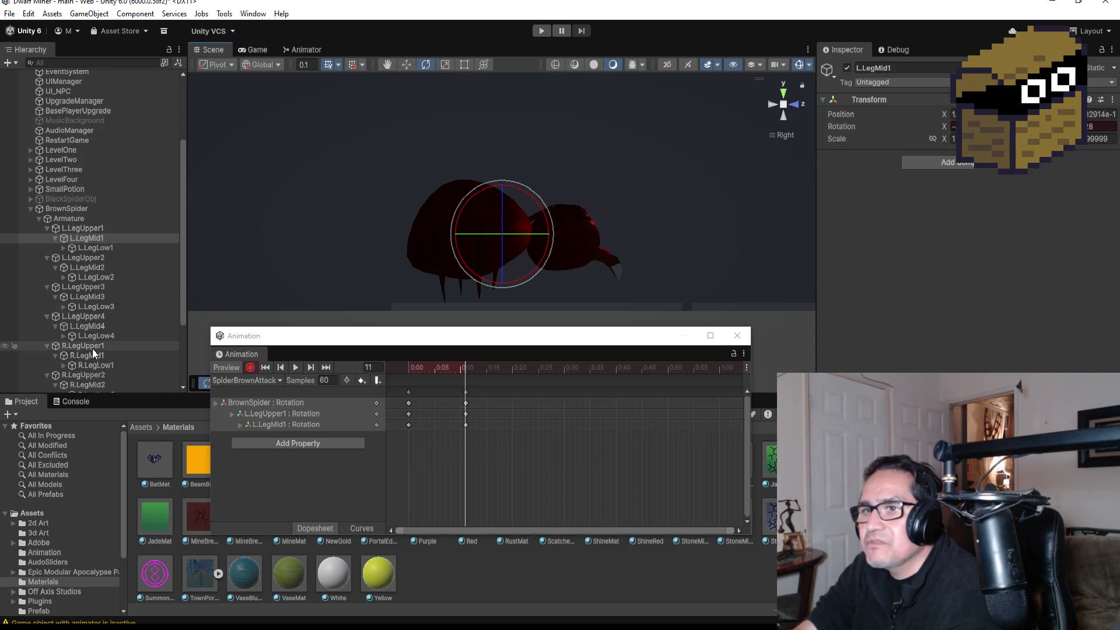
pyautogui.click(99, 356)
pyautogui.moveTo(558, 207)
pyautogui.mouseDown()
pyautogui.moveTo(538, 201)
pyautogui.moveTo(525, 117)
pyautogui.mouseUp()
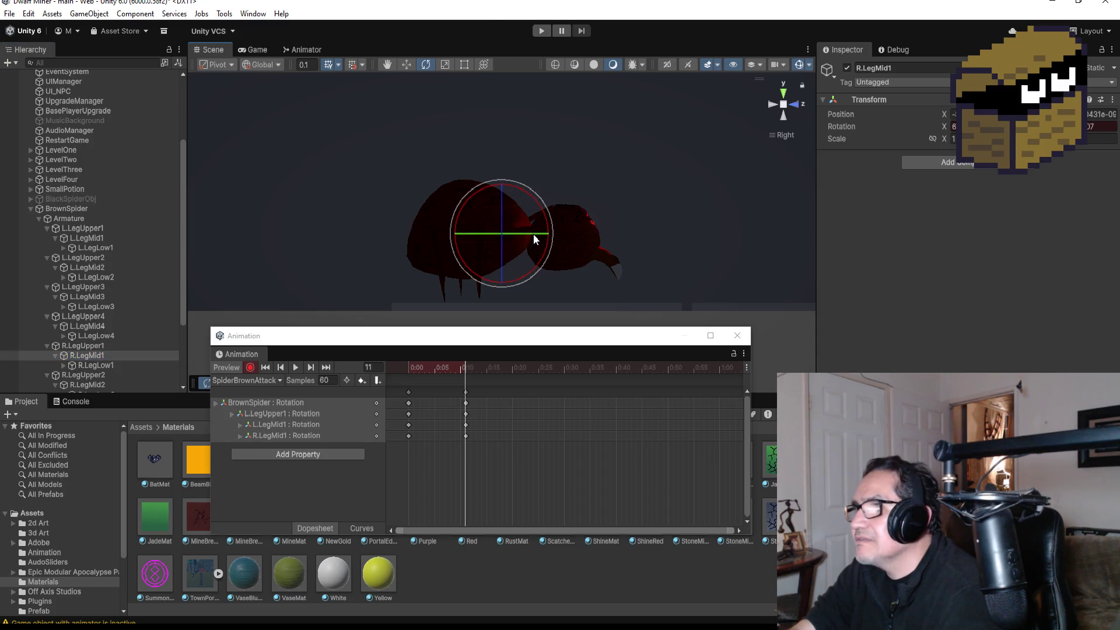
pyautogui.moveTo(535, 231)
pyautogui.mouseDown()
pyautogui.moveTo(545, 215)
pyautogui.moveTo(533, 195)
pyautogui.moveTo(663, 210)
pyautogui.moveTo(409, 222)
pyautogui.moveTo(421, 226)
pyautogui.mouseUp()
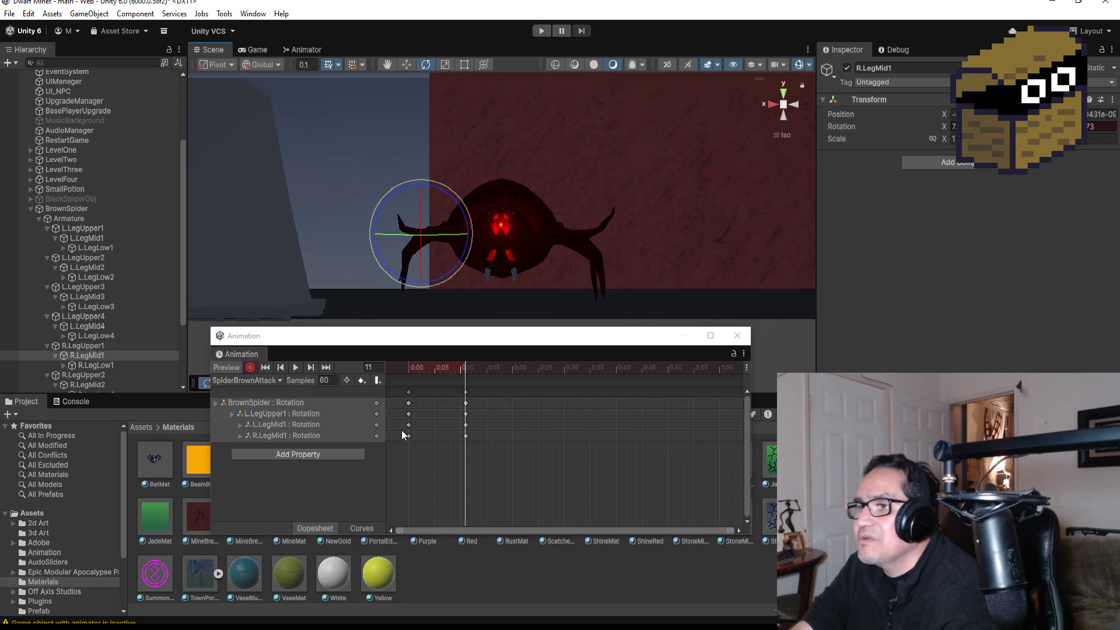
# Step: Turn off recording and play, then stop, the SpiderBrownAttack preview
pyautogui.click(249, 367)
pyautogui.click(296, 368)
pyautogui.click(299, 367)
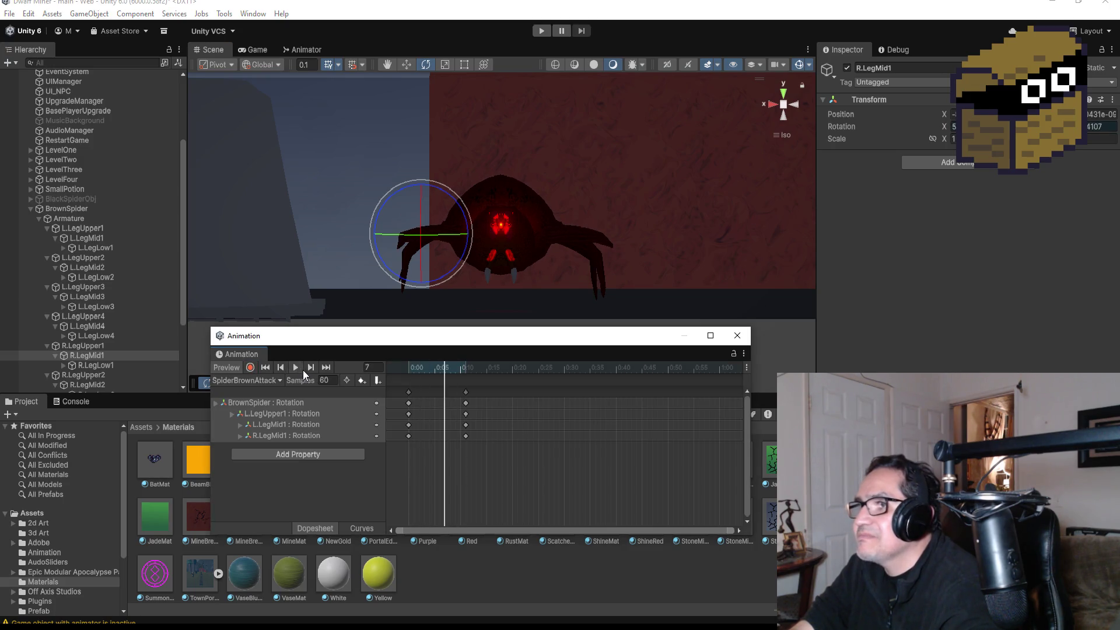
# Step: Add rotation keys on every spider track at frame 20, then turn recording back on
pyautogui.click(312, 367)
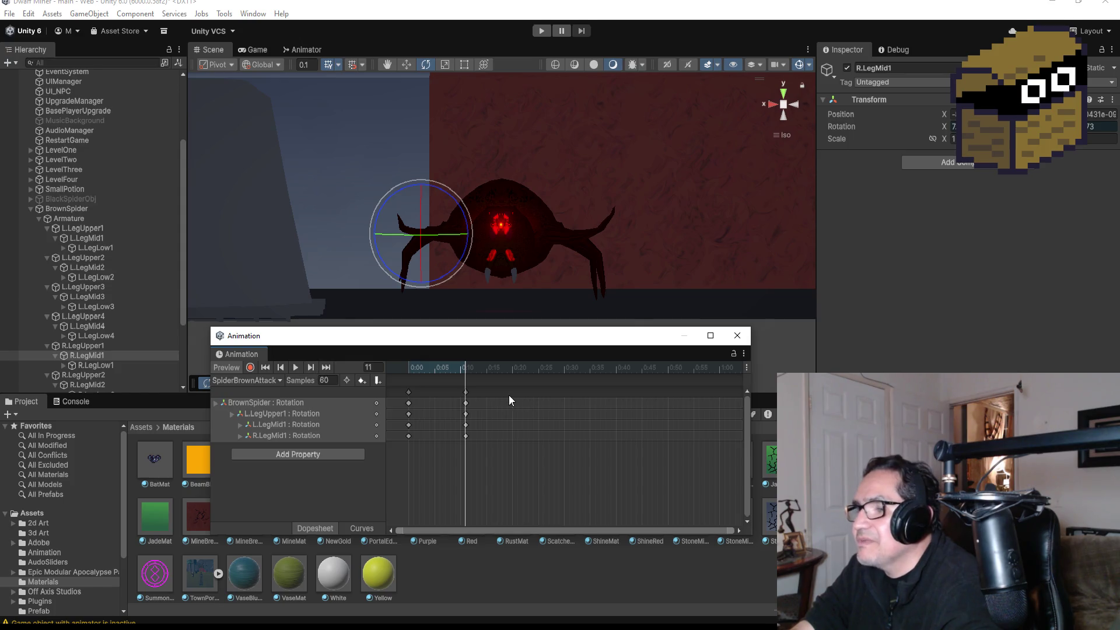
pyautogui.rightClick(513, 394)
pyautogui.click(561, 399)
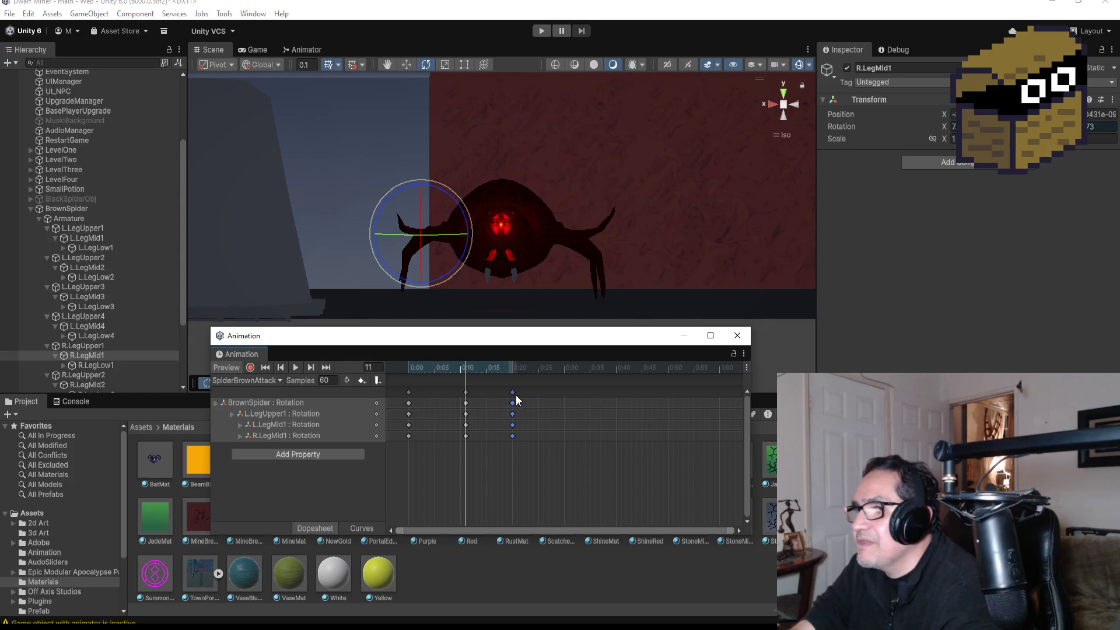
pyautogui.click(327, 367)
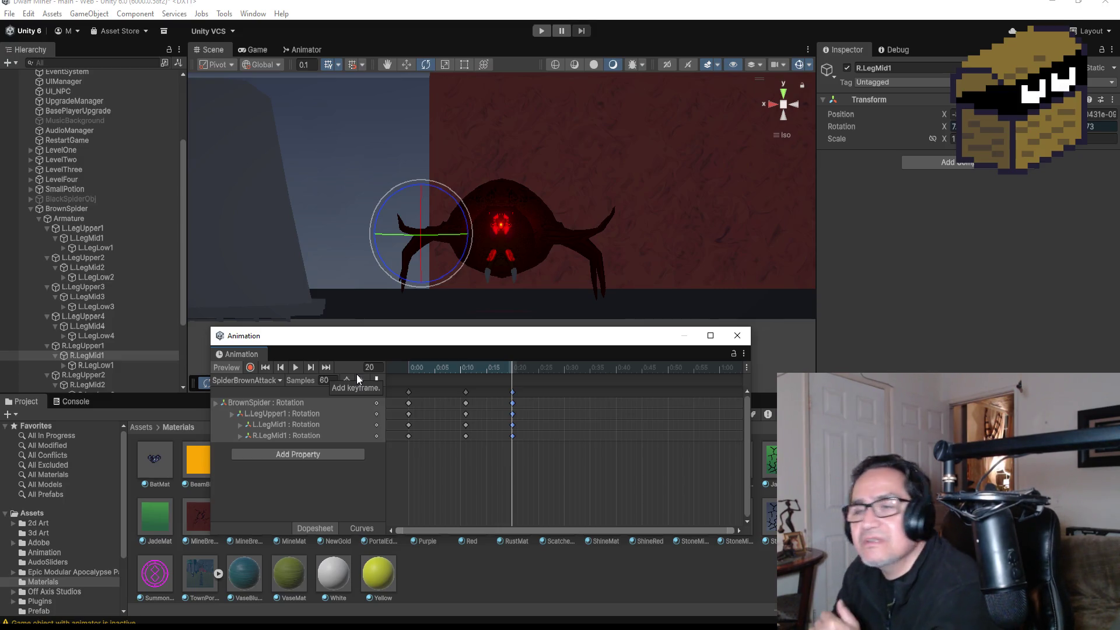
pyautogui.click(253, 369)
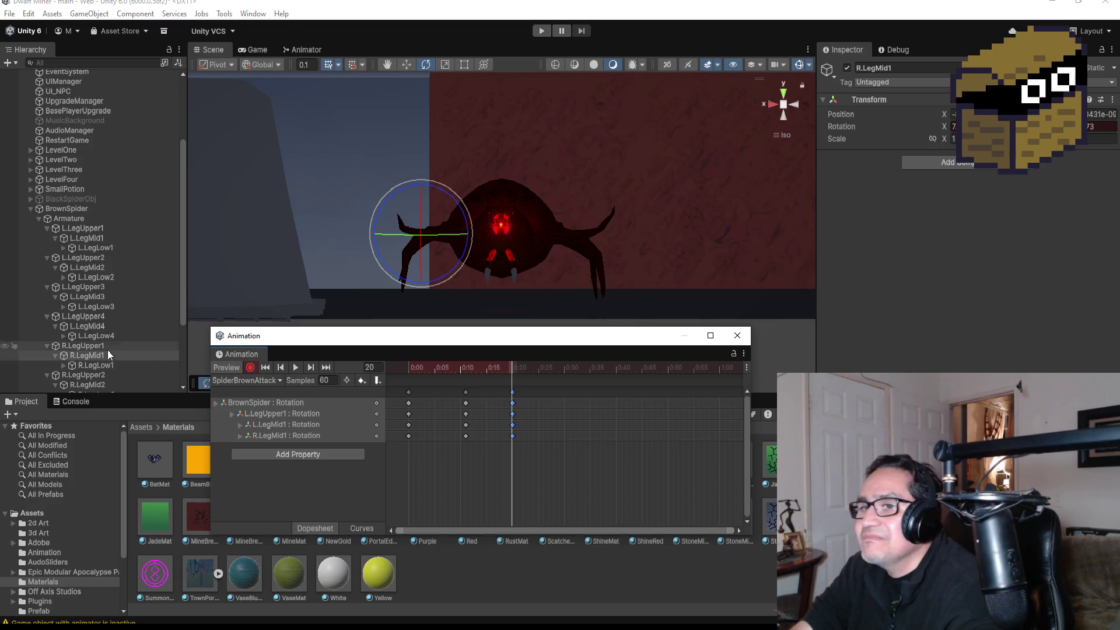
pyautogui.scroll(-5, 111, 344)
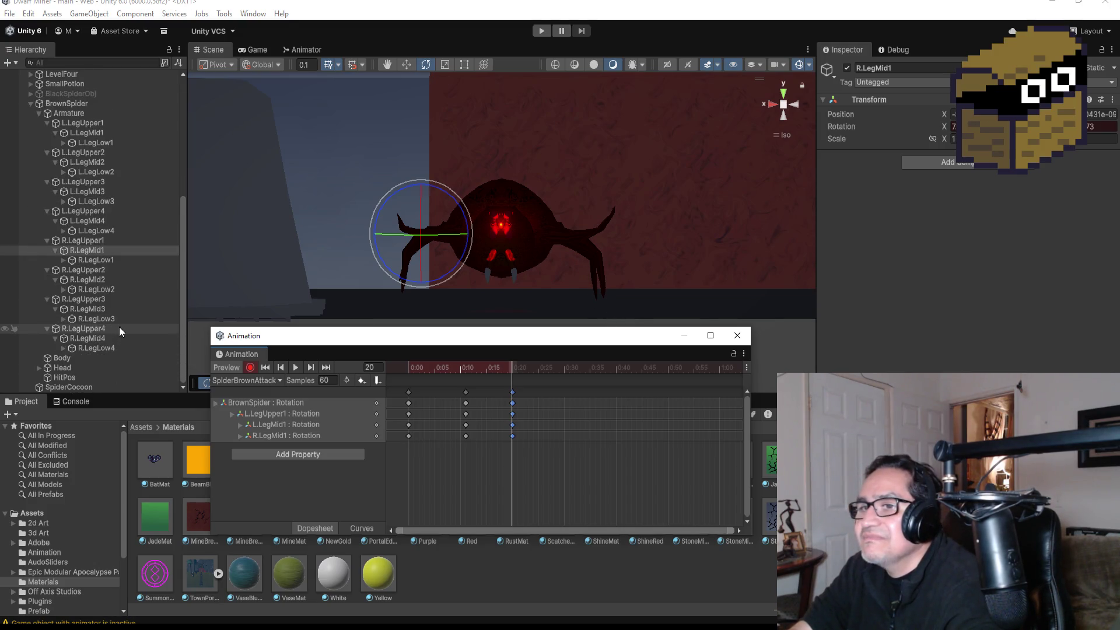
# Step: Tilt the spider's Head at frame 20, creating a Head rotation track
pyautogui.click(76, 368)
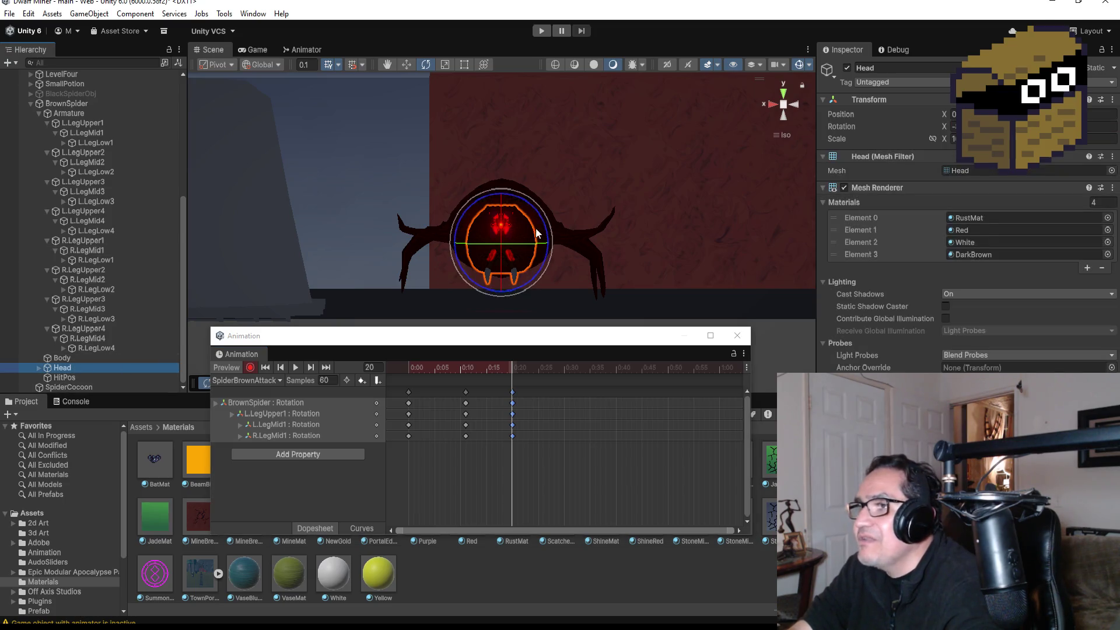
pyautogui.moveTo(470, 165)
pyautogui.mouseDown()
pyautogui.moveTo(454, 198)
pyautogui.moveTo(855, 226)
pyautogui.moveTo(657, 200)
pyautogui.moveTo(803, 206)
pyautogui.mouseUp()
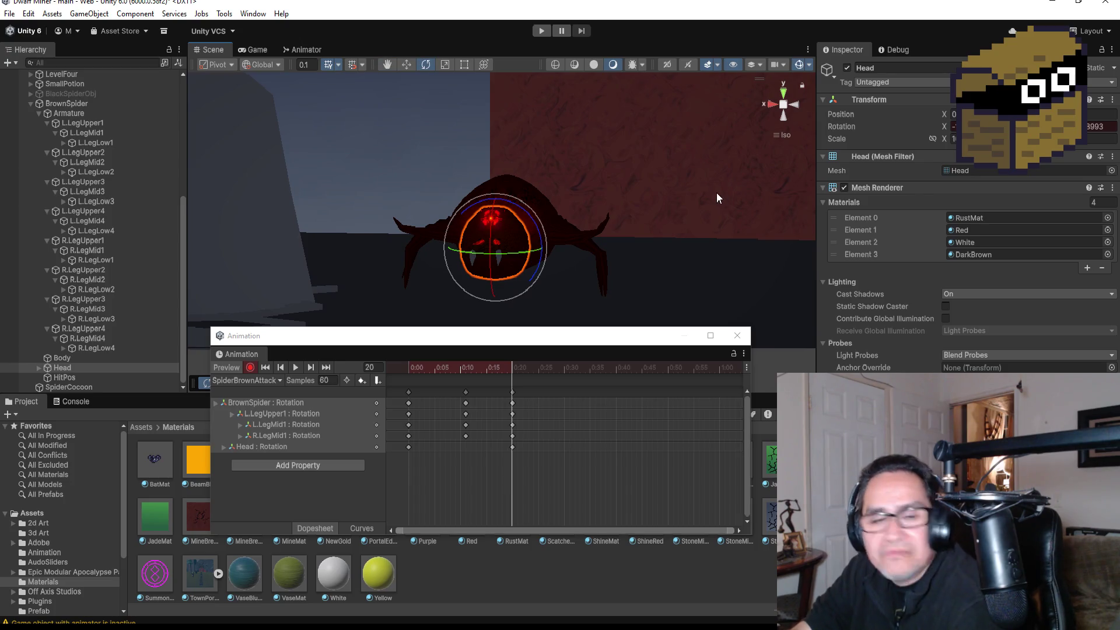
pyautogui.click(769, 103)
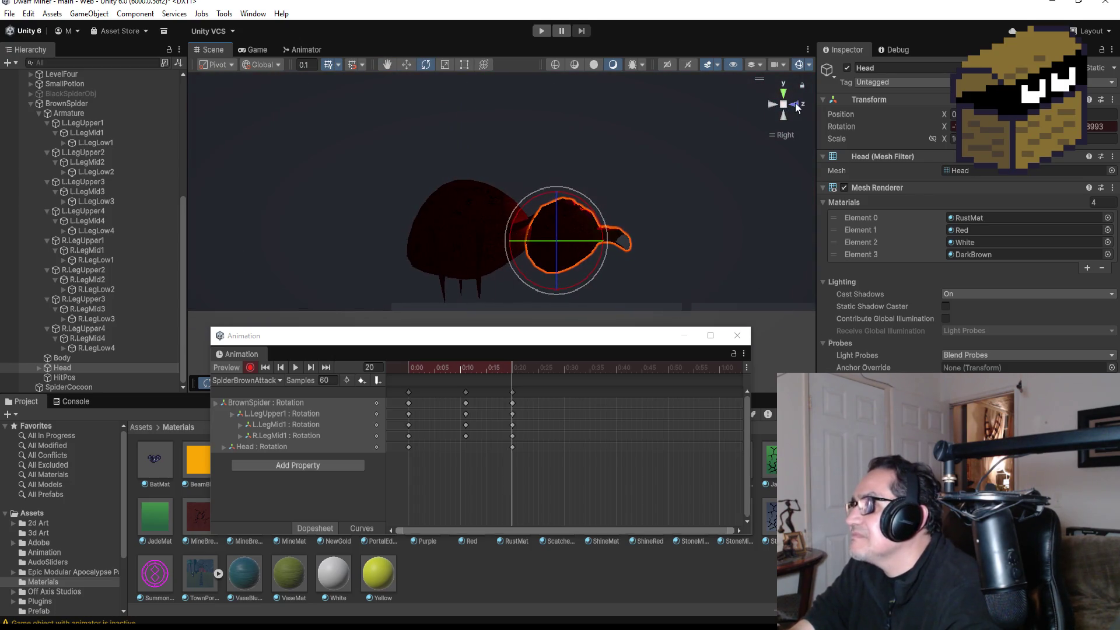
pyautogui.click(769, 103)
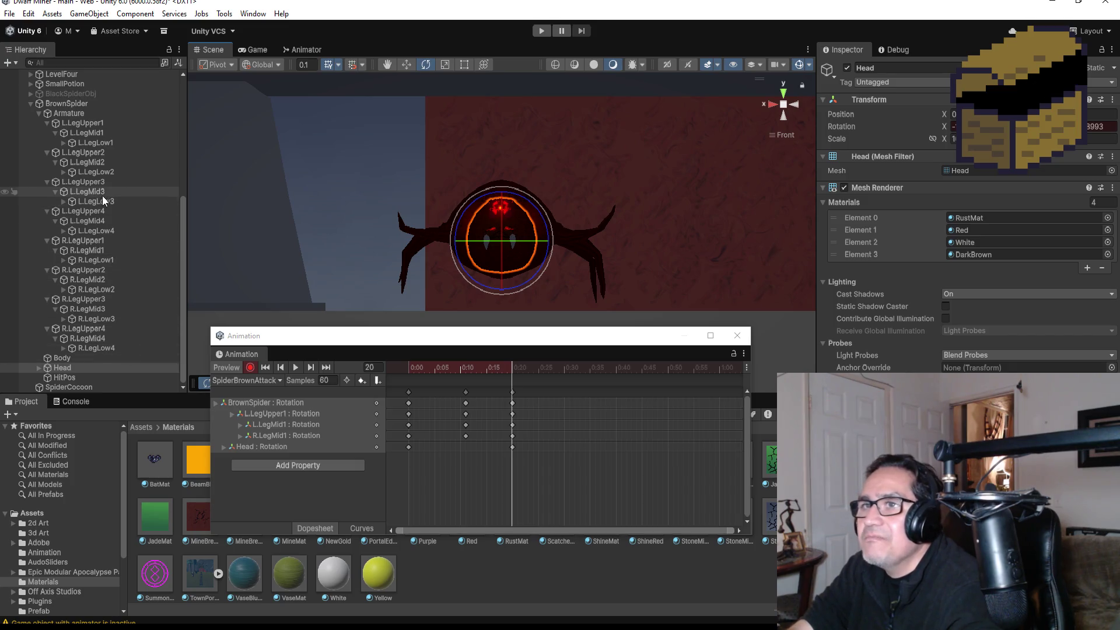
pyautogui.scroll(3, 99, 201)
# Step: Swing L.LegMid1 and R.LegMid1 further, then preview the attack clip
pyautogui.click(89, 207)
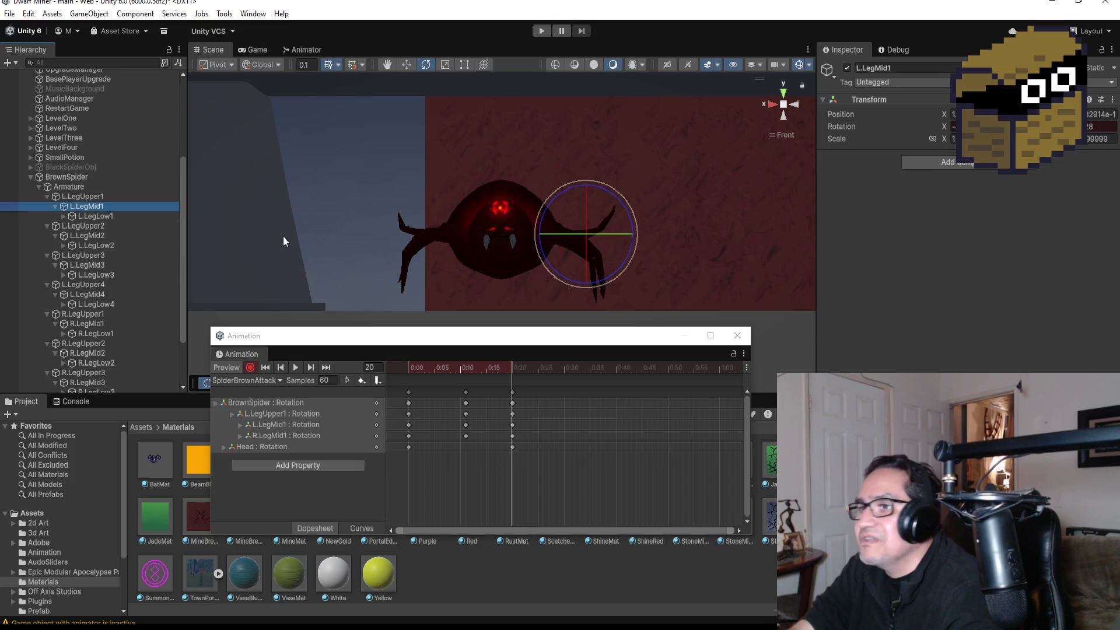
pyautogui.moveTo(612, 235); pyautogui.dragTo(524, 239)
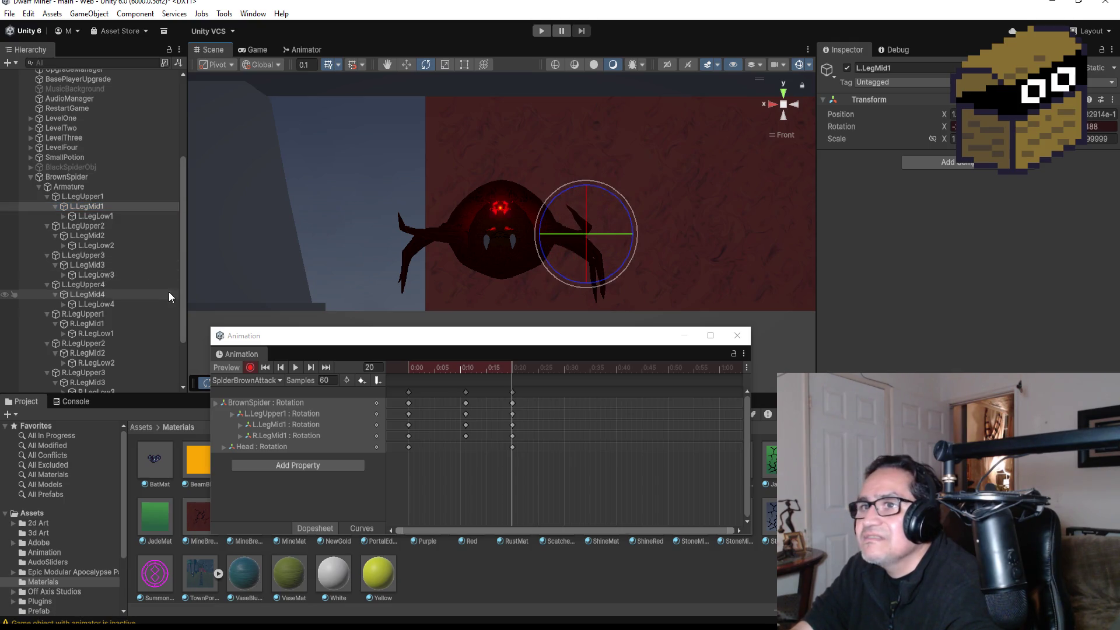
pyautogui.scroll(-3, 129, 372)
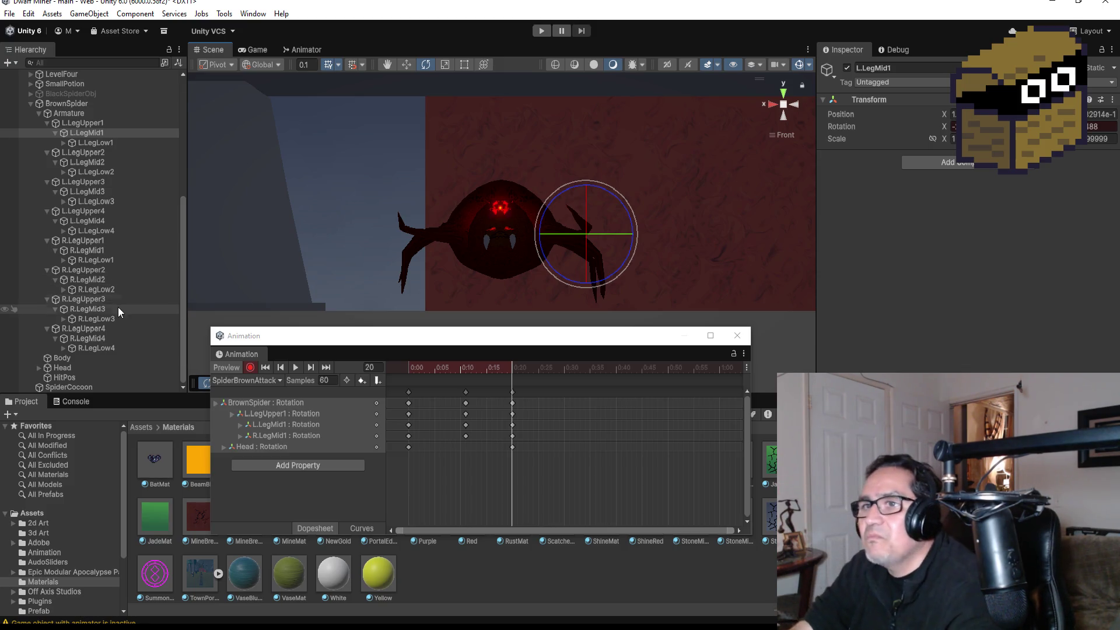
pyautogui.click(94, 248)
pyautogui.moveTo(433, 231); pyautogui.dragTo(481, 232)
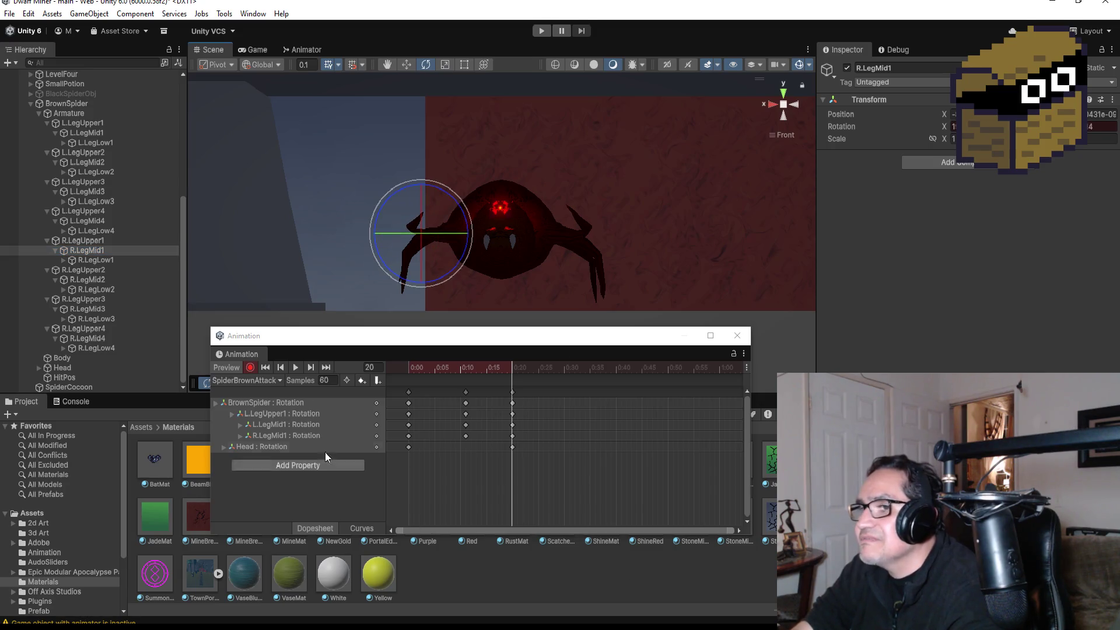
pyautogui.click(295, 368)
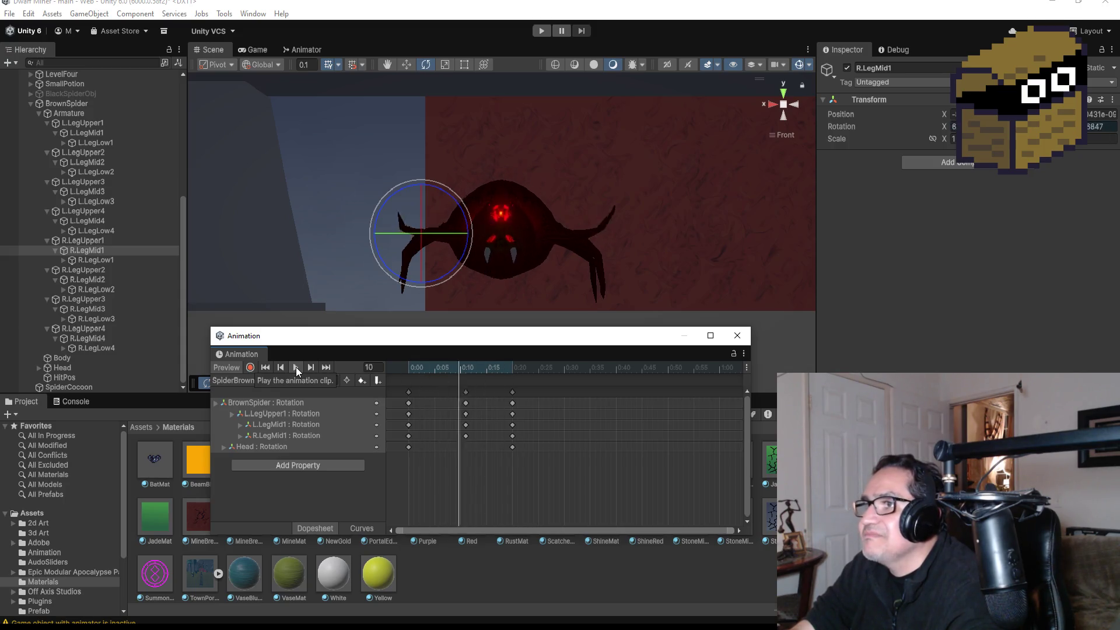
# Step: Add a closing key column at 0:25 from the 0:00 keys and play the clip back
pyautogui.click(296, 367)
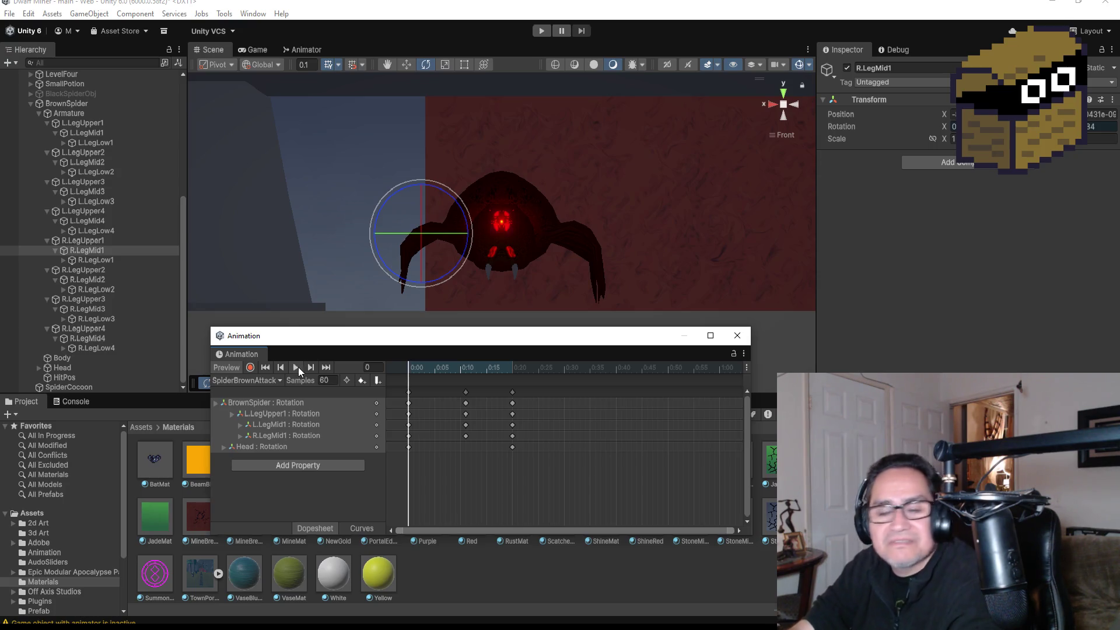
pyautogui.click(409, 397)
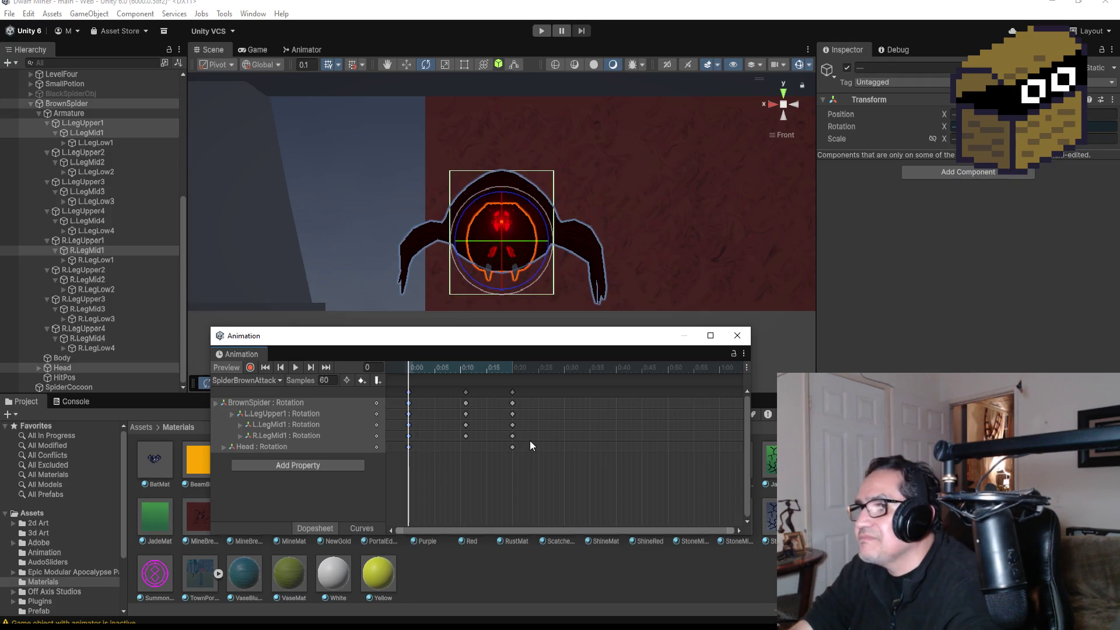
pyautogui.scroll(-2, 555, 399)
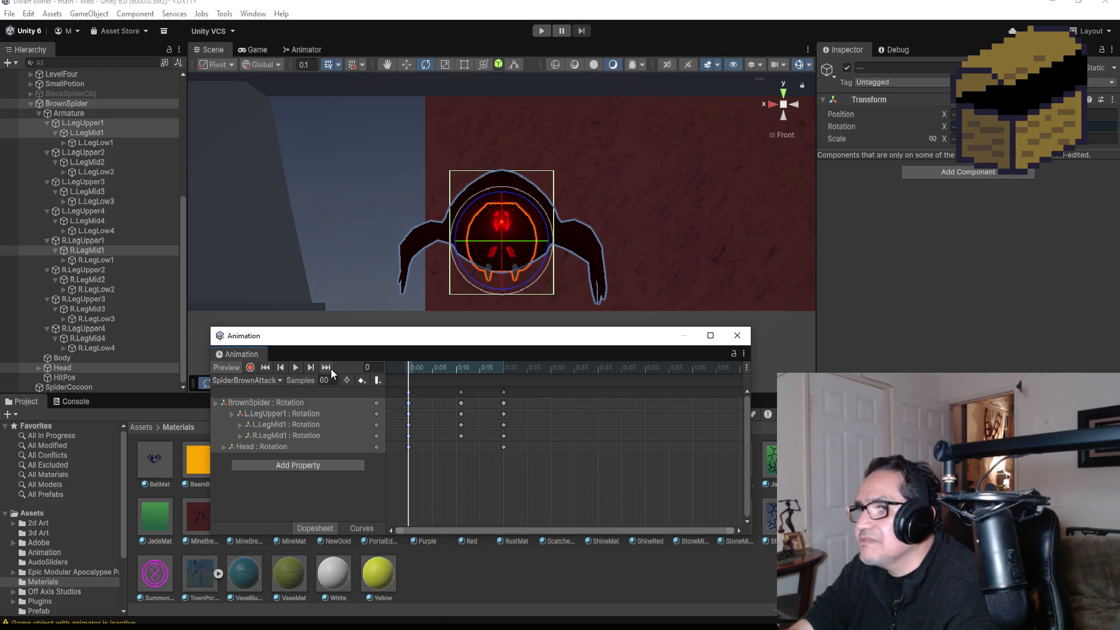
pyautogui.rightClick(553, 400)
pyautogui.click(567, 398)
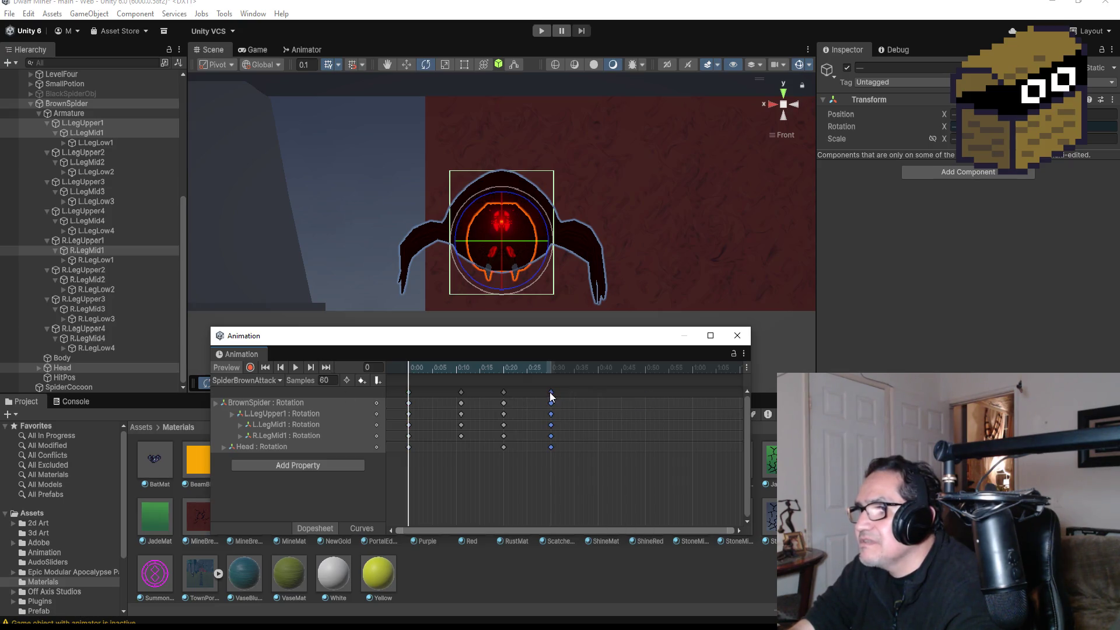
pyautogui.click(296, 367)
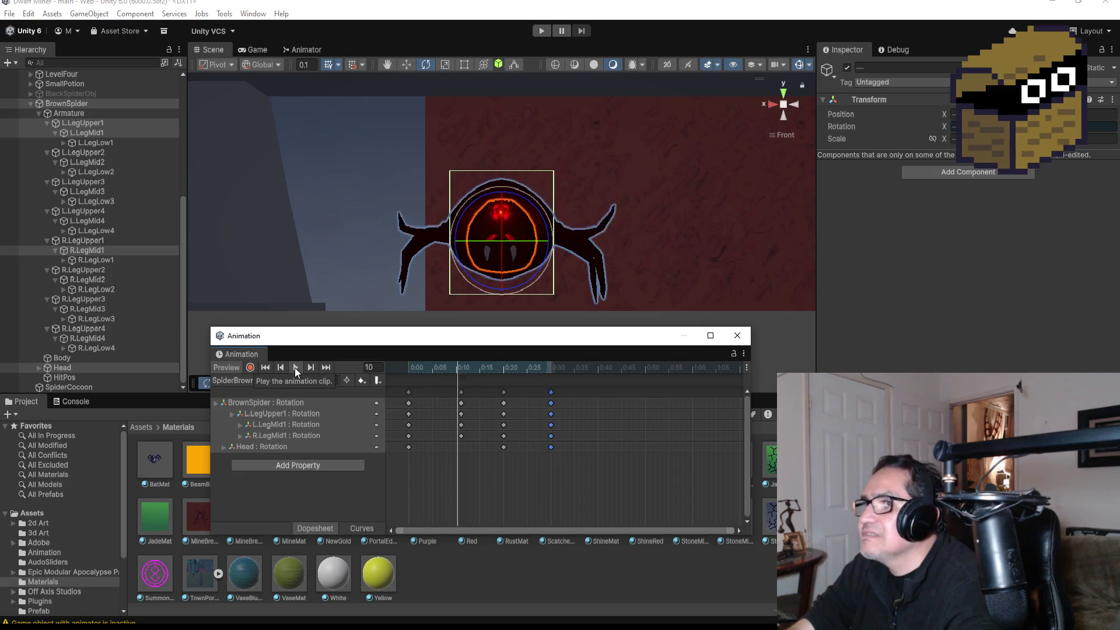
pyautogui.moveTo(671, 244)
pyautogui.mouseDown()
pyautogui.moveTo(514, 268)
pyautogui.moveTo(353, 275)
pyautogui.moveTo(690, 268)
pyautogui.moveTo(657, 242)
pyautogui.mouseUp()
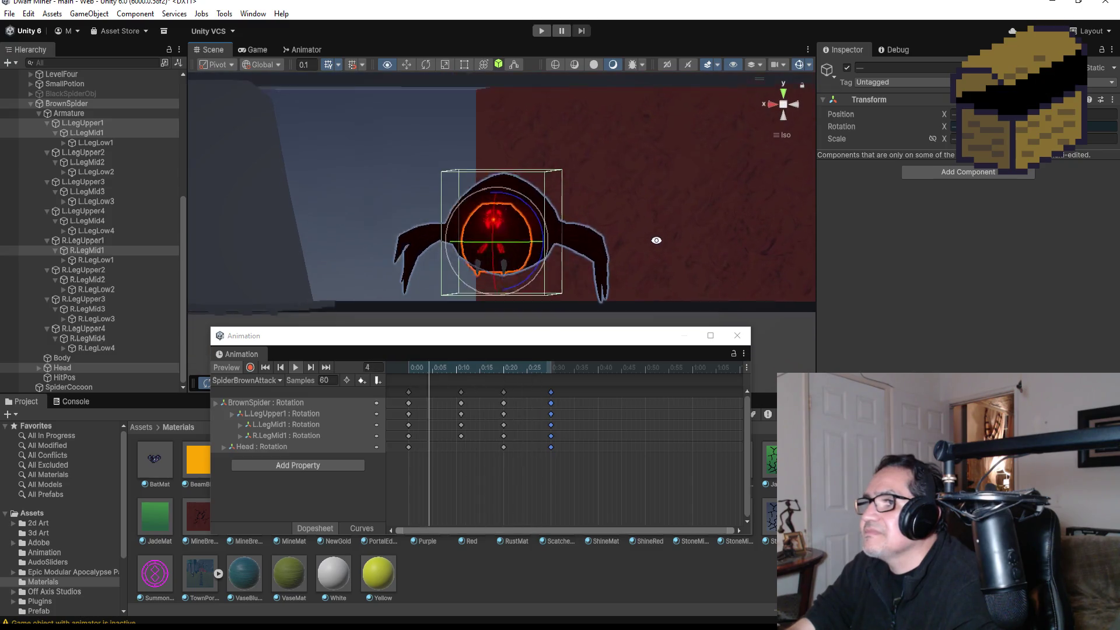
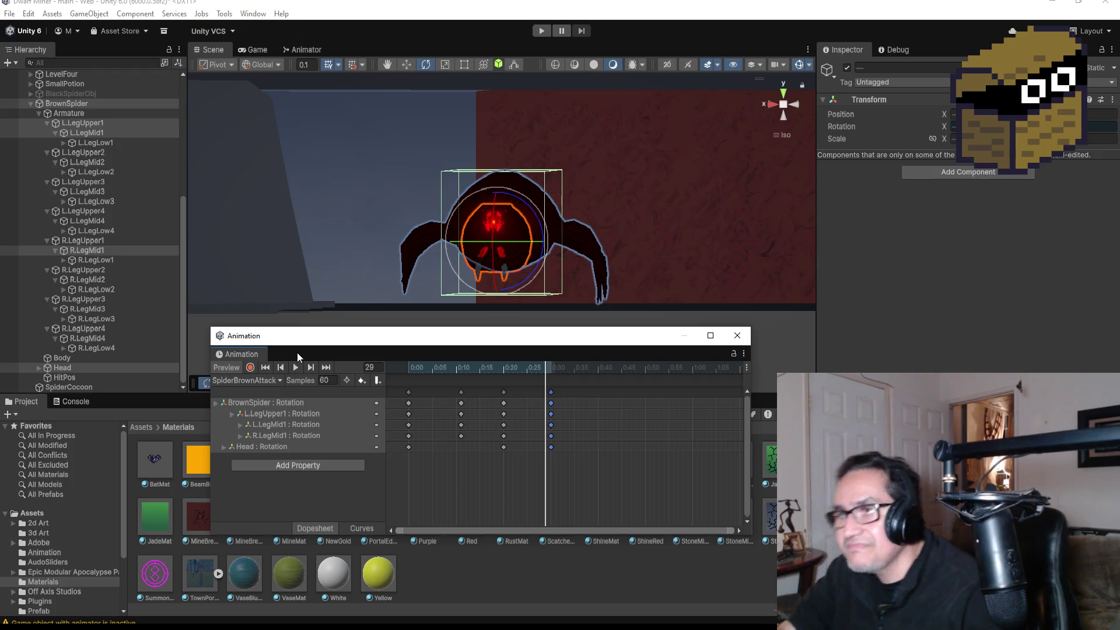
# Step: Step through the SpiderBrownAttack keyframes to frame 20, viewing the spider from the side
pyautogui.click(325, 369)
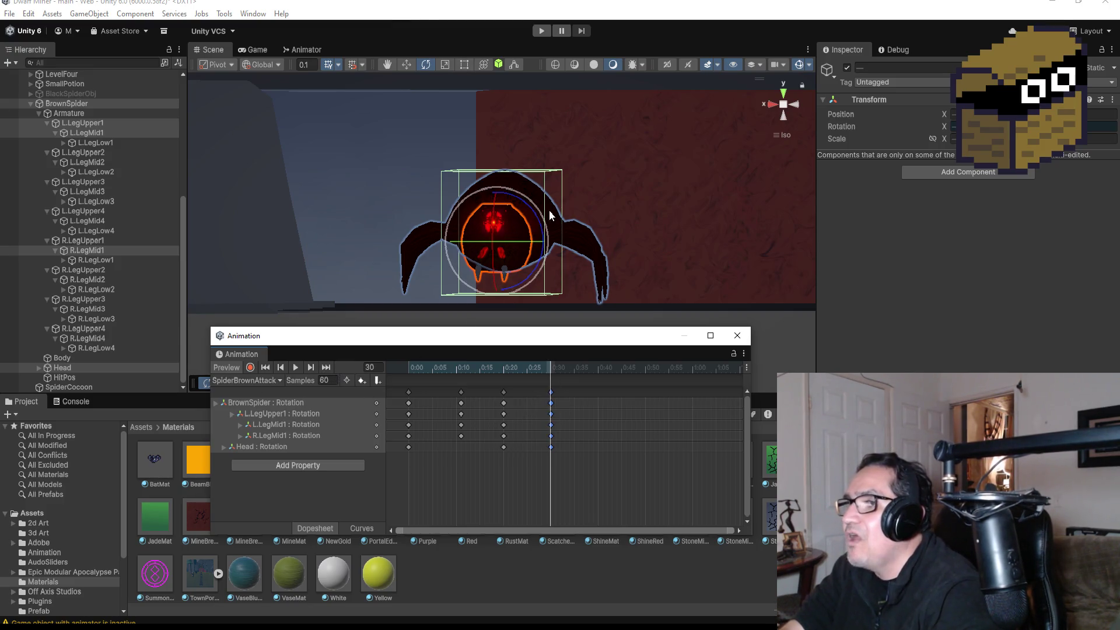
pyautogui.scroll(3, 563, 219)
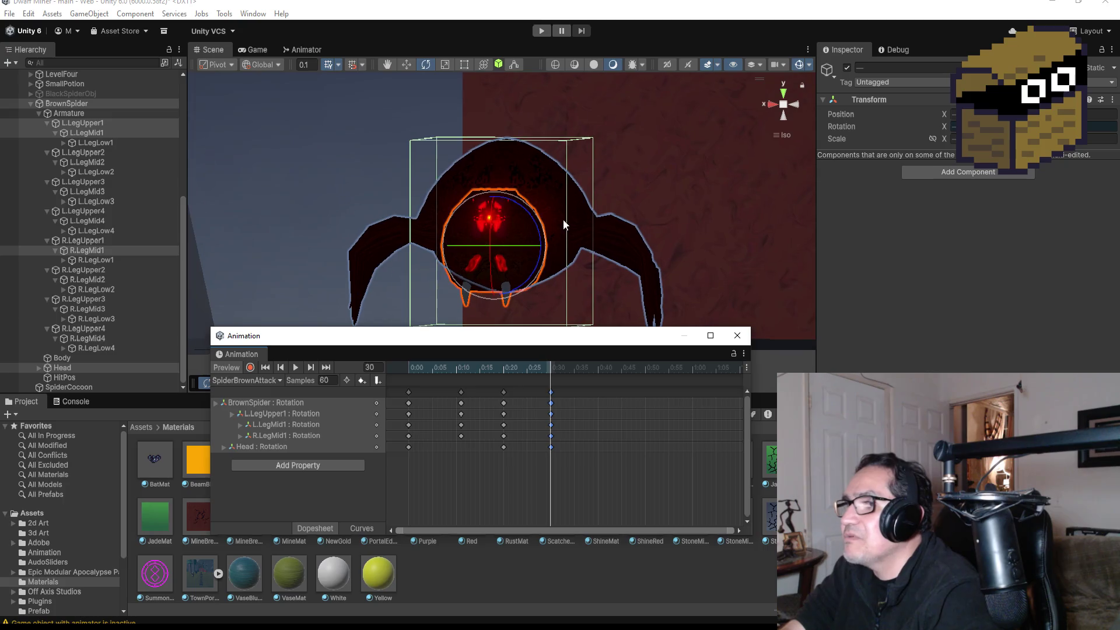
pyautogui.click(269, 366)
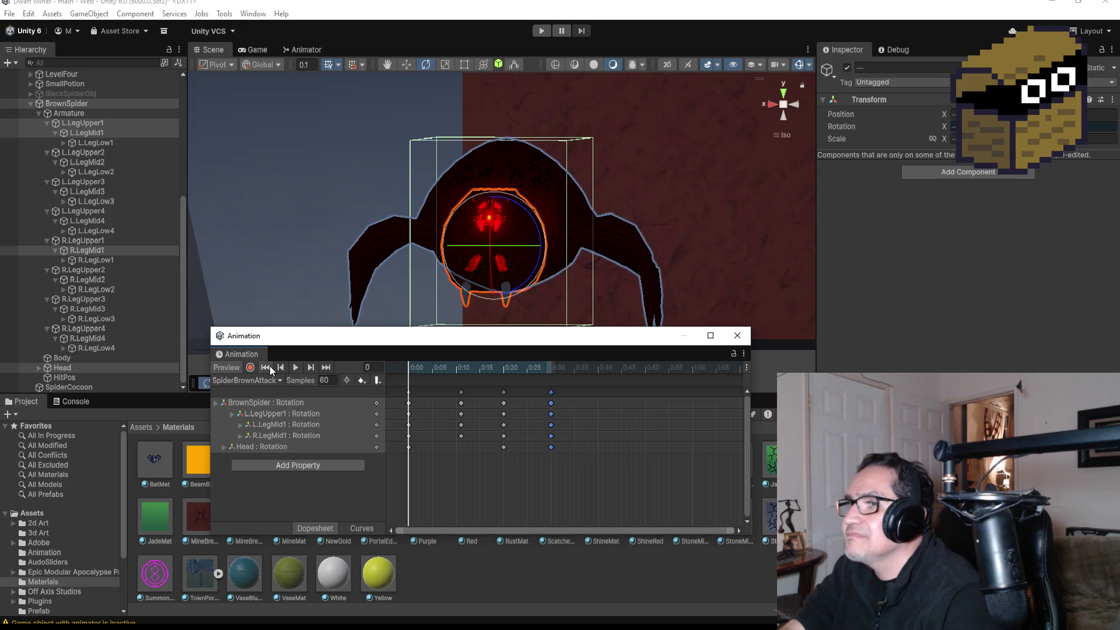
pyautogui.click(310, 367)
pyautogui.moveTo(713, 219)
pyautogui.keyDown('alt'); pyautogui.mouseDown()
pyautogui.moveTo(624, 187)
pyautogui.moveTo(435, 200)
pyautogui.moveTo(447, 201)
pyautogui.mouseUp(); pyautogui.keyUp('alt')
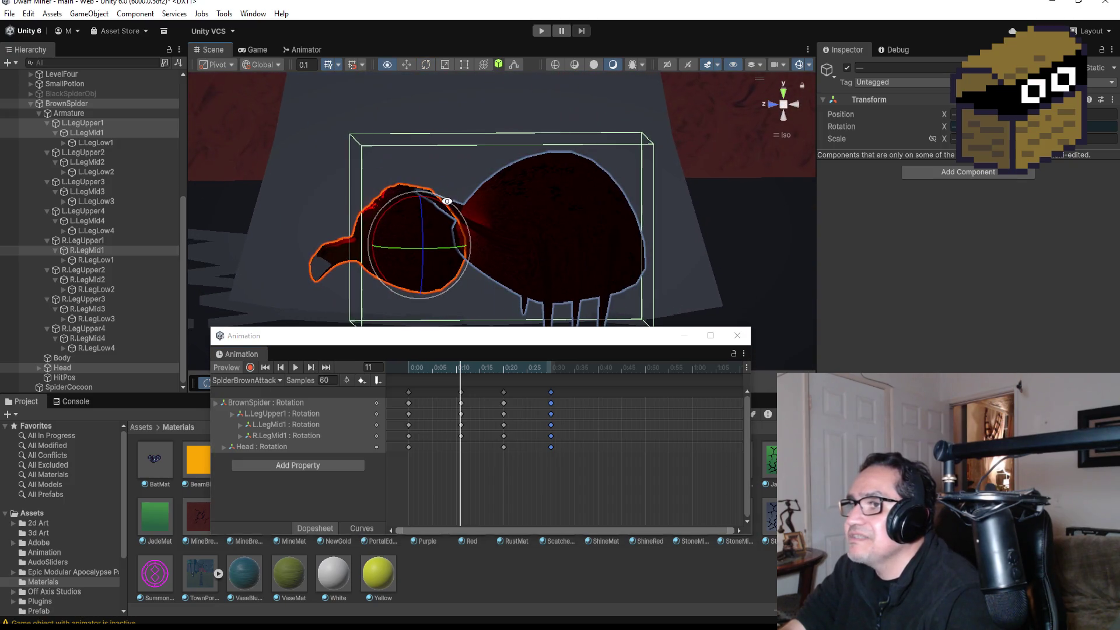
pyautogui.click(326, 367)
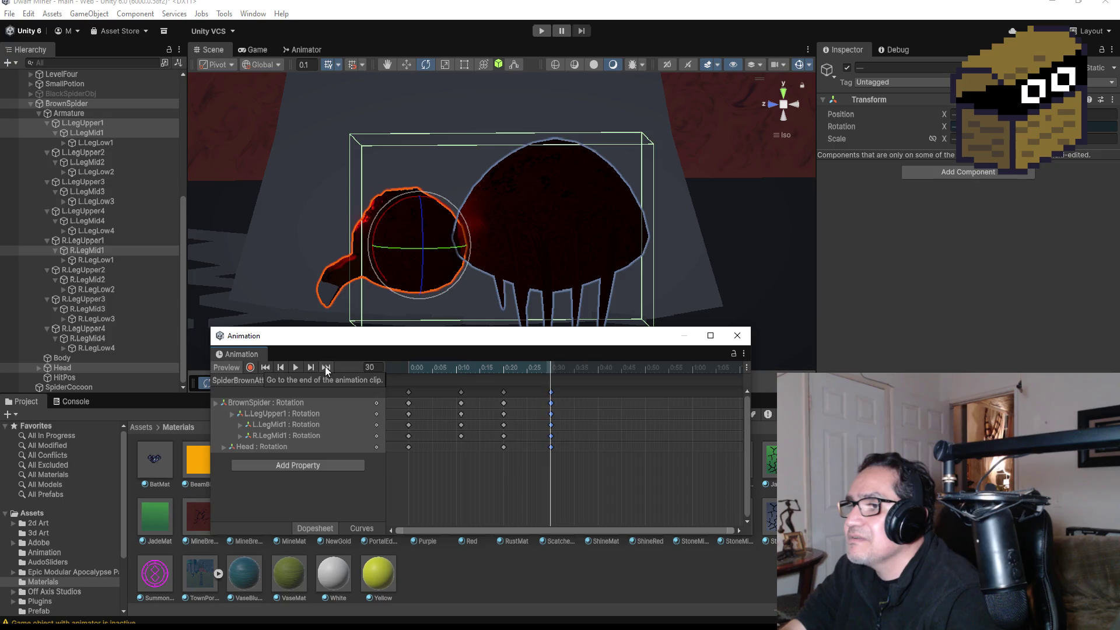
pyautogui.click(283, 368)
# Step: Record a frame-20 pose with the spider's Head rotated so the beak tilts upward
pyautogui.click(251, 367)
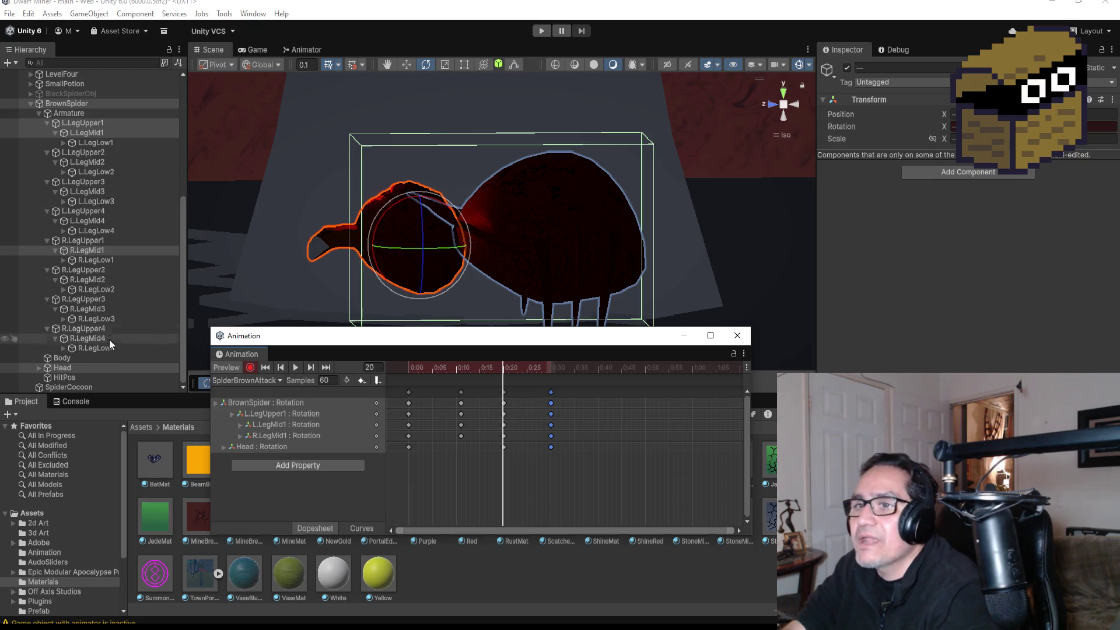
pyautogui.click(95, 368)
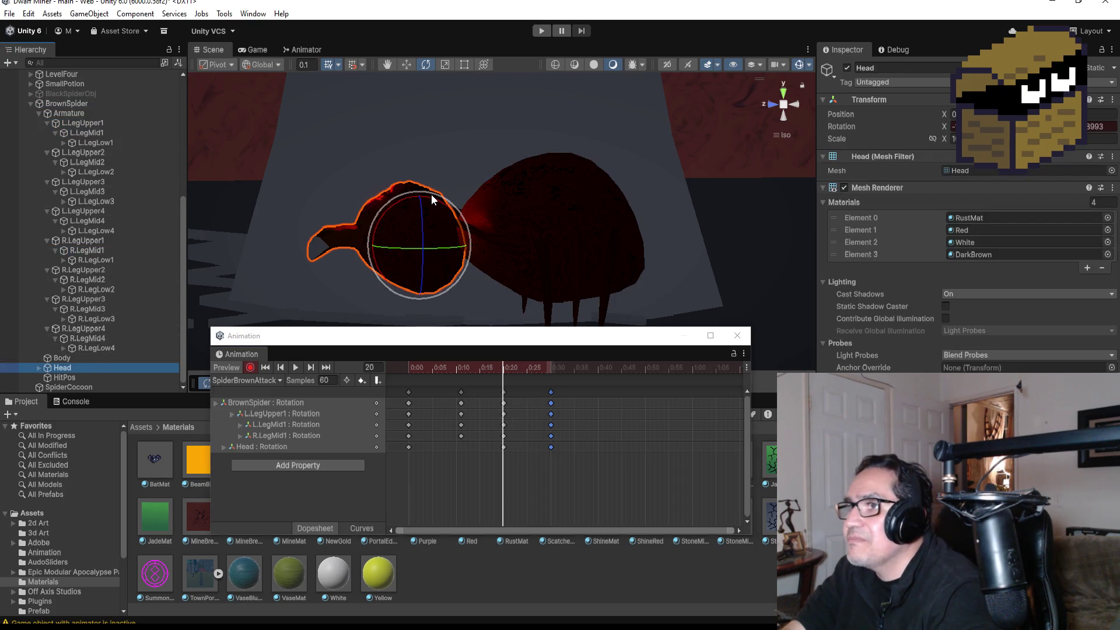
pyautogui.moveTo(432, 193); pyautogui.dragTo(783, 219)
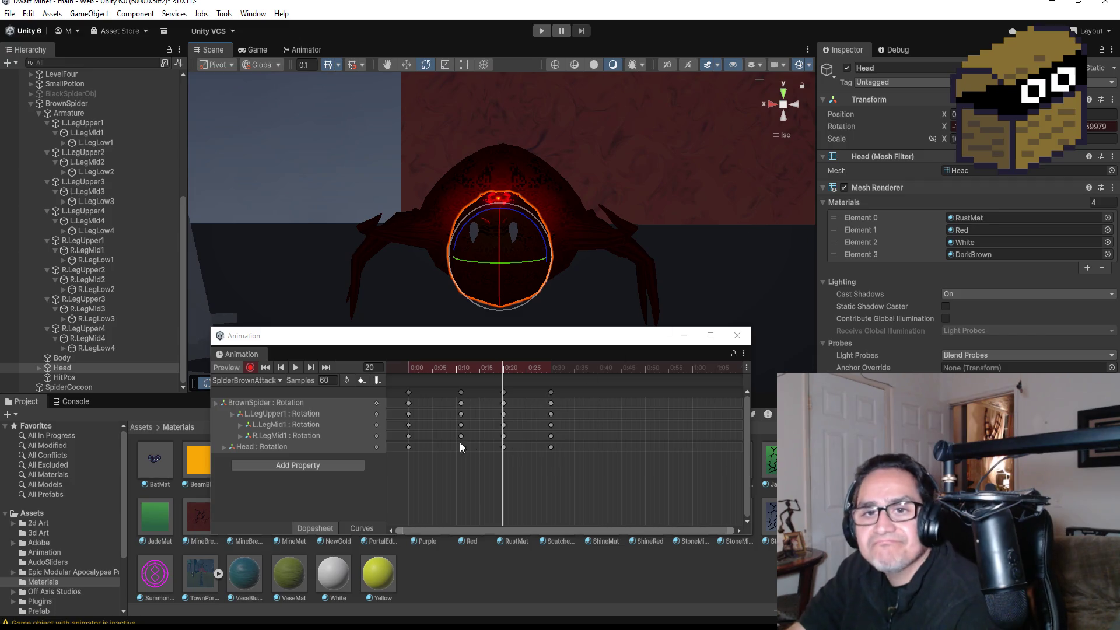
# Step: Preview the attack animation, then close the animation editor
pyautogui.click(294, 368)
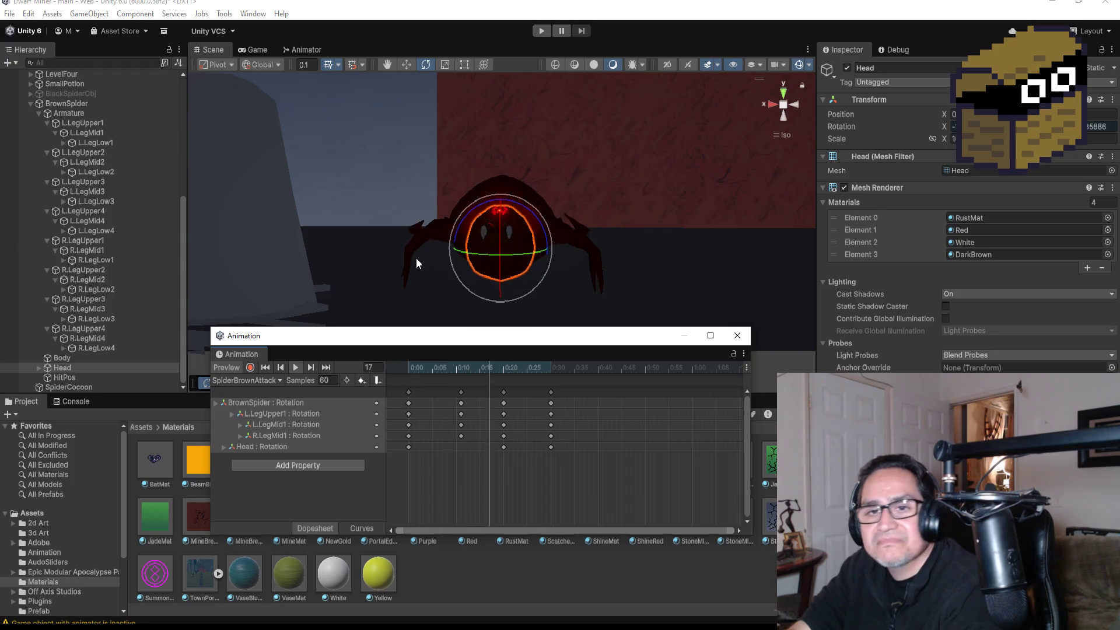
pyautogui.click(293, 366)
pyautogui.click(737, 336)
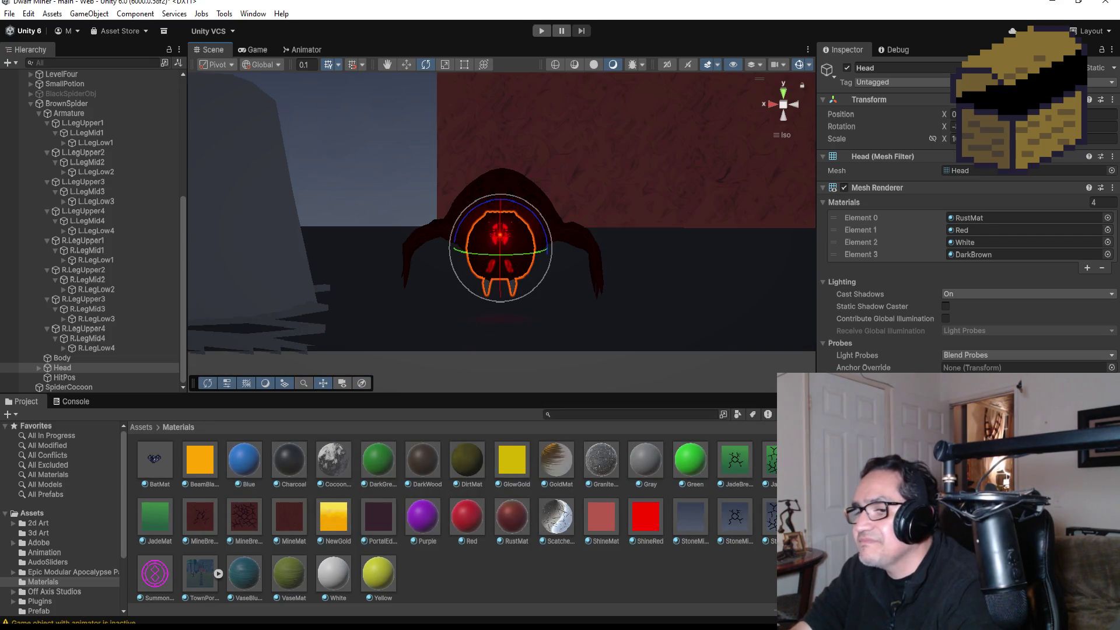
pyautogui.hotkey('alt', 'Tab')
# Step: Comment out the animator.Play("SkeletonAttack") call on line 62 of SpiderBrown.cs
pyautogui.scroll(-7, 444, 251)
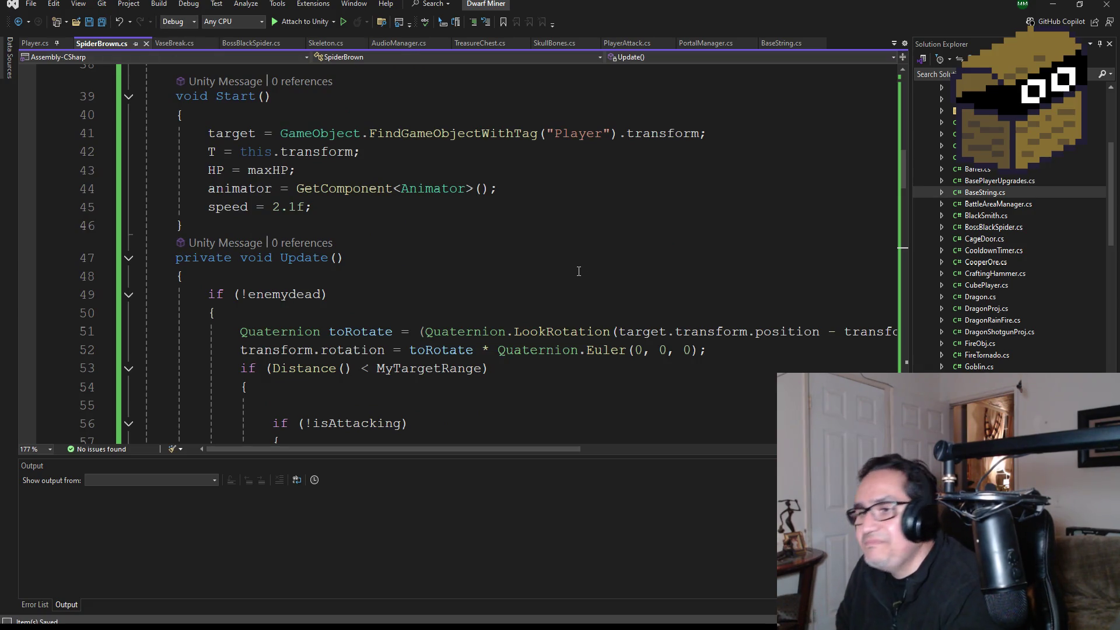
pyautogui.scroll(-12, 579, 272)
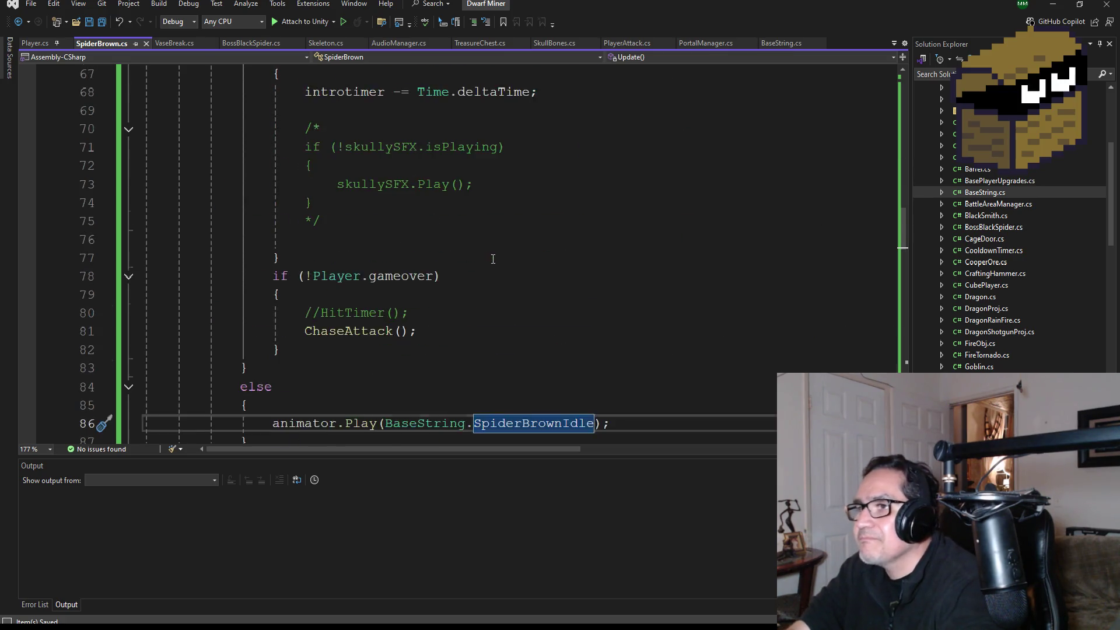
pyautogui.scroll(7, 516, 279)
pyautogui.click(319, 203)
pyautogui.press('BackSpace')
pyautogui.press('BackSpace')
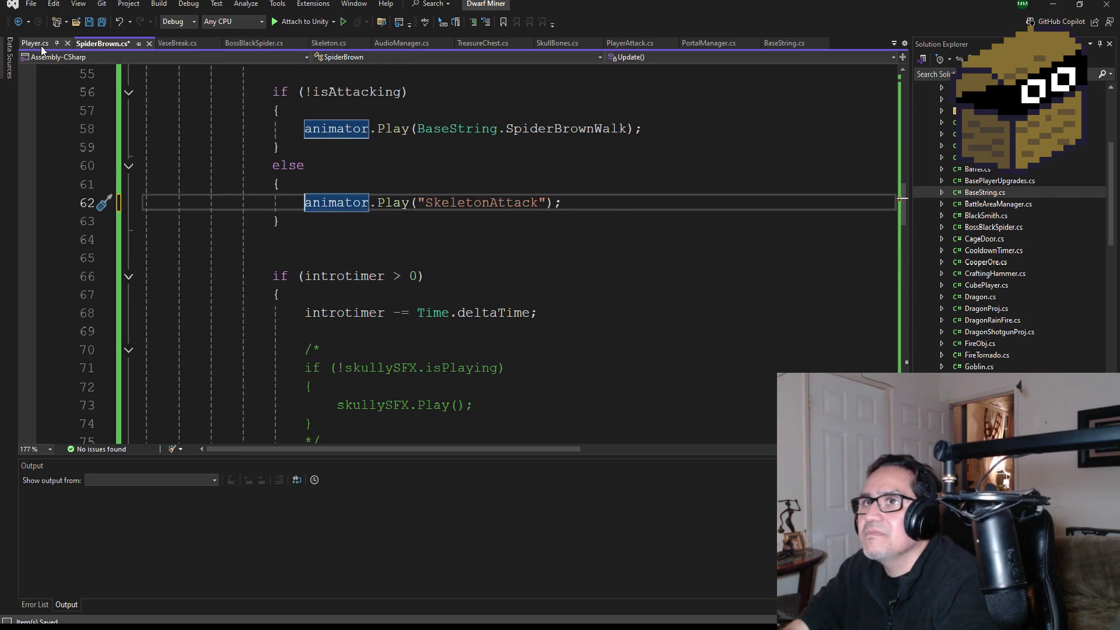
pyautogui.write('//')
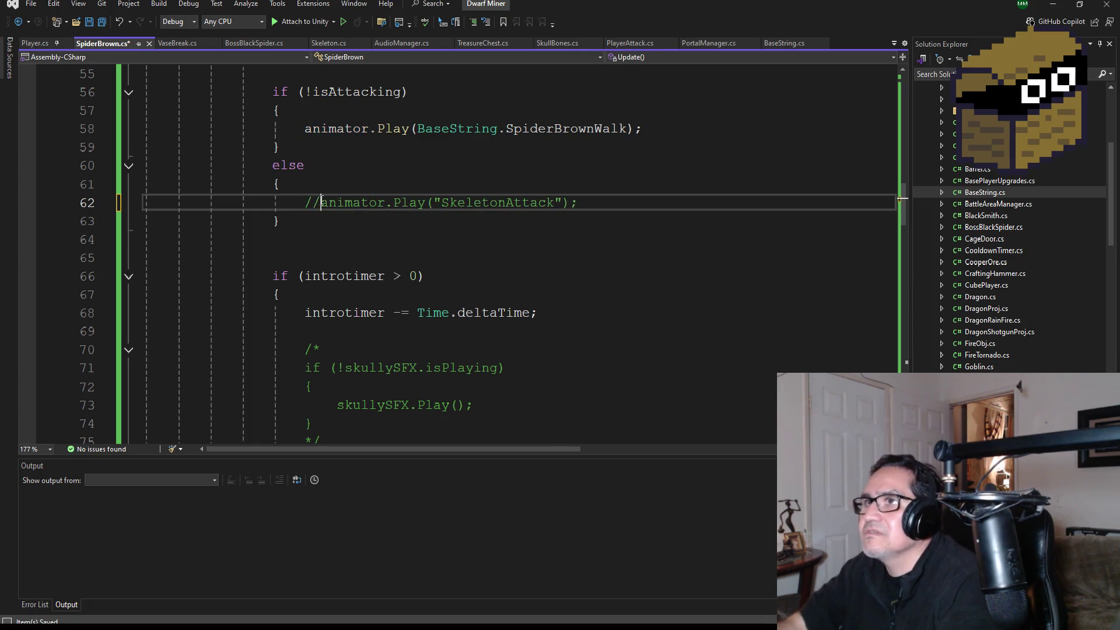
# Step: Check the spider animation name constants in BaseString.cs and save all scripts
pyautogui.click(773, 45)
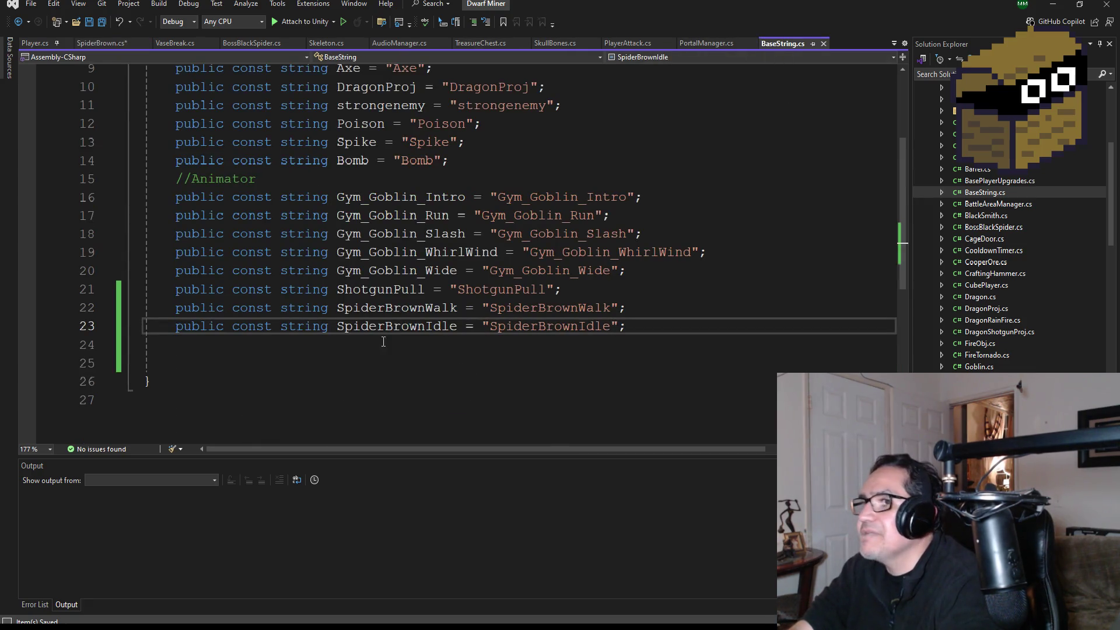
pyautogui.click(252, 345)
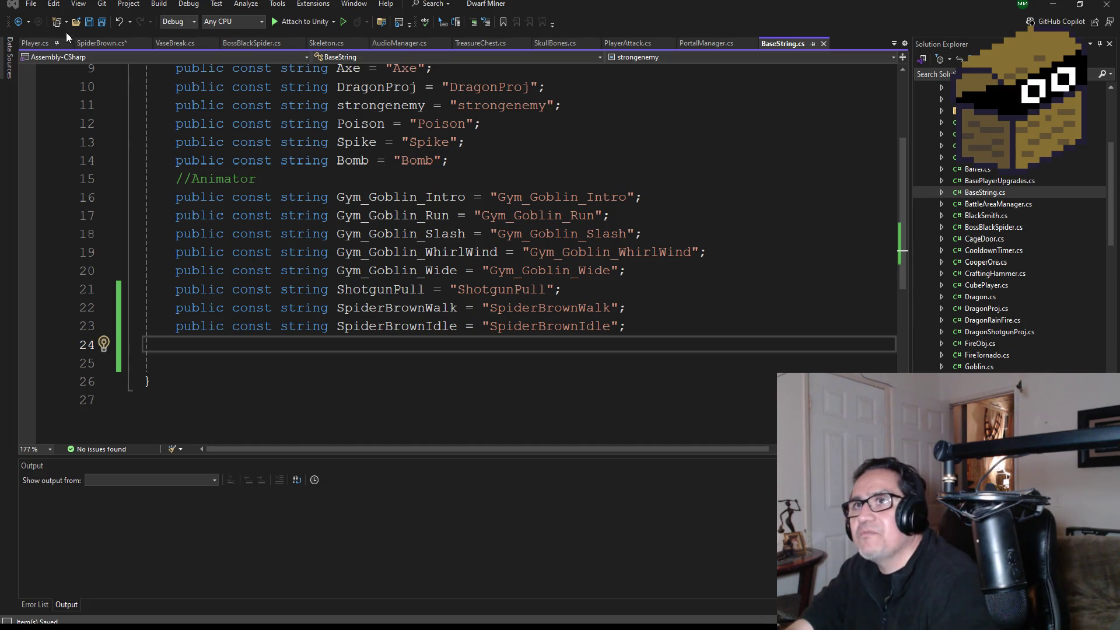
pyautogui.click(102, 22)
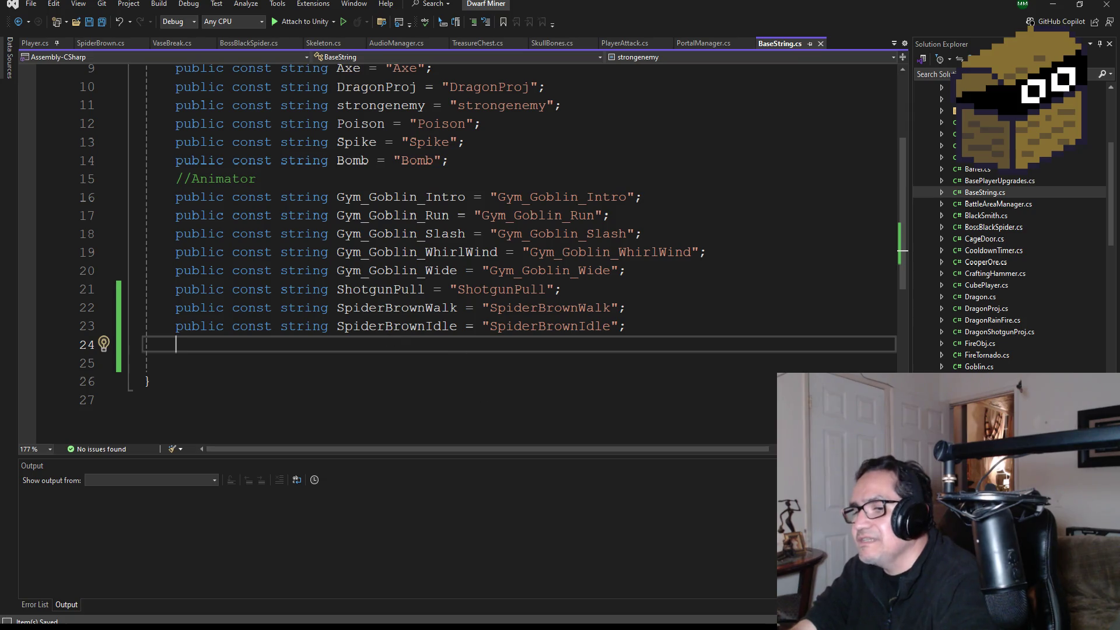
pyautogui.hotkey('alt', 'Tab')
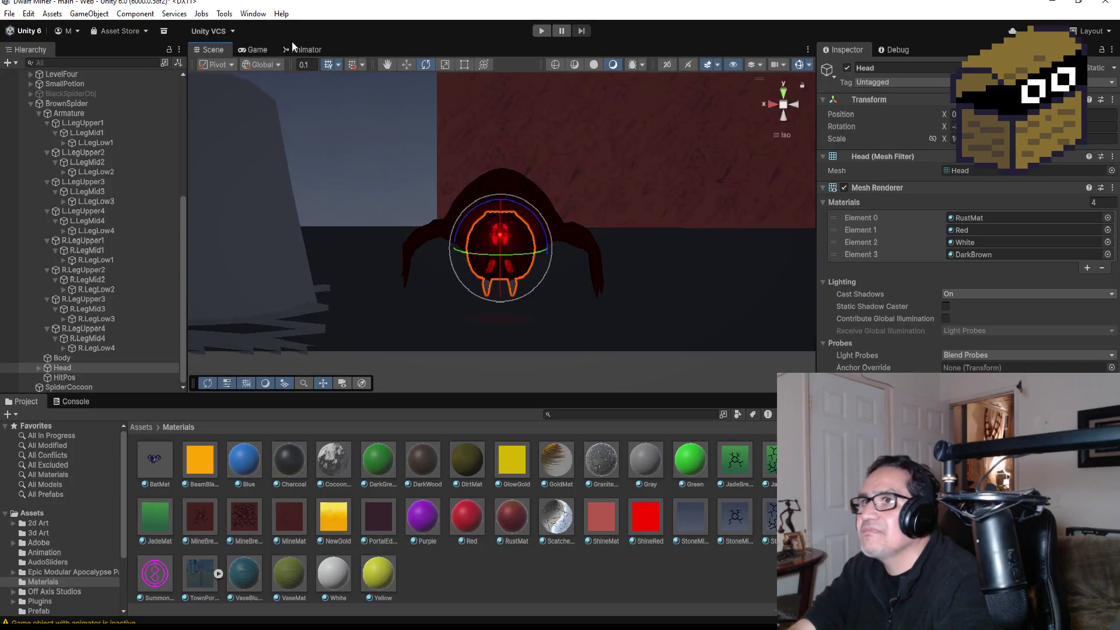
# Step: Move the SpiderBrownAttack state below SpiderBrownWalk and select its name in the Inspector
pyautogui.click(303, 50)
pyautogui.moveTo(532, 313); pyautogui.dragTo(506, 349)
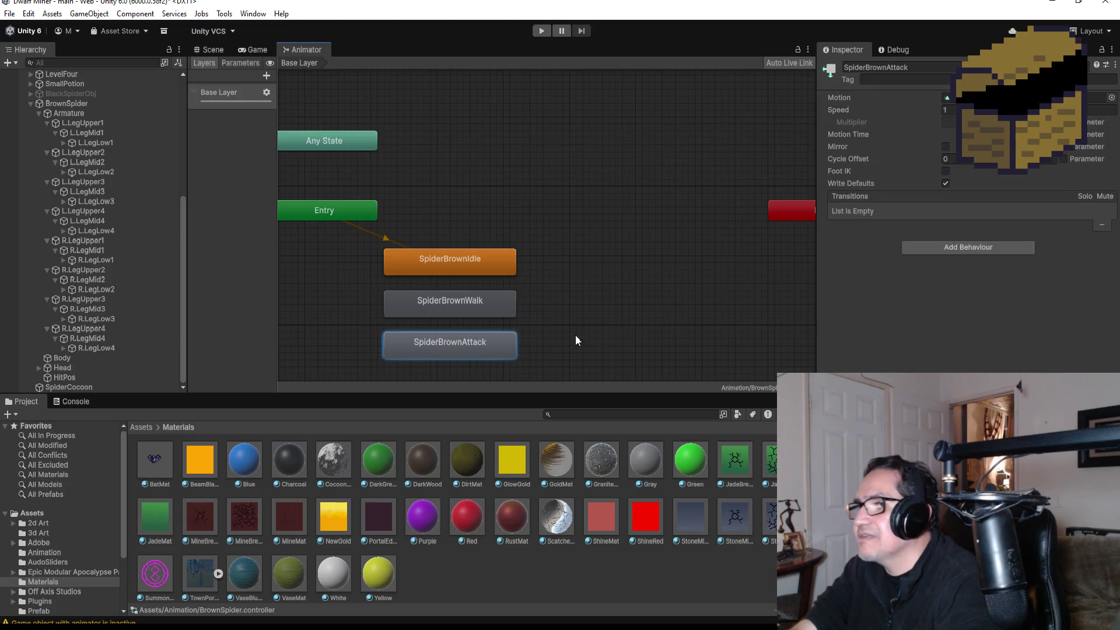
pyautogui.doubleClick(450, 344)
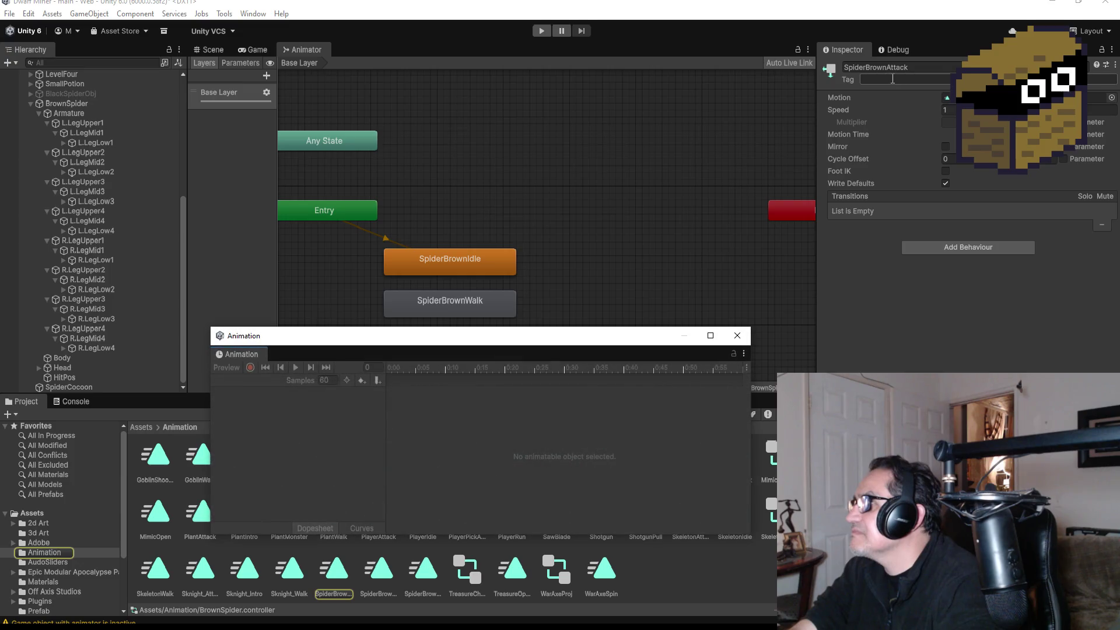
pyautogui.click(734, 339)
pyautogui.click(880, 68)
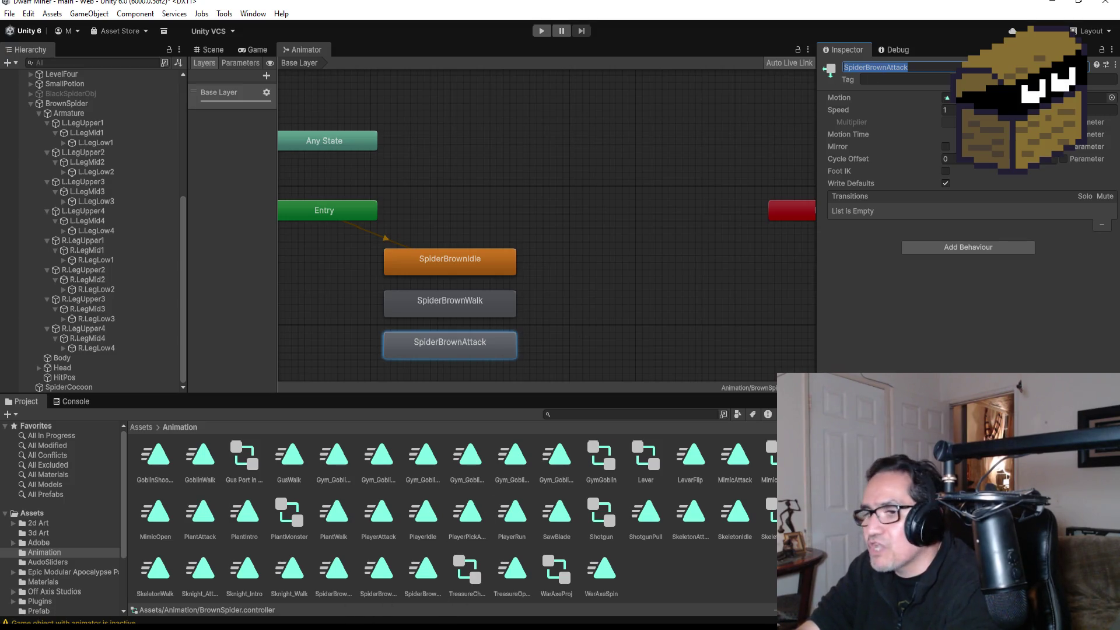
pyautogui.hotkey('alt', 'Tab')
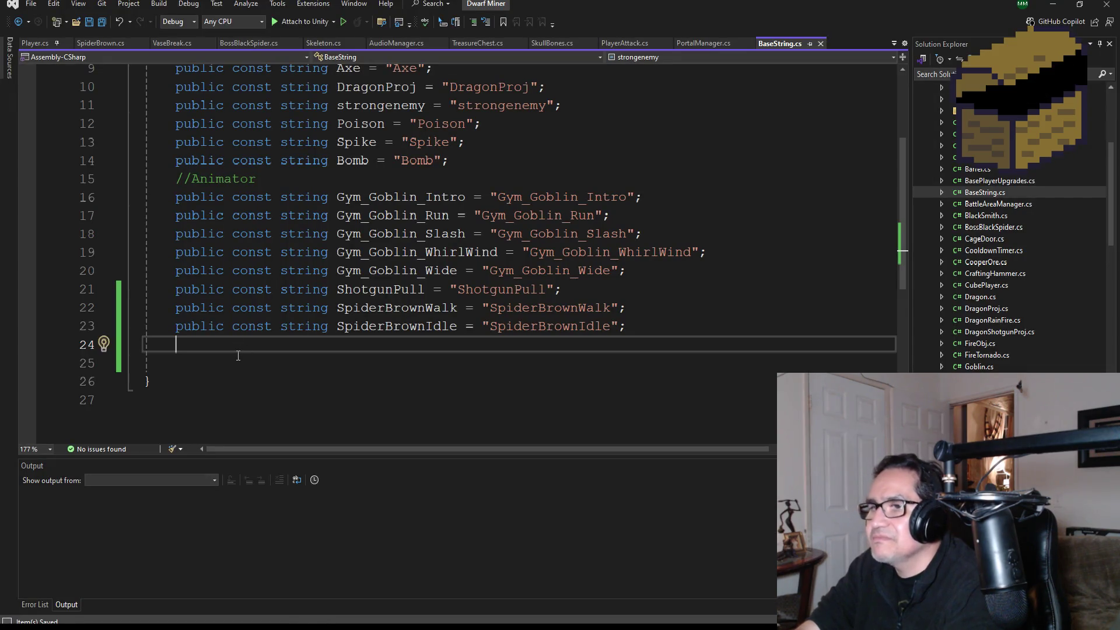
# Step: Add a SpiderBrownAttack const string with value "SpiderBrownAttack" below SpiderBrownIdle in BaseString.cs
pyautogui.write('SpiderBrownAttack')
pyautogui.moveTo(644, 326); pyautogui.dragTo(175, 326)
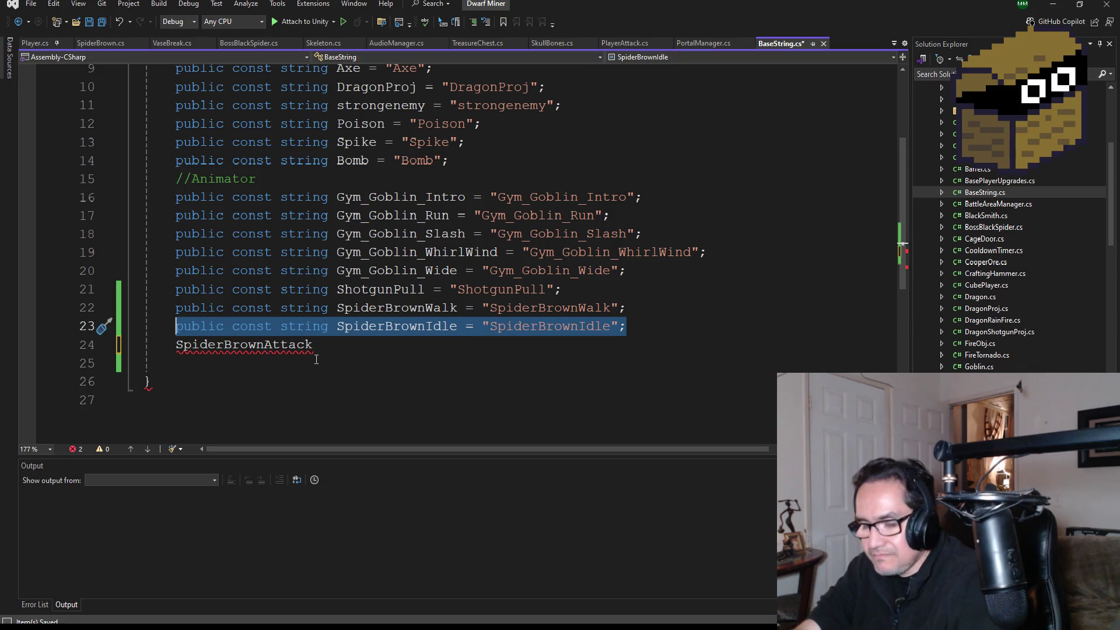
pyautogui.click(646, 324)
pyautogui.press('Return')
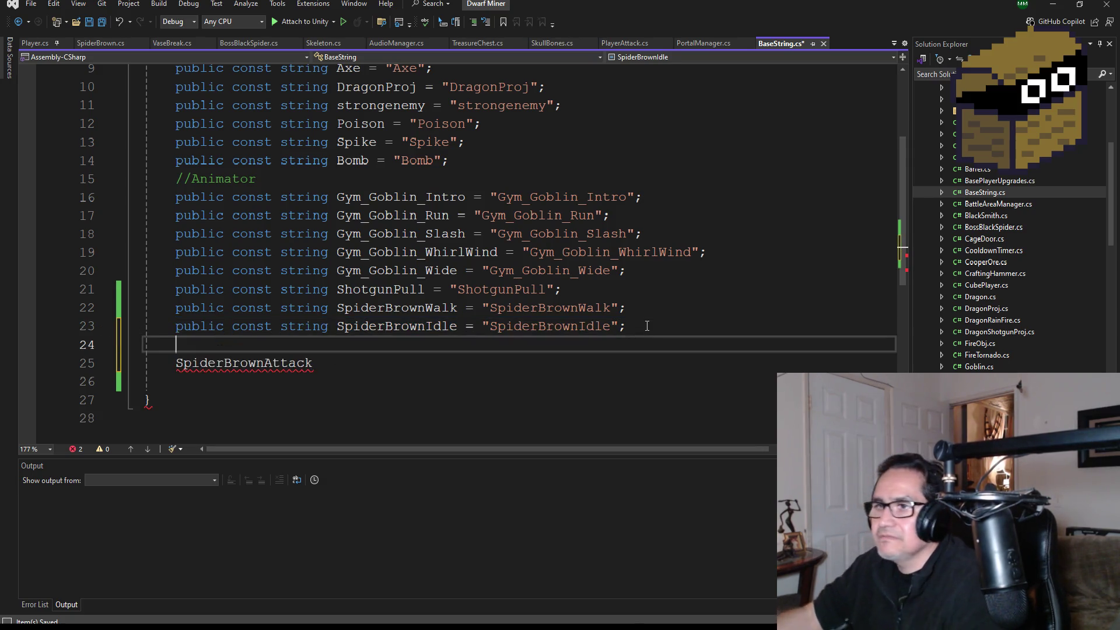
pyautogui.write('public const string SpiderBrownIdle = "SpiderBrownIdle";')
pyautogui.doubleClick(255, 365)
pyautogui.hotkey('ctrl', 'x')
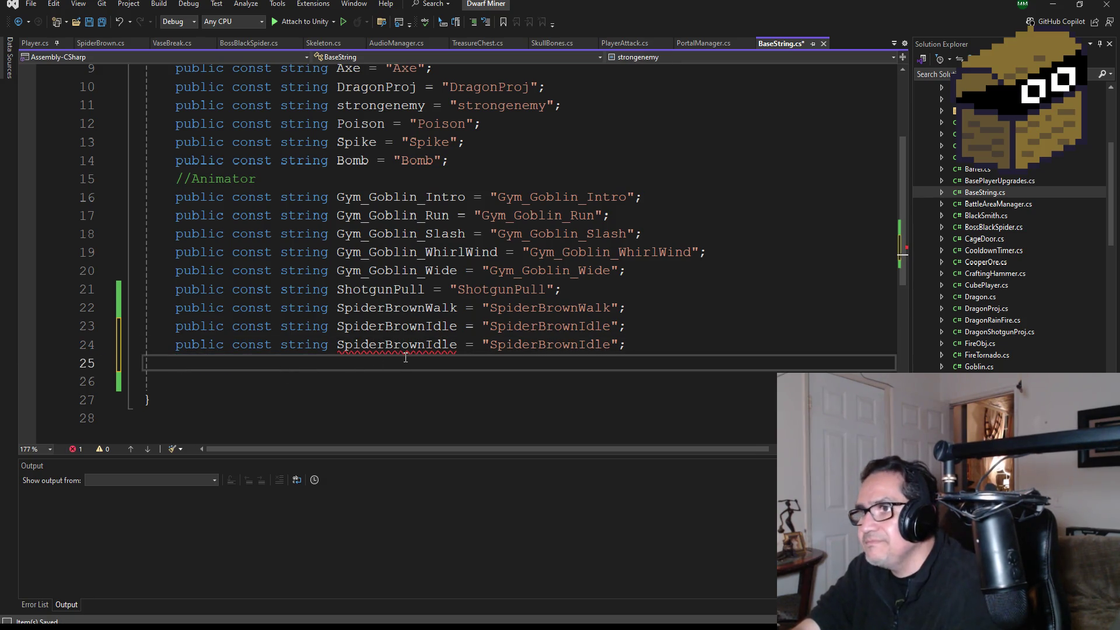
pyautogui.doubleClick(403, 347)
pyautogui.hotkey('ctrl', 'v')
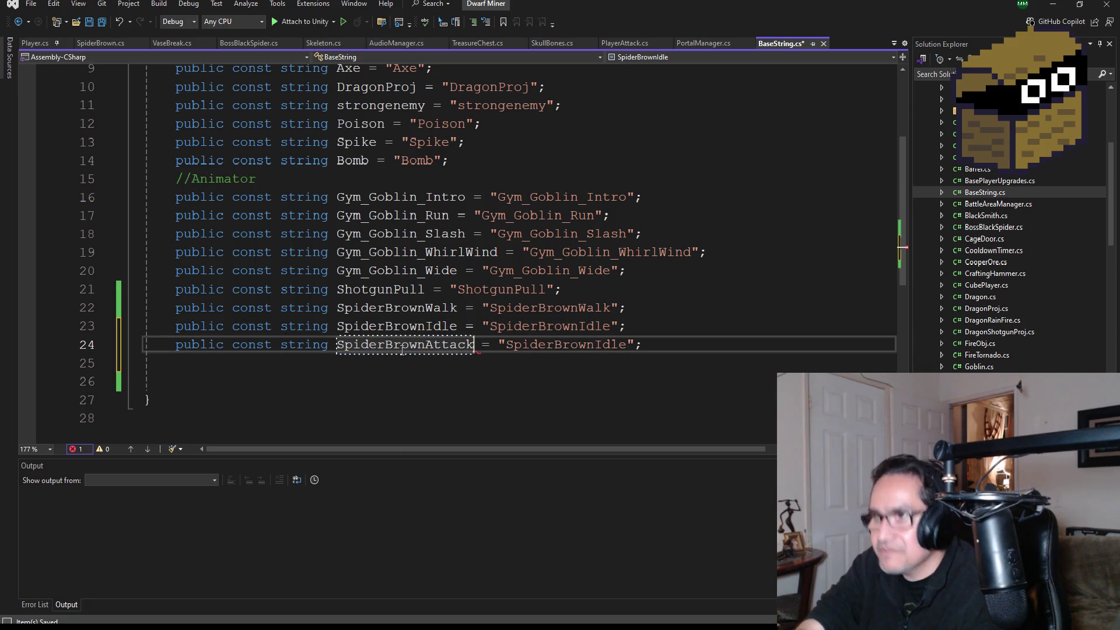
pyautogui.doubleClick(556, 345)
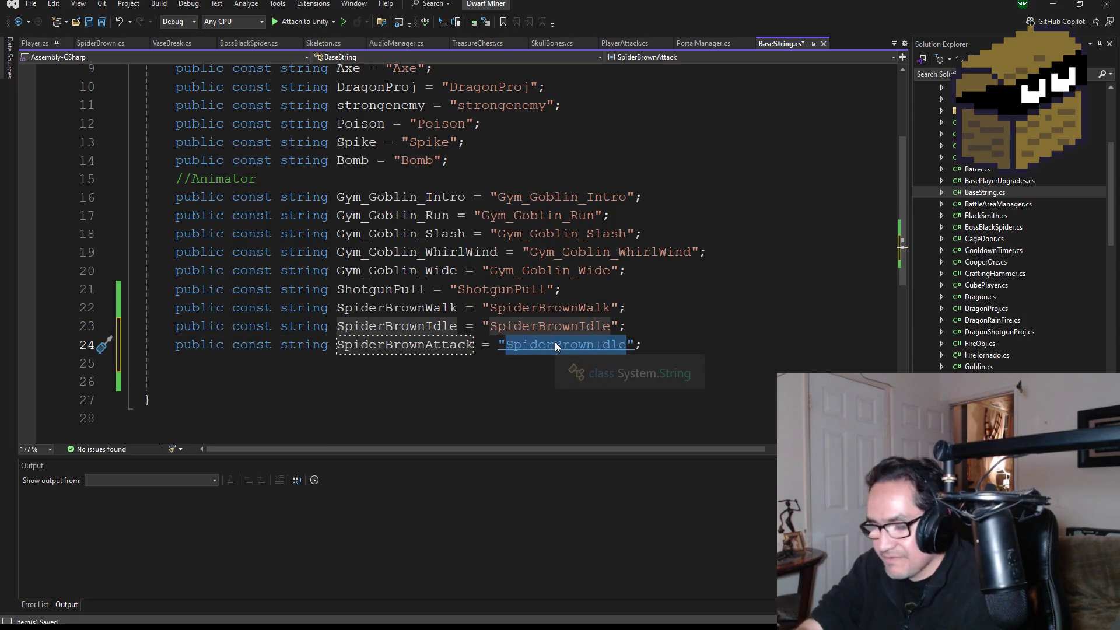
pyautogui.hotkey('ctrl', 'v')
pyautogui.click(212, 369)
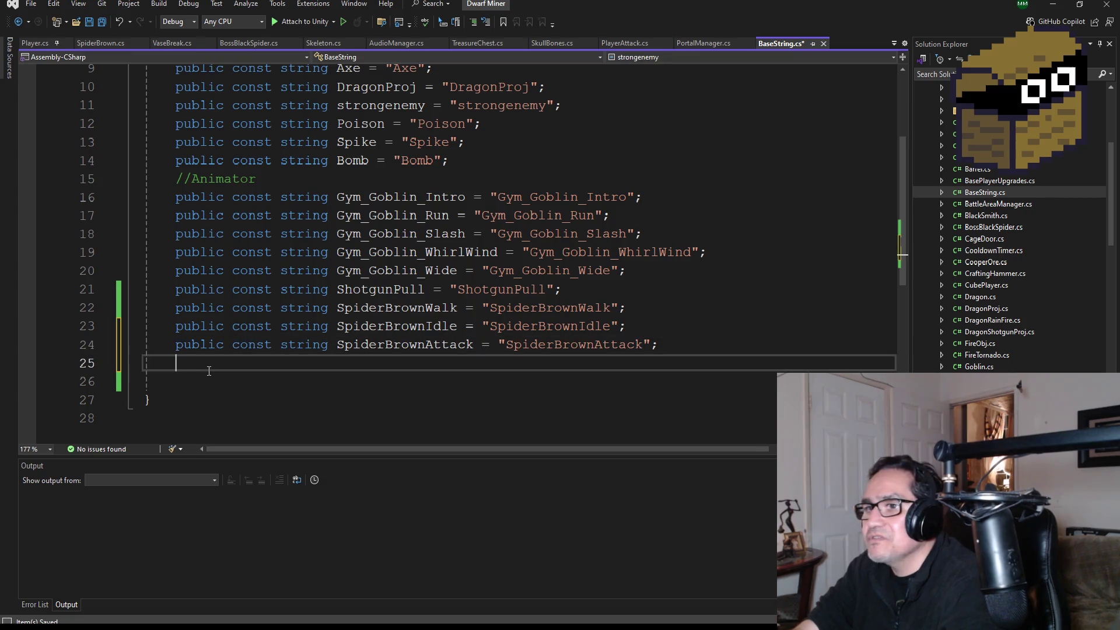
pyautogui.press('BackSpace')
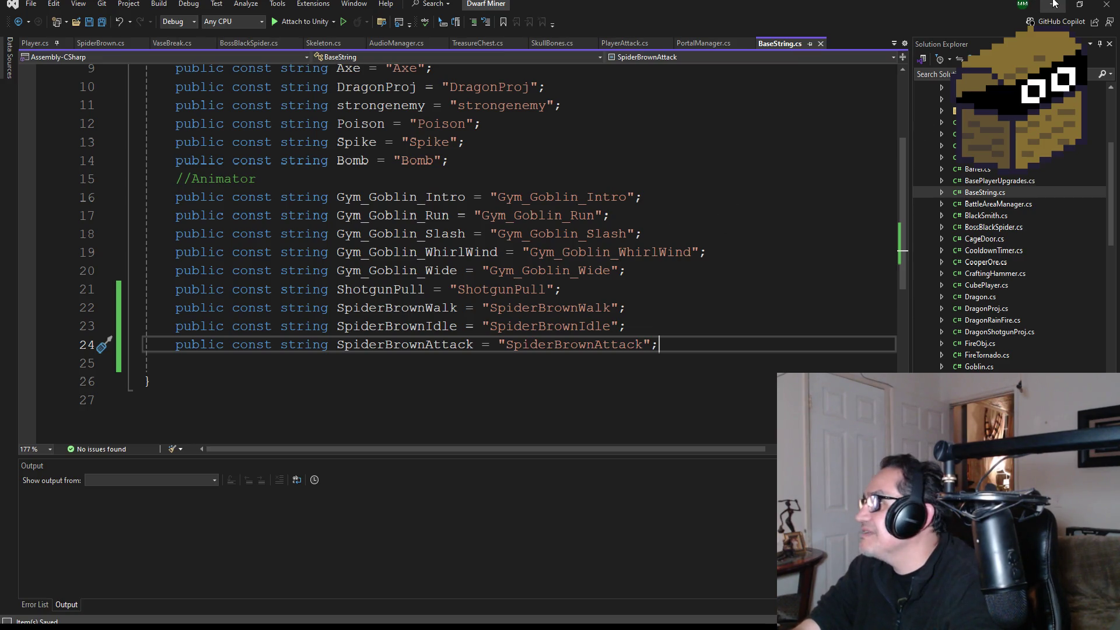
# Step: Let Unity recompile the scripts and save the scene with File > Save
pyautogui.click(1053, 4)
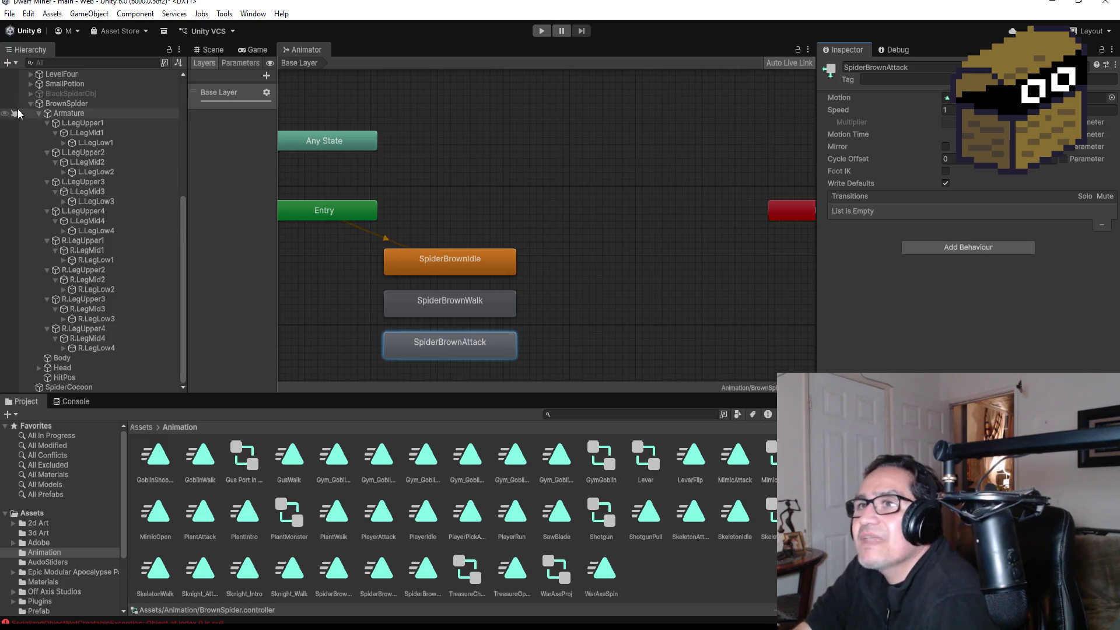
pyautogui.click(9, 17)
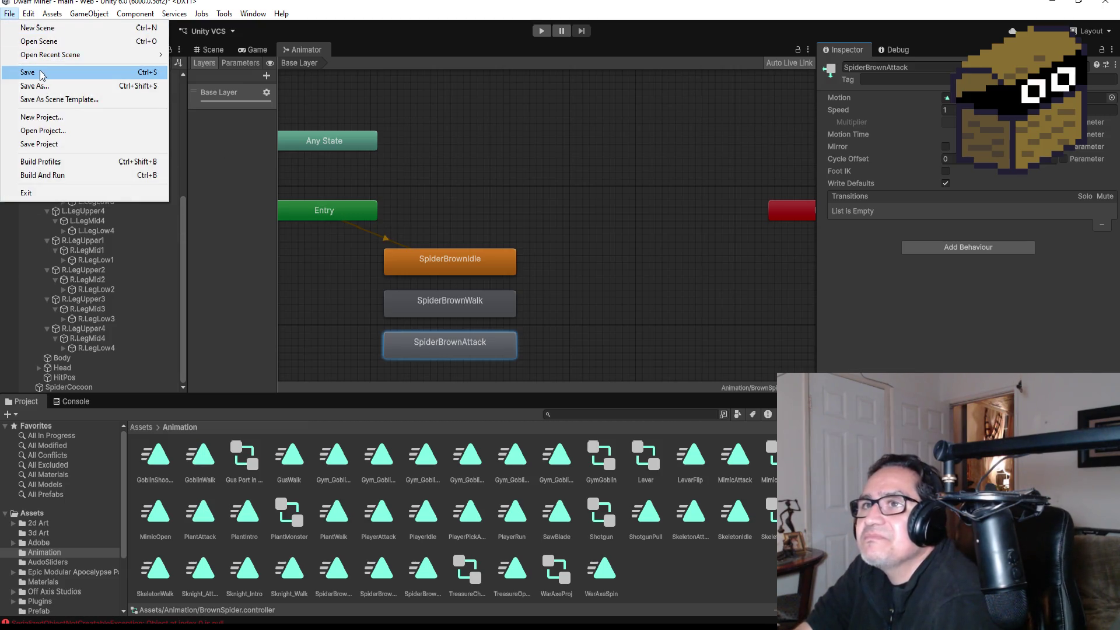
pyautogui.click(23, 73)
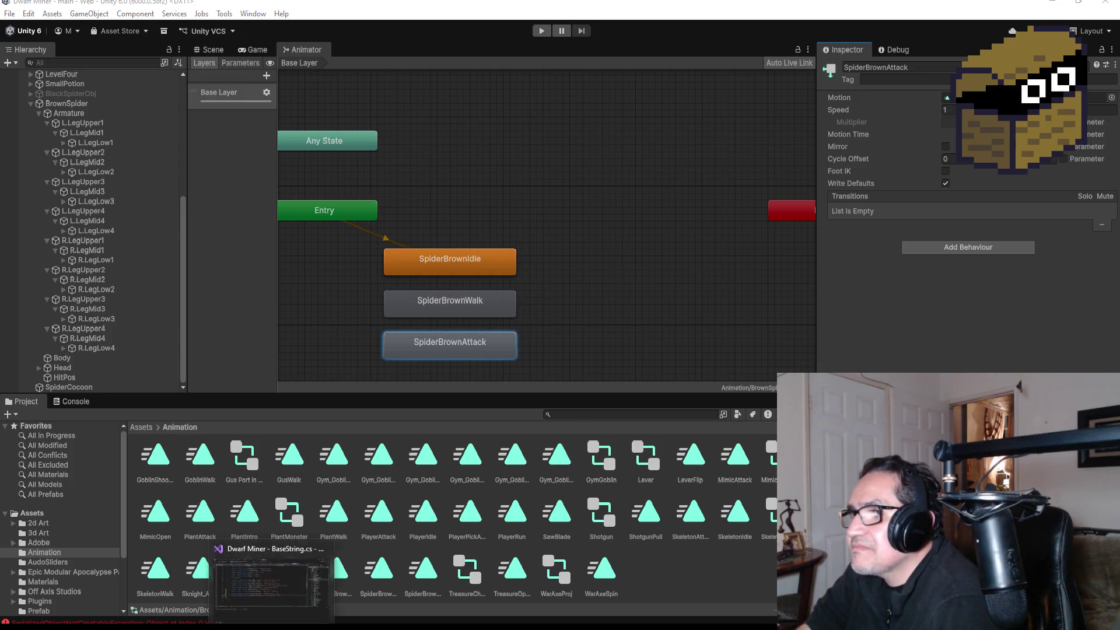
pyautogui.hotkey('alt', 'Tab')
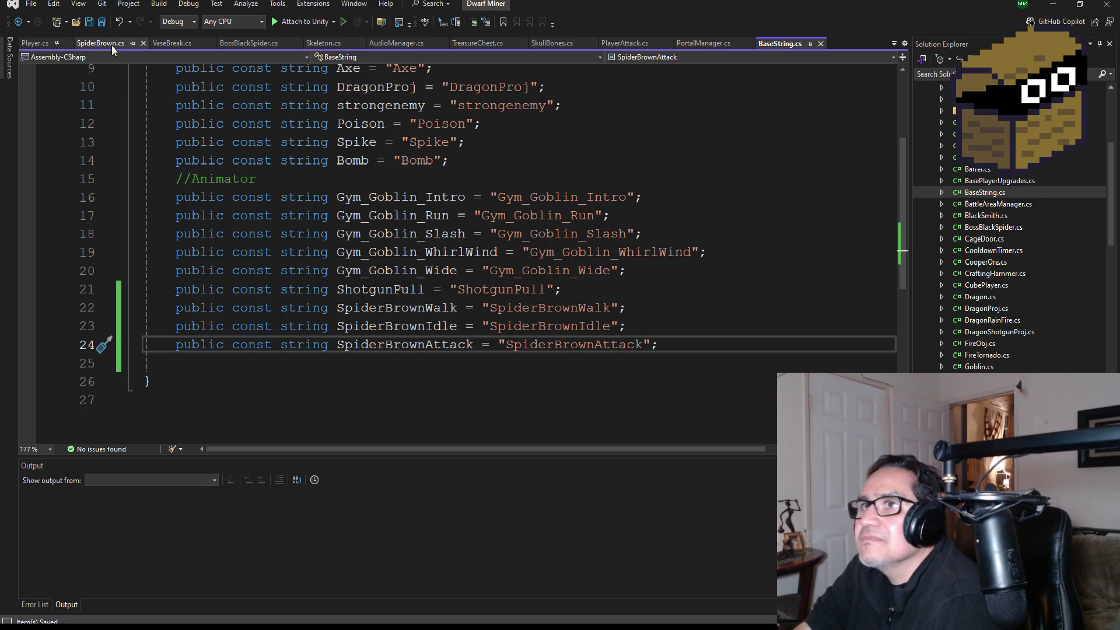
# Step: Uncomment line 62 and change it to animator.Play(BaseString.SpiderBrownAttack)
pyautogui.click(108, 44)
pyautogui.hotkey('ctrl', 'k')
pyautogui.hotkey('ctrl', 'u')
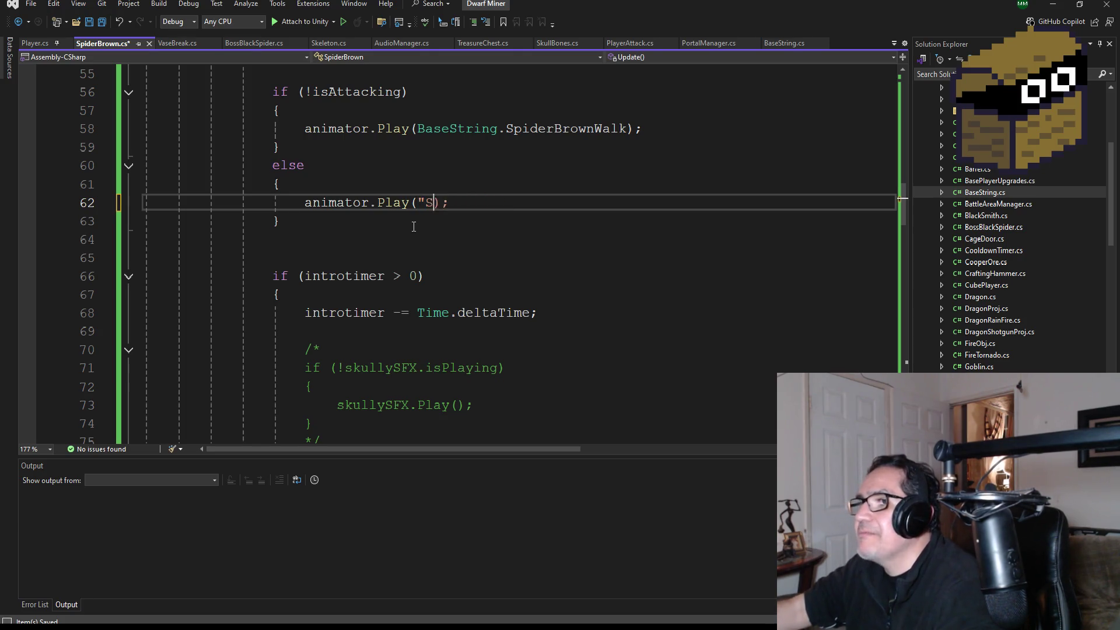
pyautogui.write('ase')
pyautogui.press('Down')
pyautogui.press('Down')
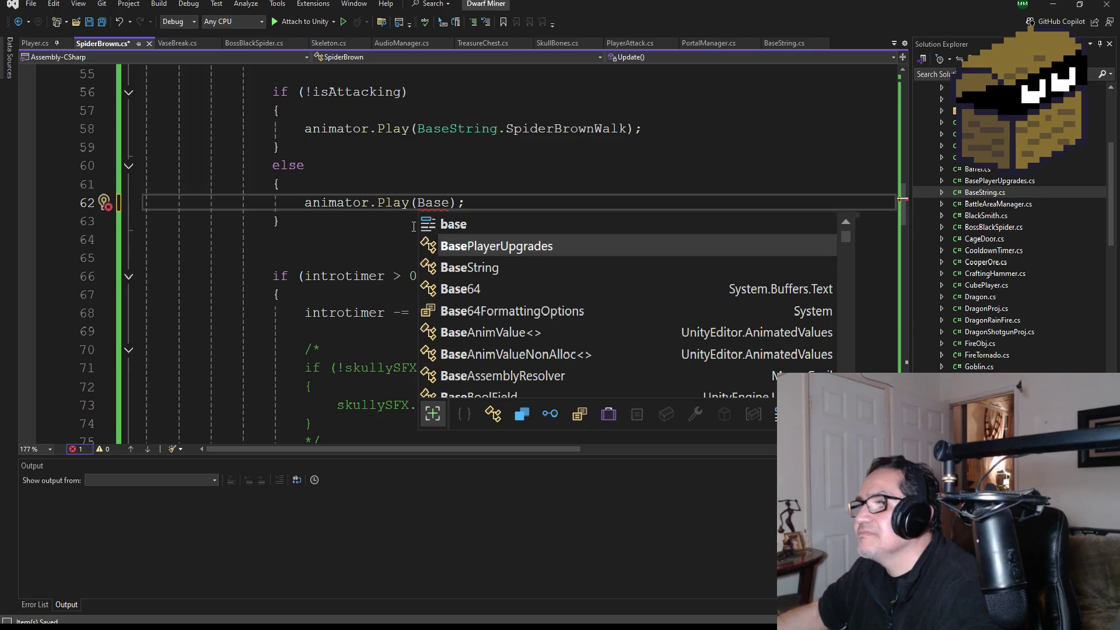
pyautogui.press('Tab')
pyautogui.write('.')
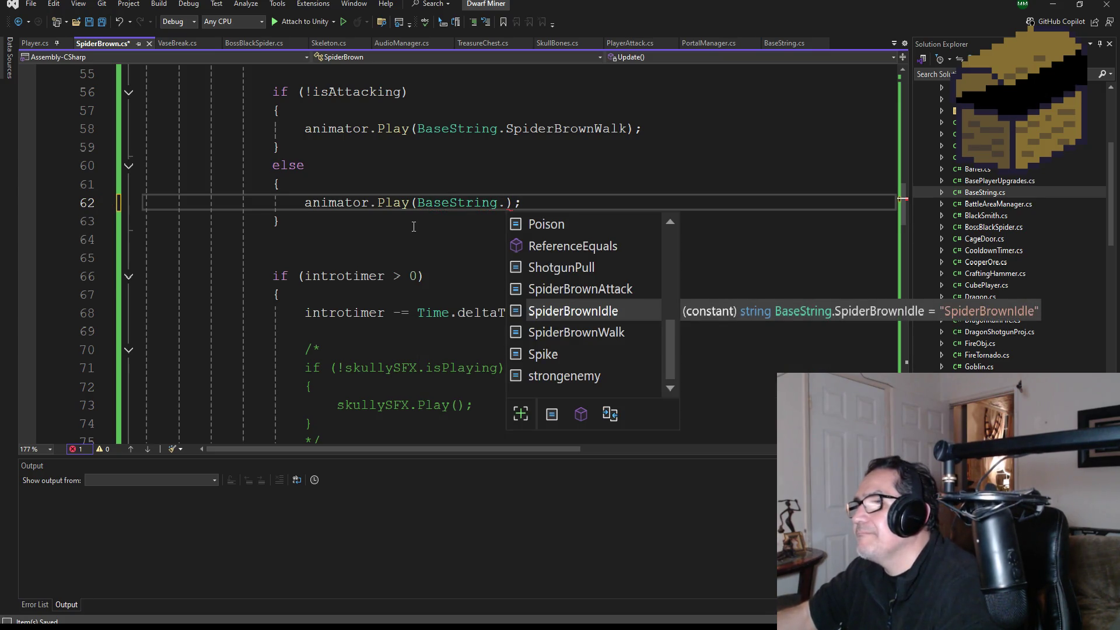
pyautogui.press('Up')
pyautogui.press('Tab')
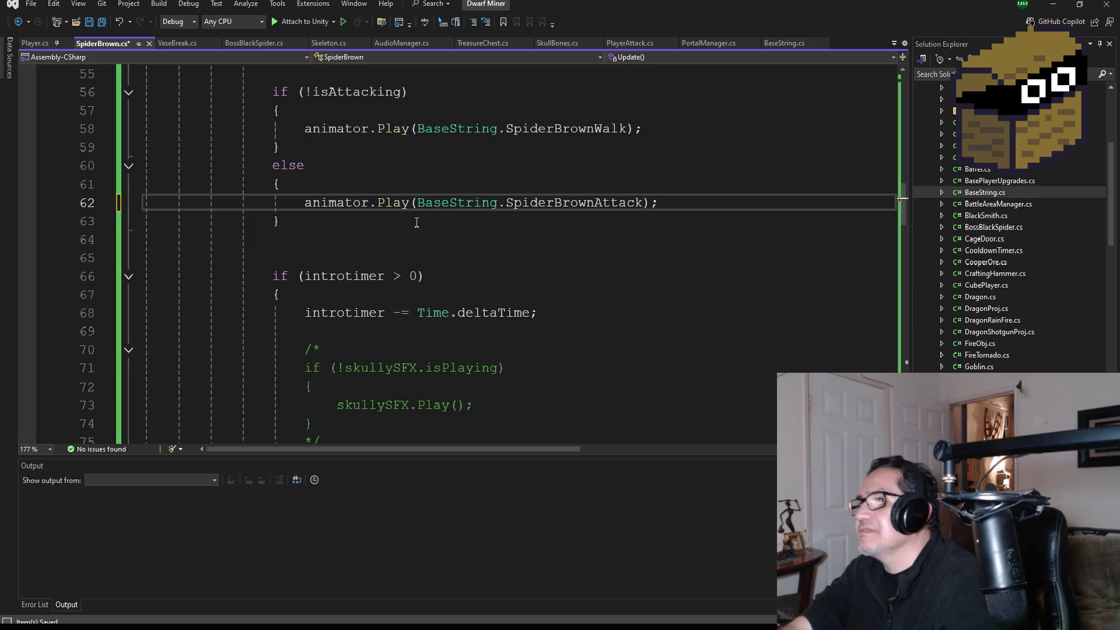
# Step: Save SpiderBrown.cs, review the script, and minimize Visual Studio
pyautogui.scroll(3, 616, 157)
pyautogui.click(104, 23)
pyautogui.scroll(4, 339, 250)
pyautogui.scroll(-6, 494, 380)
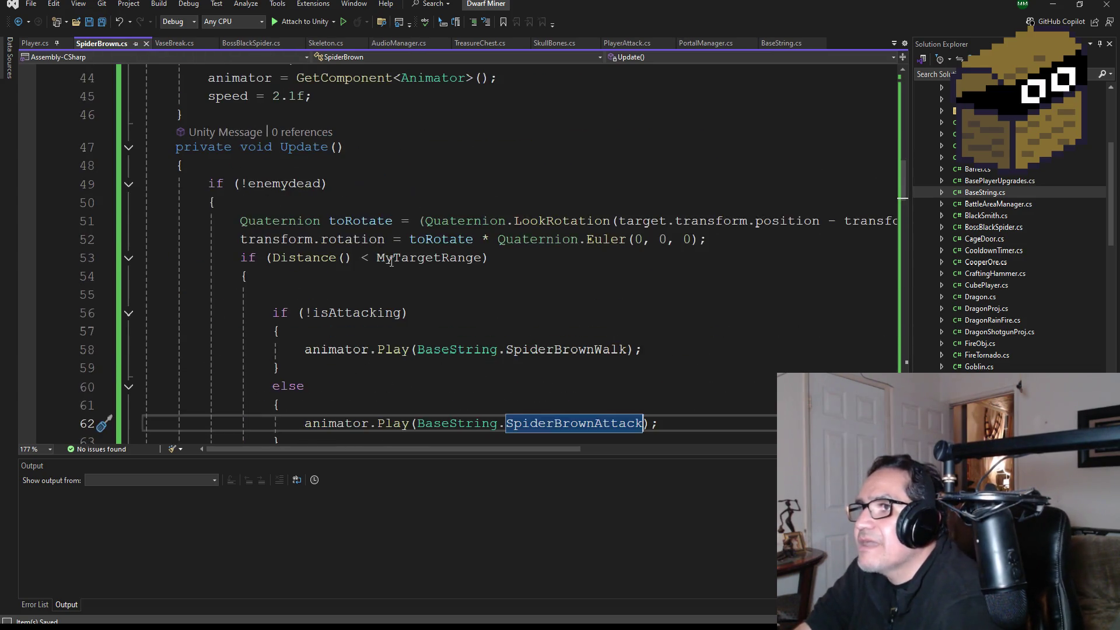
pyautogui.scroll(-6, 494, 380)
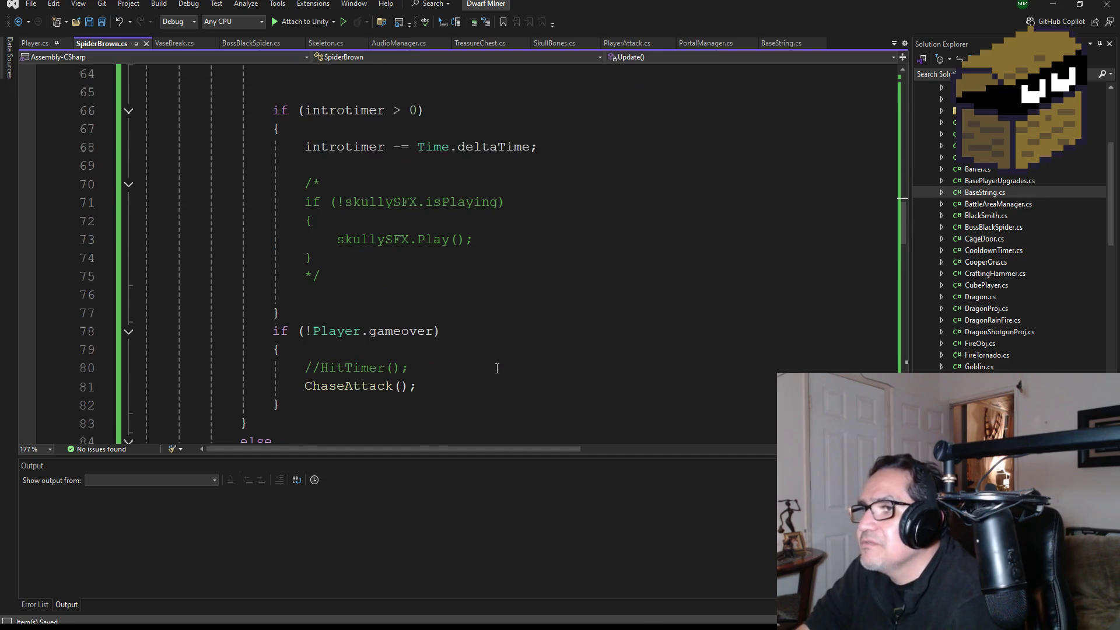
pyautogui.scroll(5, 485, 360)
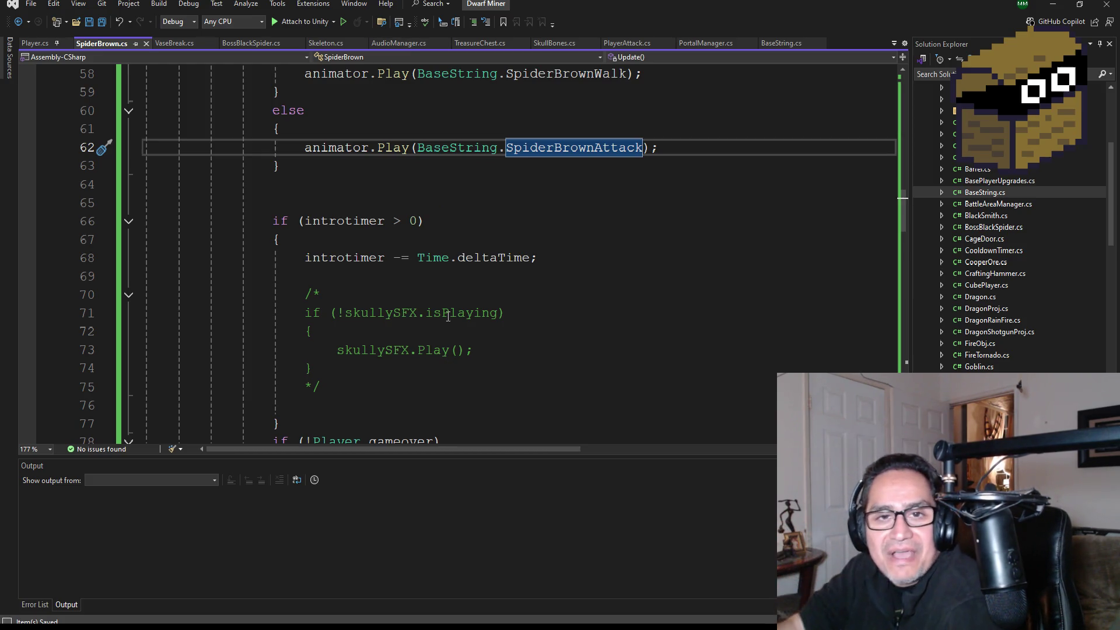
pyautogui.scroll(-5, 324, 250)
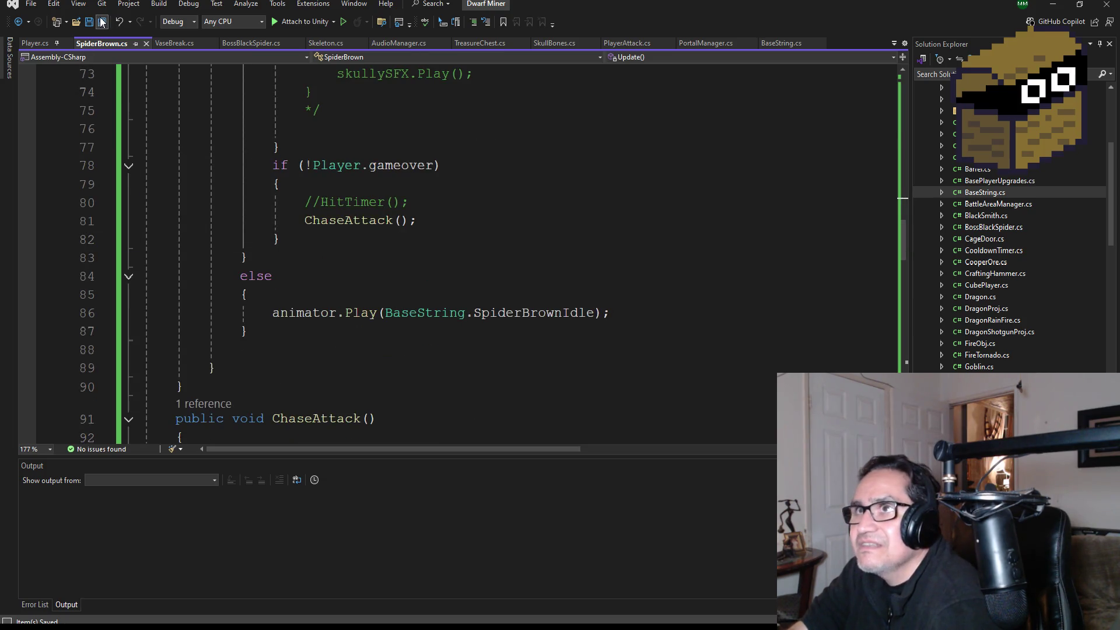
pyautogui.scroll(-12, 428, 318)
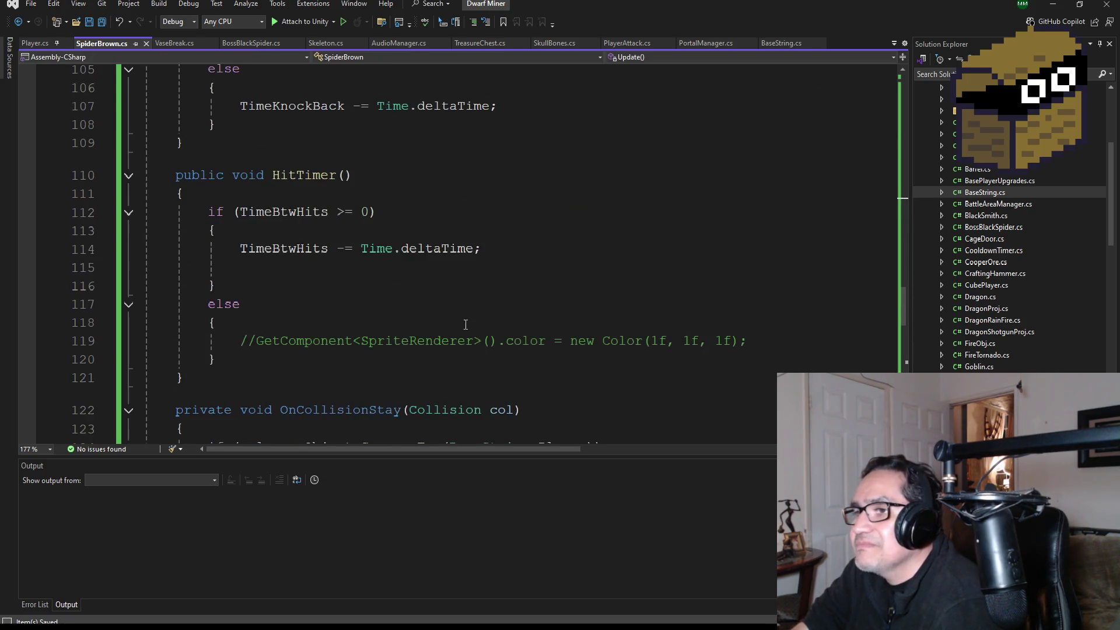
pyautogui.scroll(-14, 470, 309)
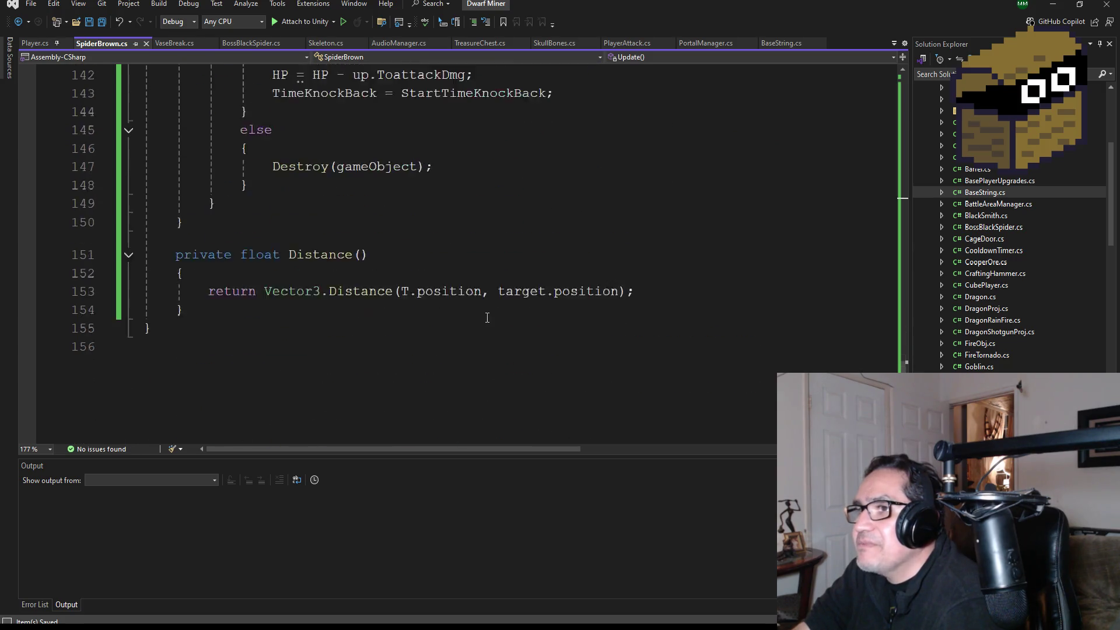
pyautogui.scroll(5, 490, 320)
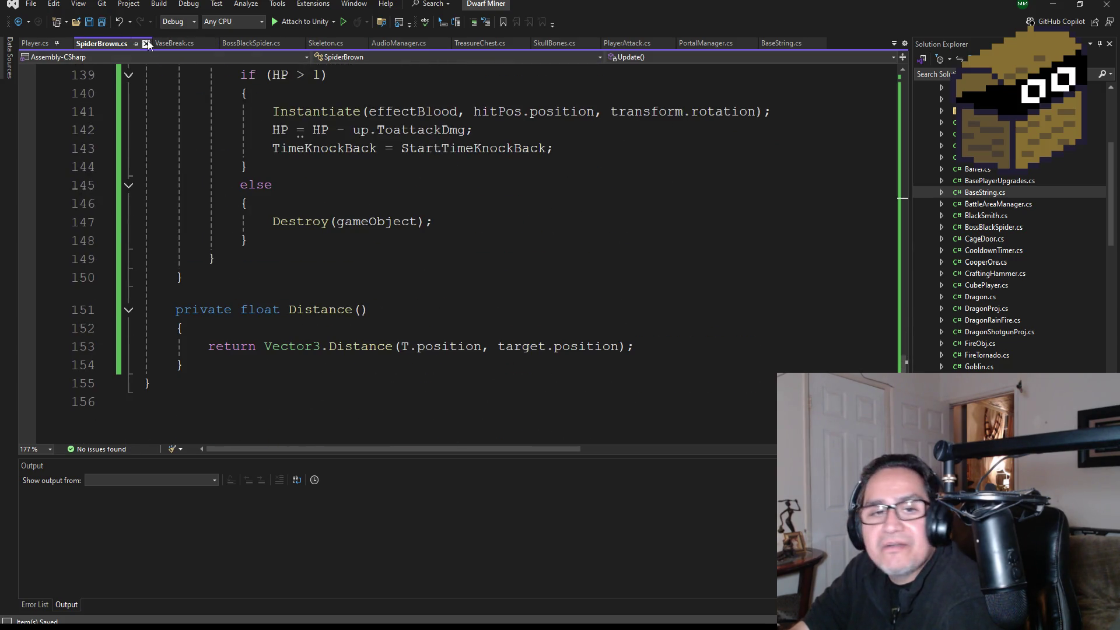
pyautogui.scroll(20, 458, 260)
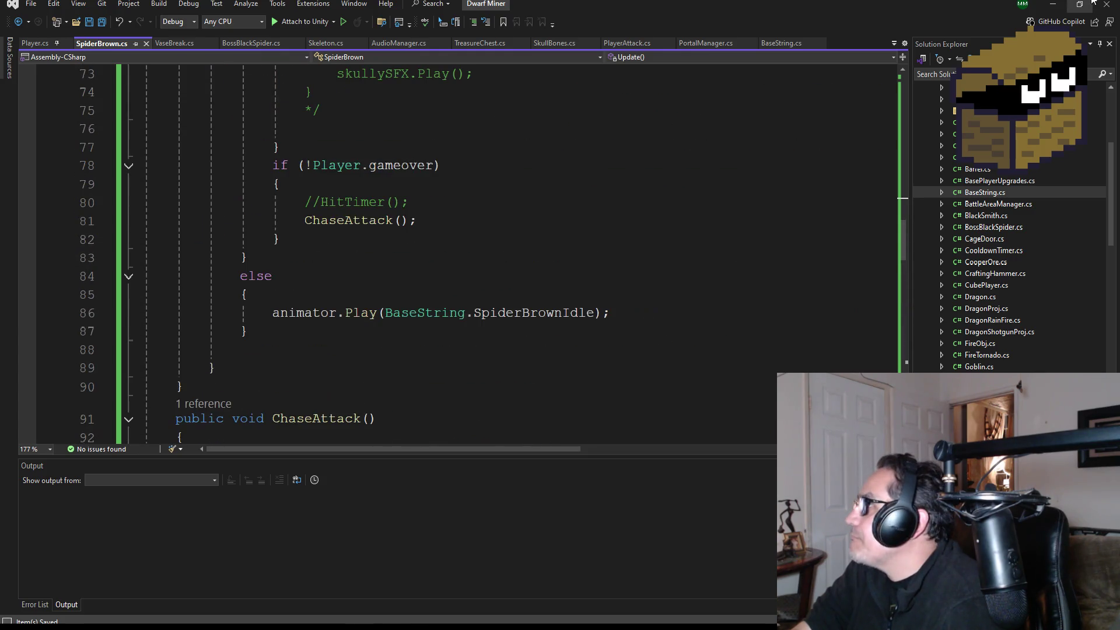
pyautogui.click(1059, 3)
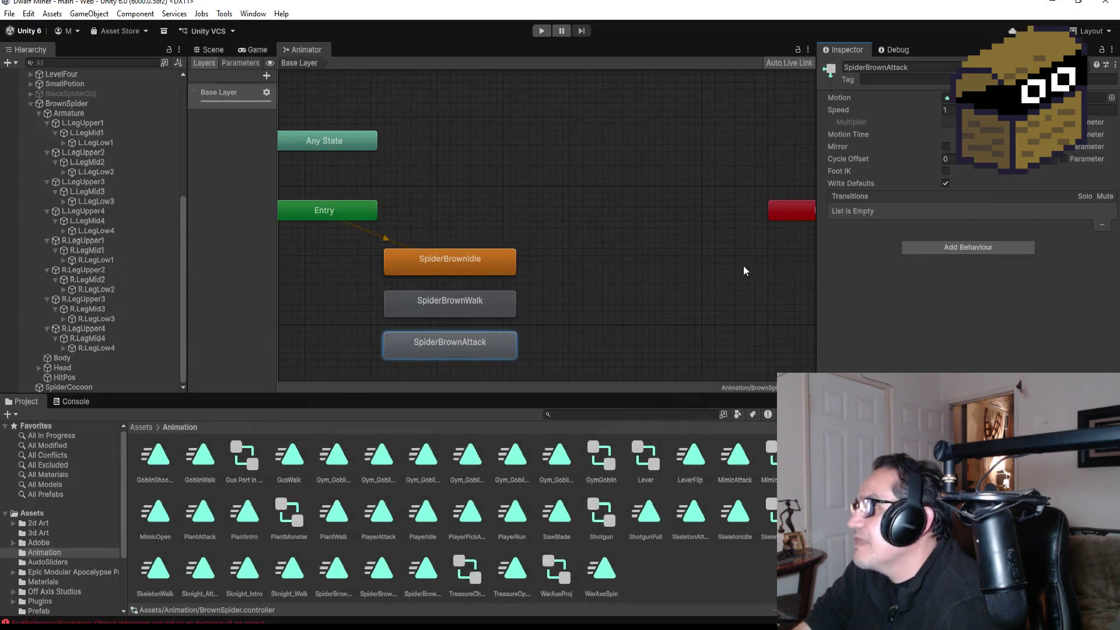
# Step: Show the Scene view, select the HardWall (119) block, and start the play test
pyautogui.click(208, 46)
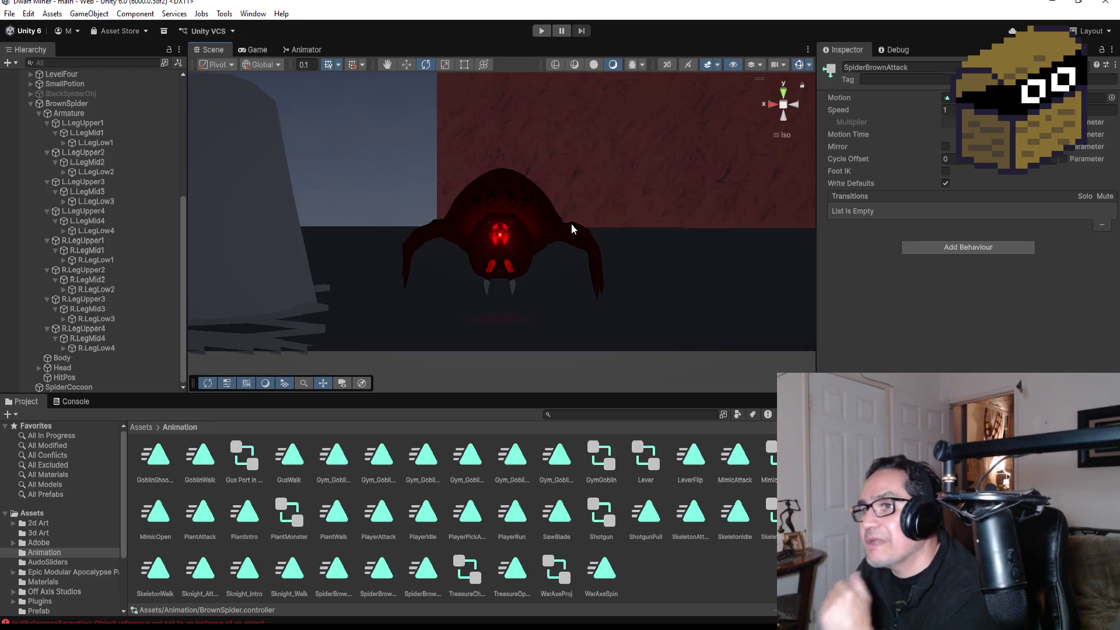
pyautogui.scroll(-5, 475, 202)
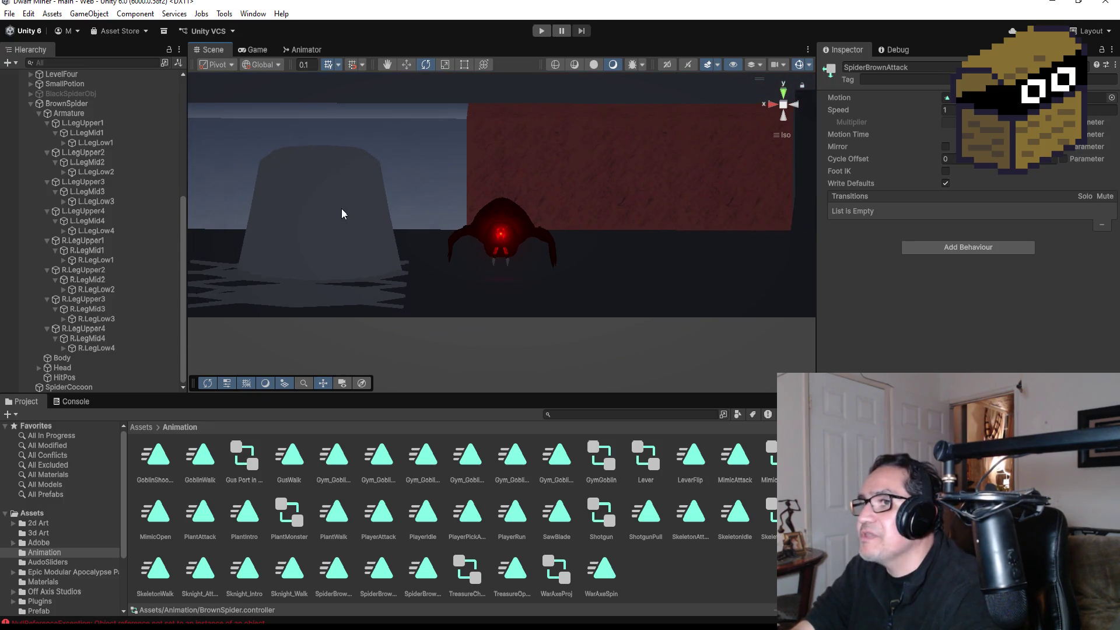
pyautogui.click(548, 83)
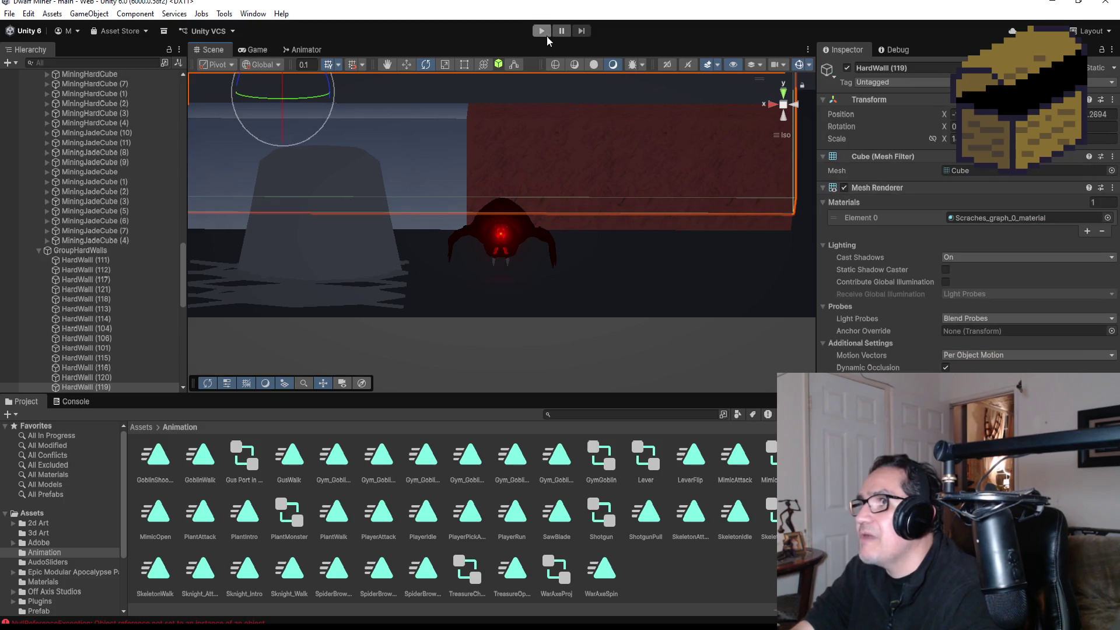
pyautogui.click(544, 32)
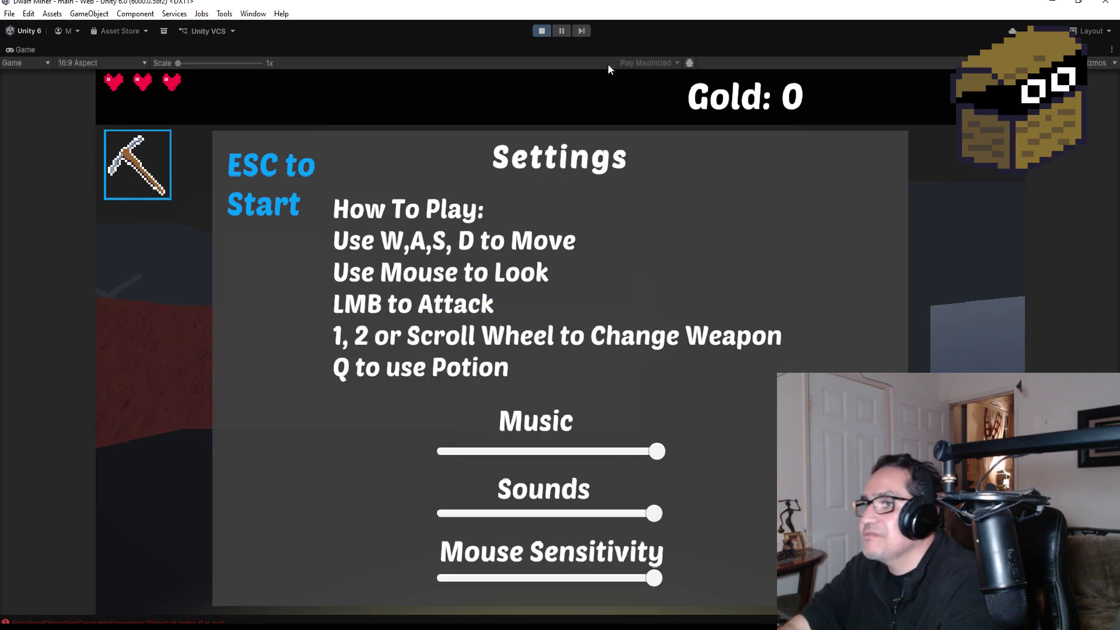
# Step: Walk to the spider, switch to weapon 2, attack it five times, then stop playing
pyautogui.press('Escape')
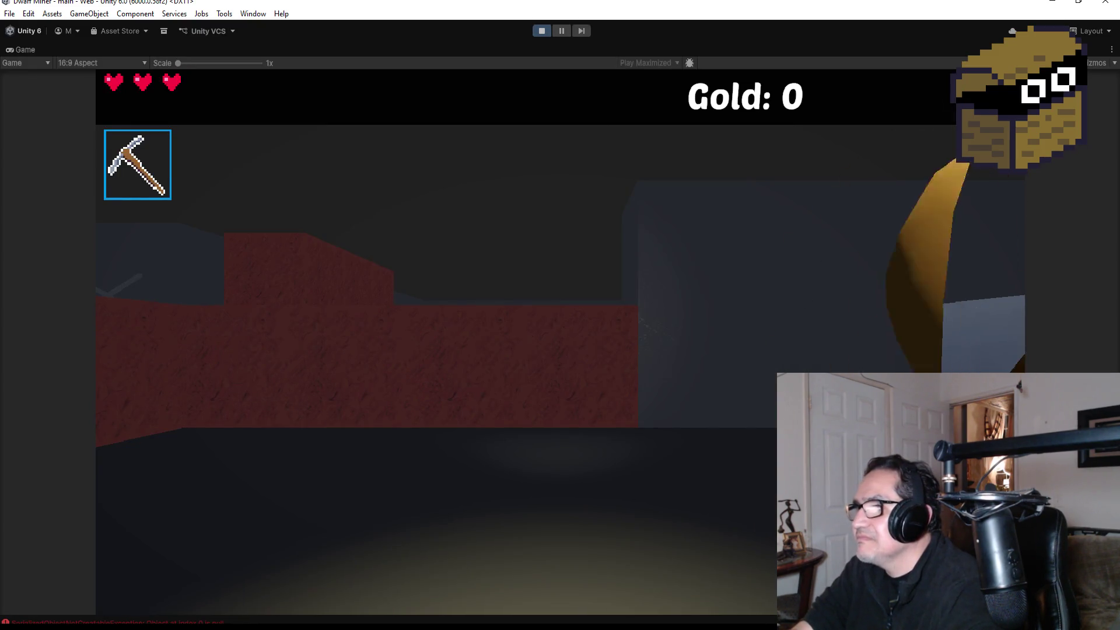
pyautogui.press('w')
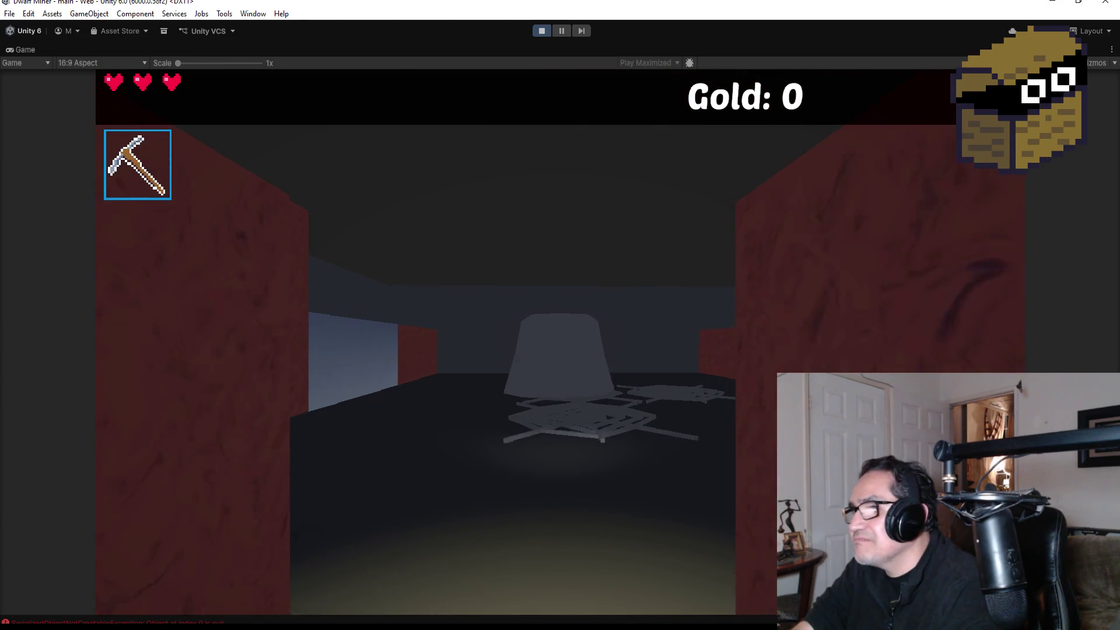
pyautogui.press('2')
pyautogui.press('w')
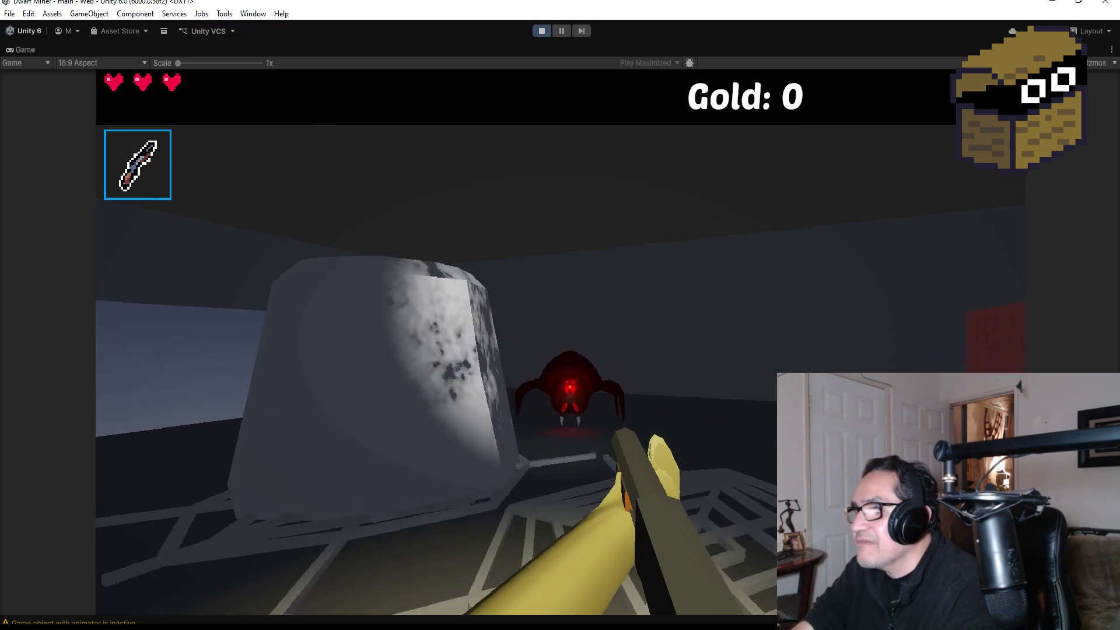
pyautogui.click(560, 344)
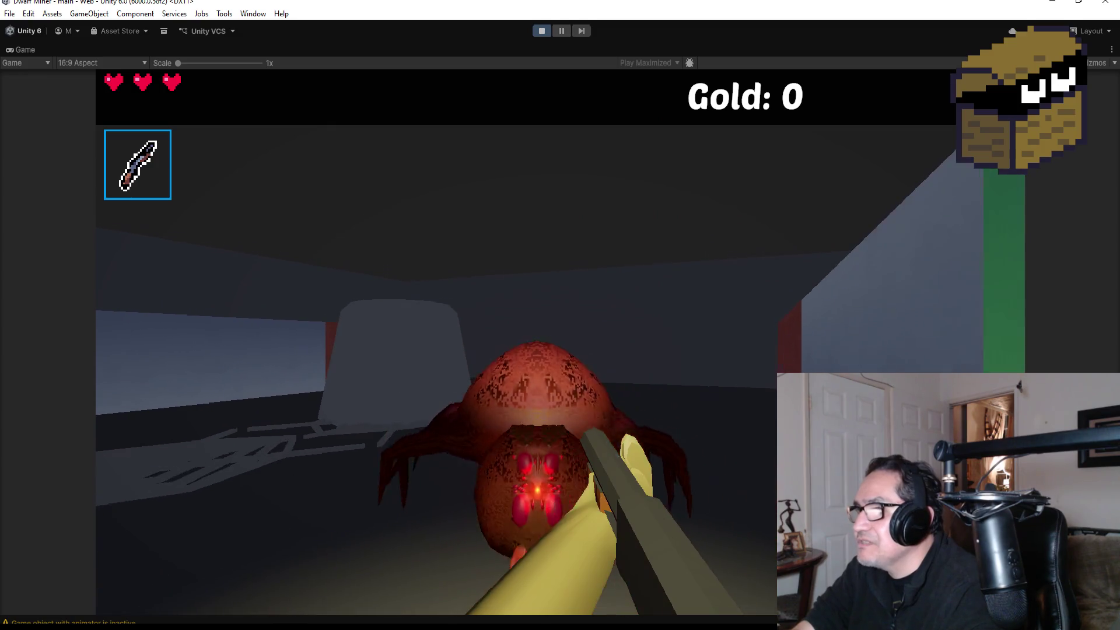
pyautogui.click(560, 344)
pyautogui.click(561, 345)
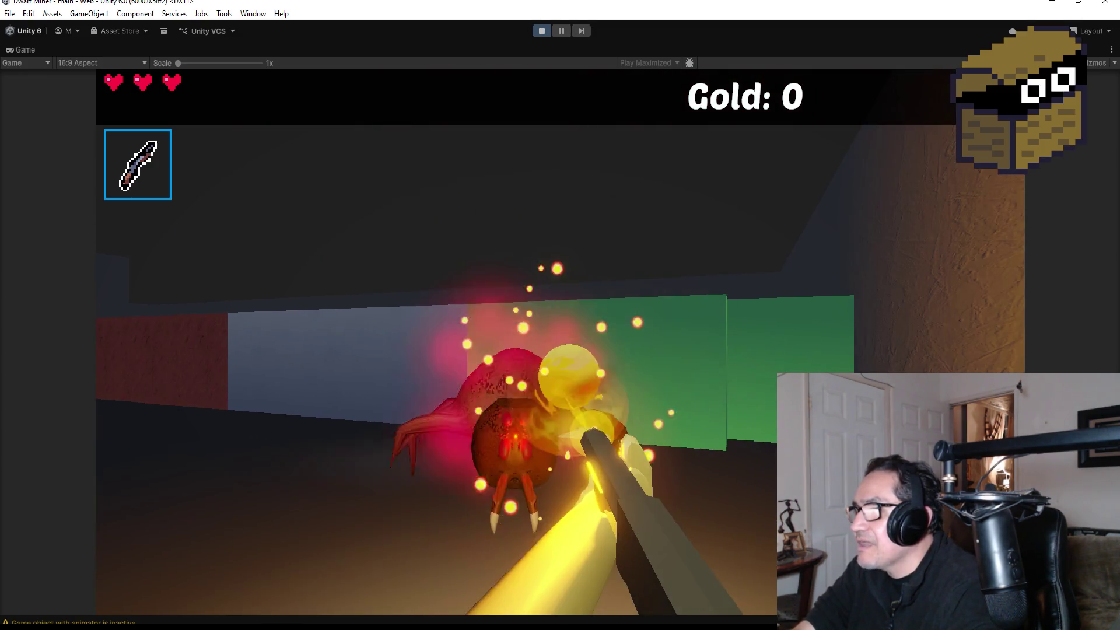
pyautogui.click(560, 344)
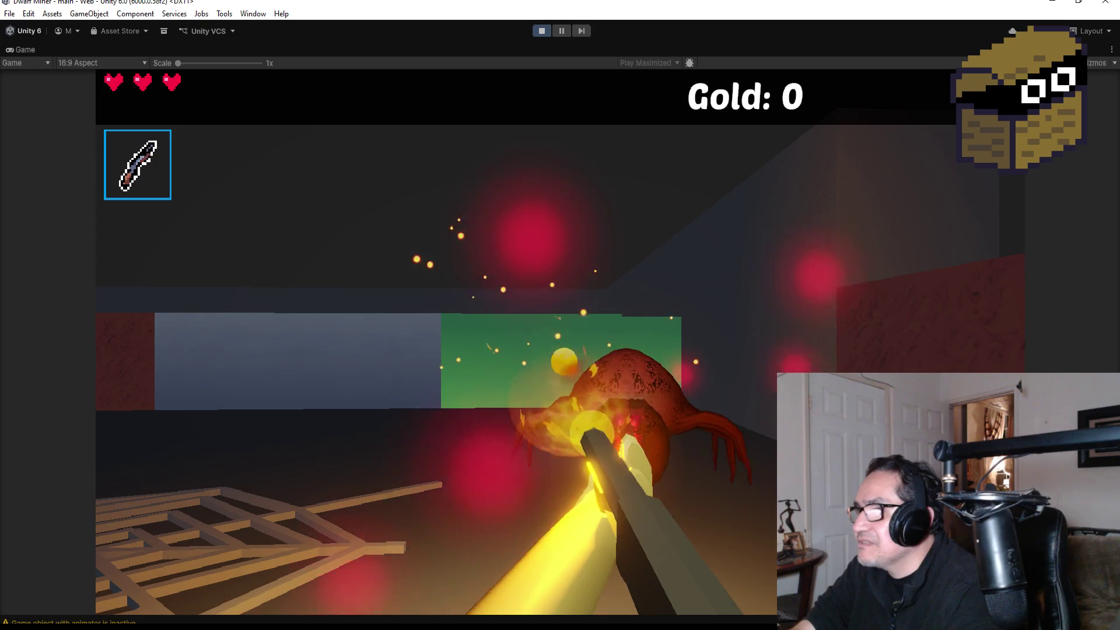
pyautogui.click(560, 344)
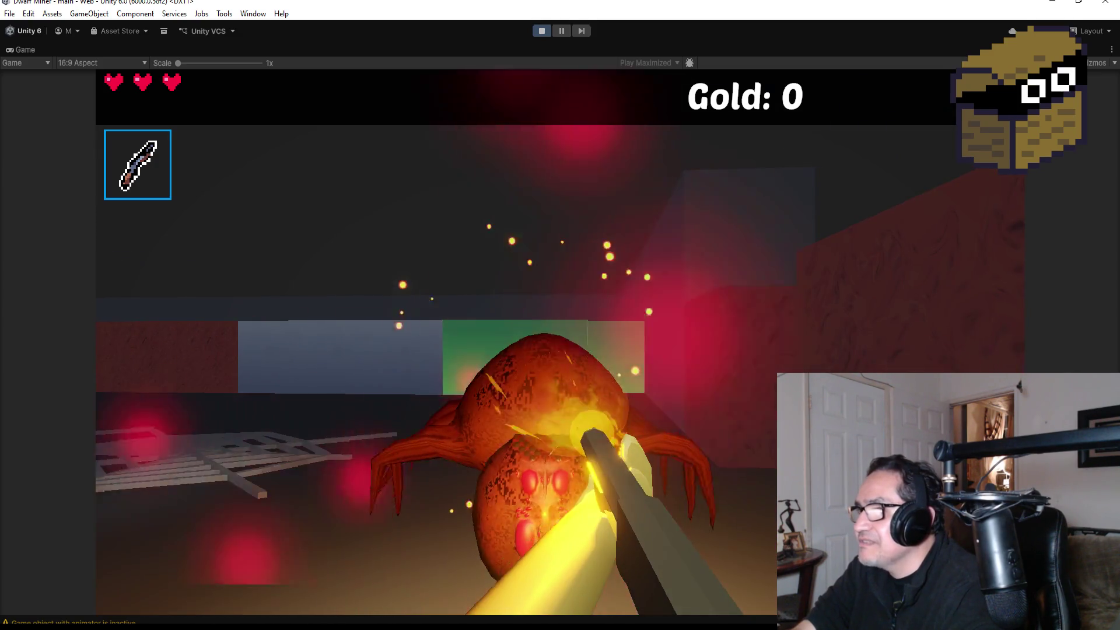
pyautogui.press('Escape')
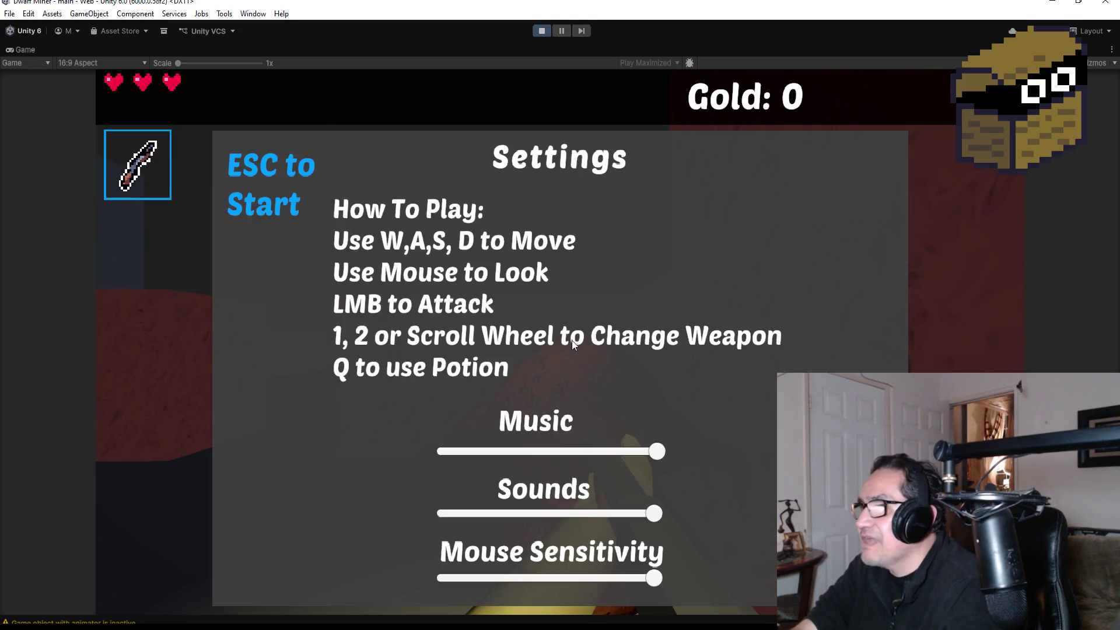
pyautogui.click(542, 30)
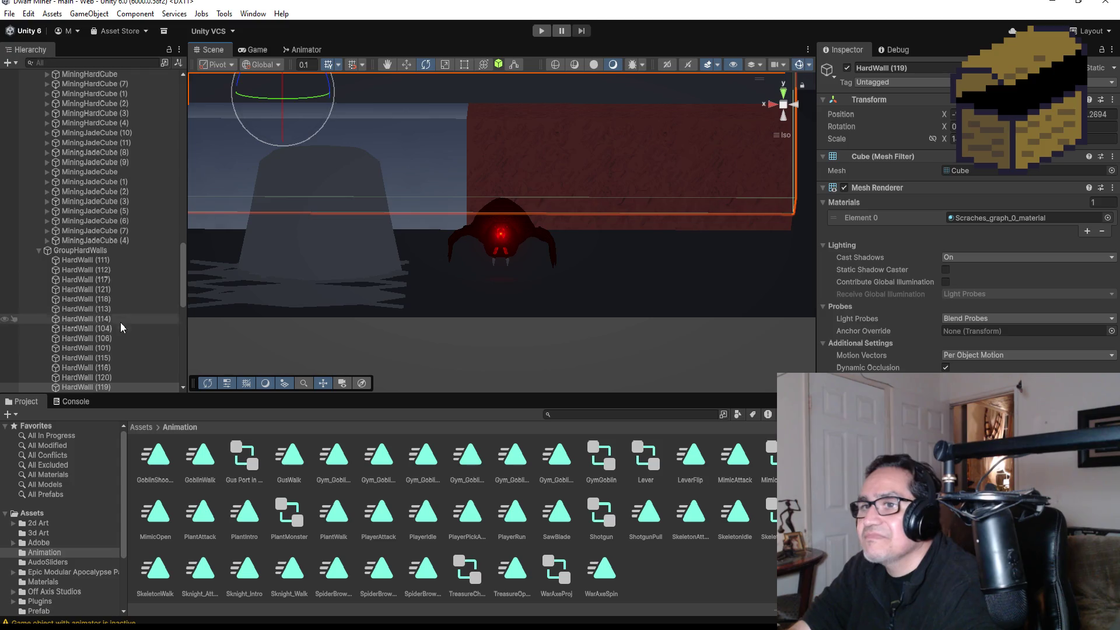
# Step: Select BrownSpider in Left view and drag its box collider's left face outward over the body
pyautogui.scroll(5, 115, 191)
pyautogui.scroll(10, 115, 191)
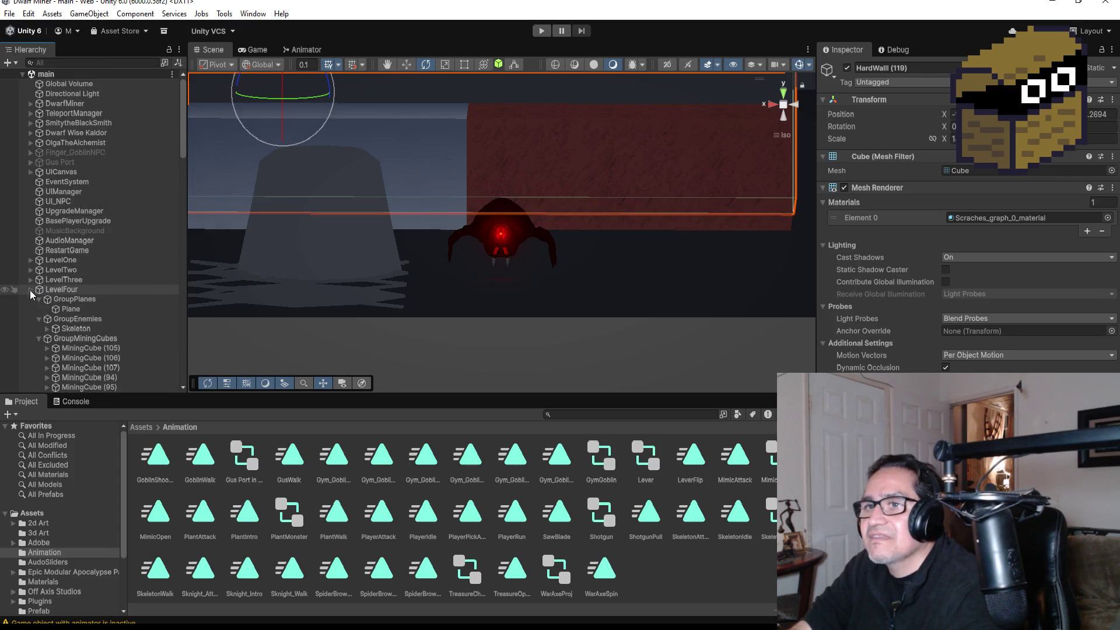
pyautogui.click(30, 289)
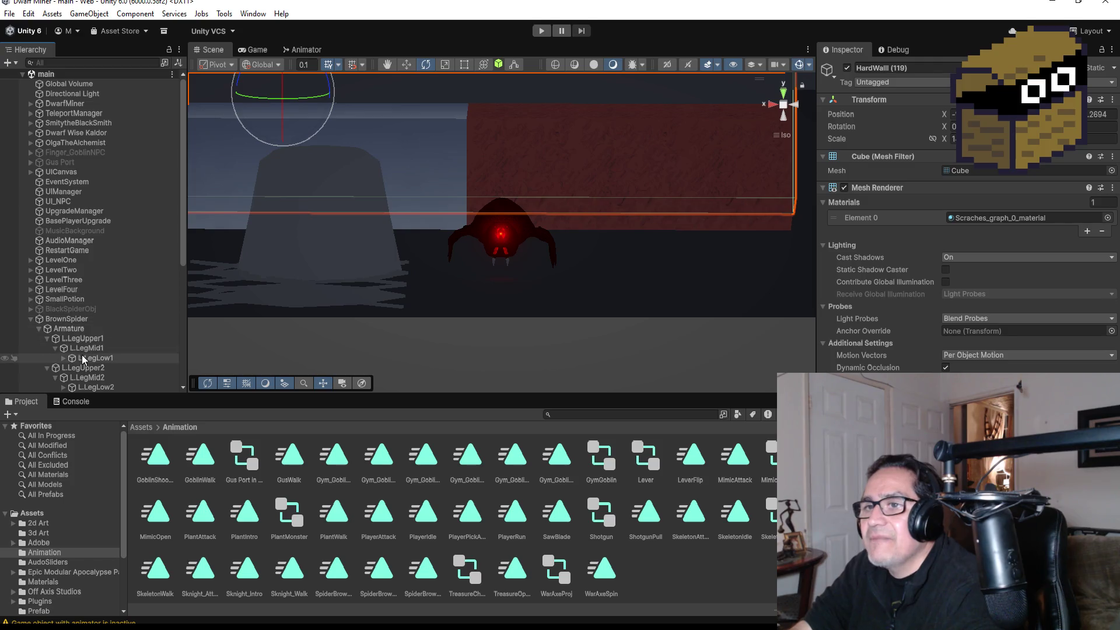
pyautogui.click(31, 319)
pyautogui.click(52, 320)
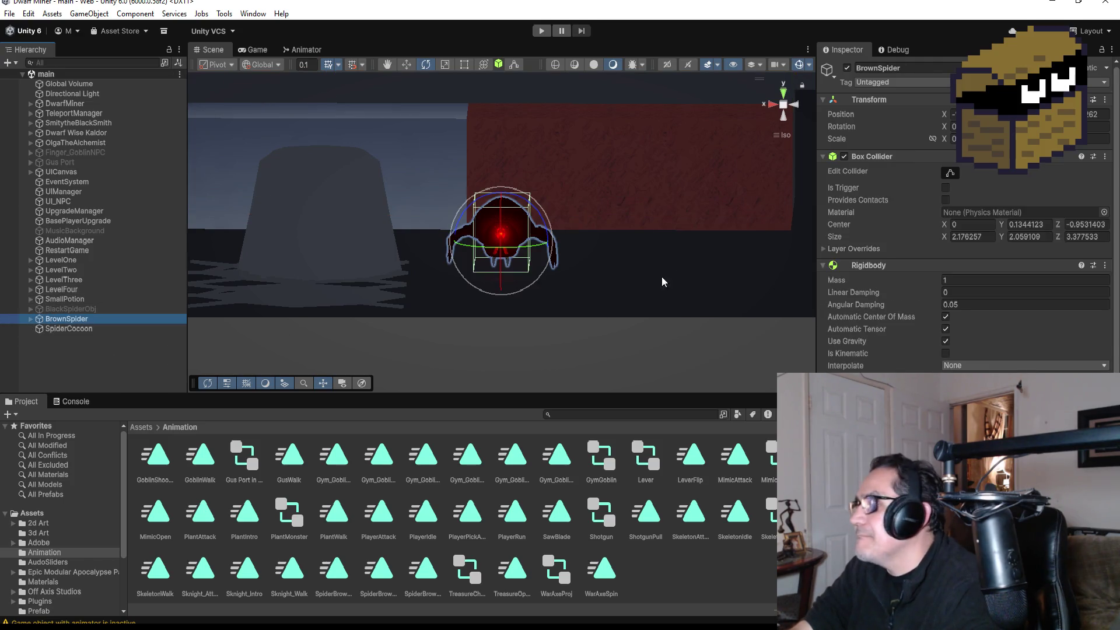
pyautogui.click(795, 106)
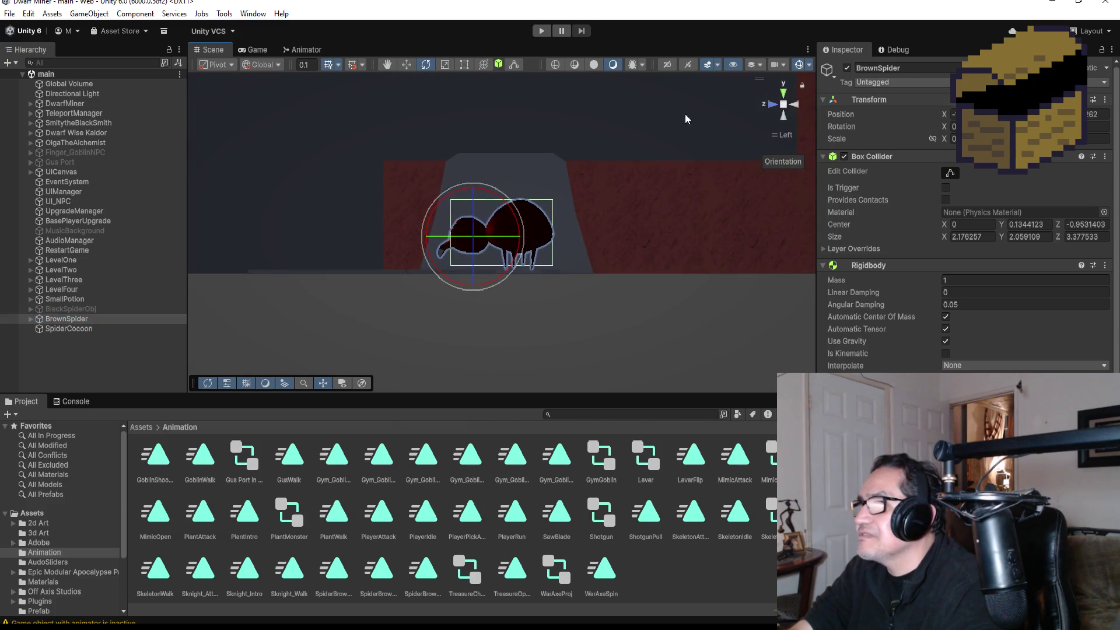
pyautogui.scroll(-5, 964, 355)
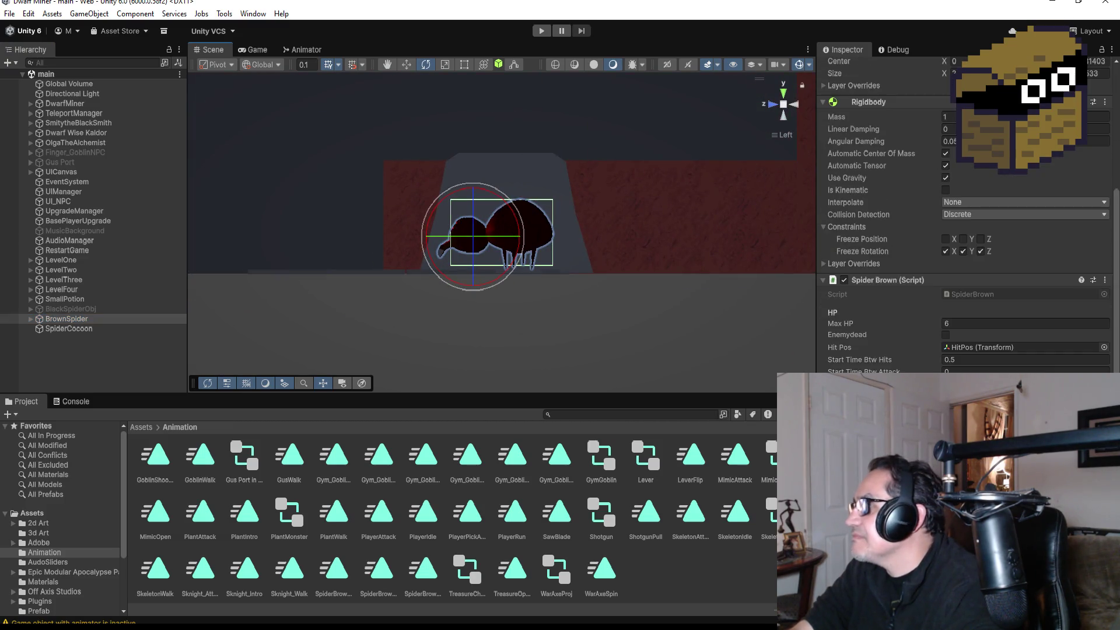
pyautogui.scroll(4, 964, 364)
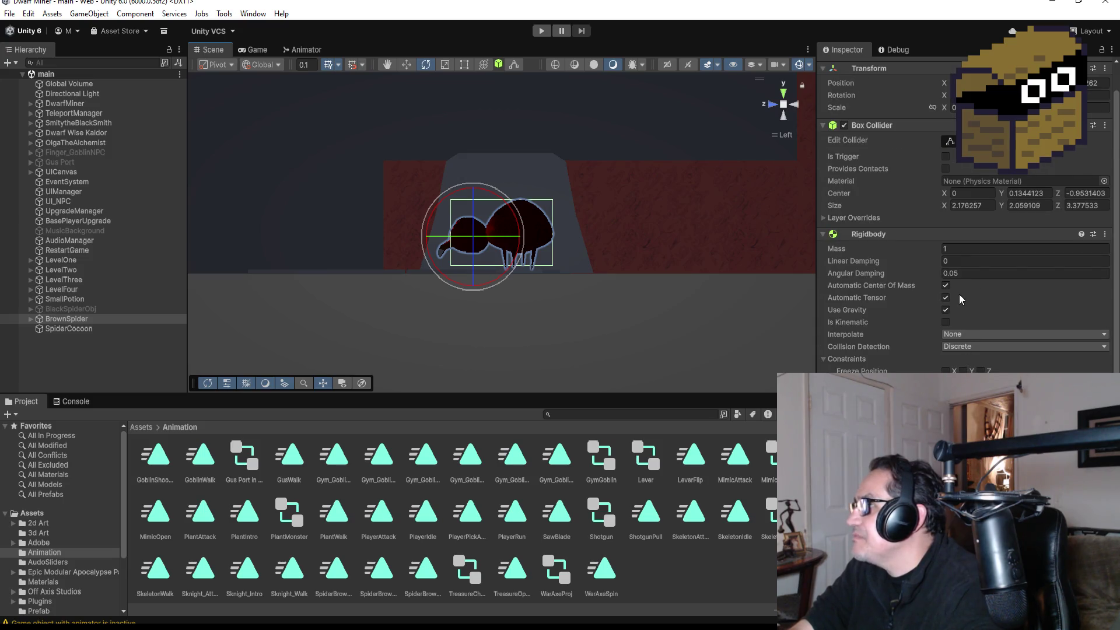
pyautogui.click(950, 144)
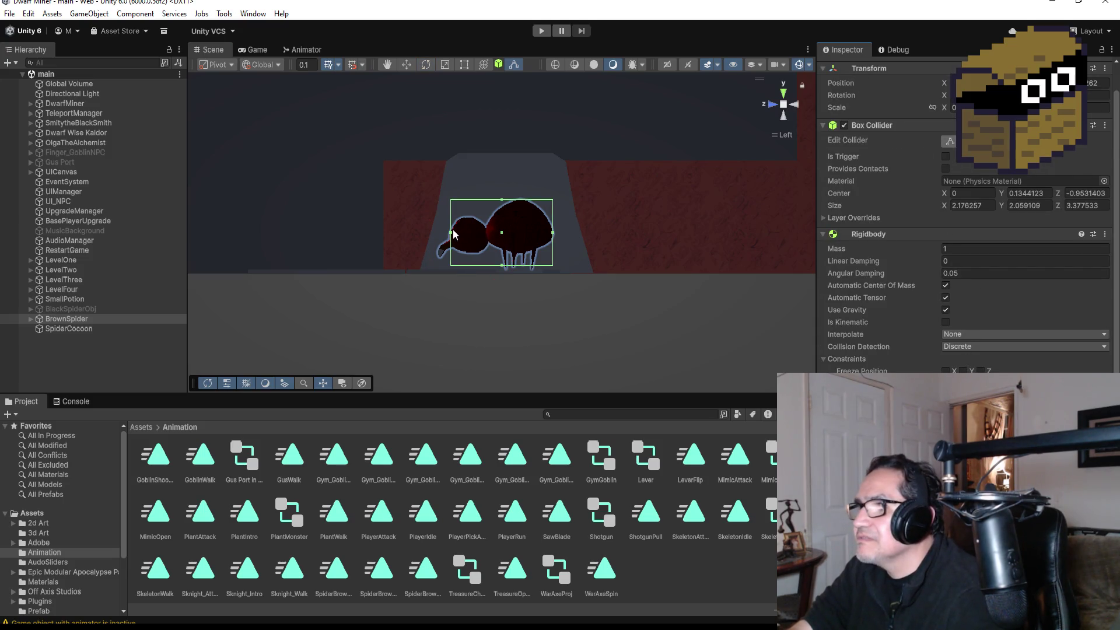
pyautogui.moveTo(430, 235); pyautogui.dragTo(424, 236)
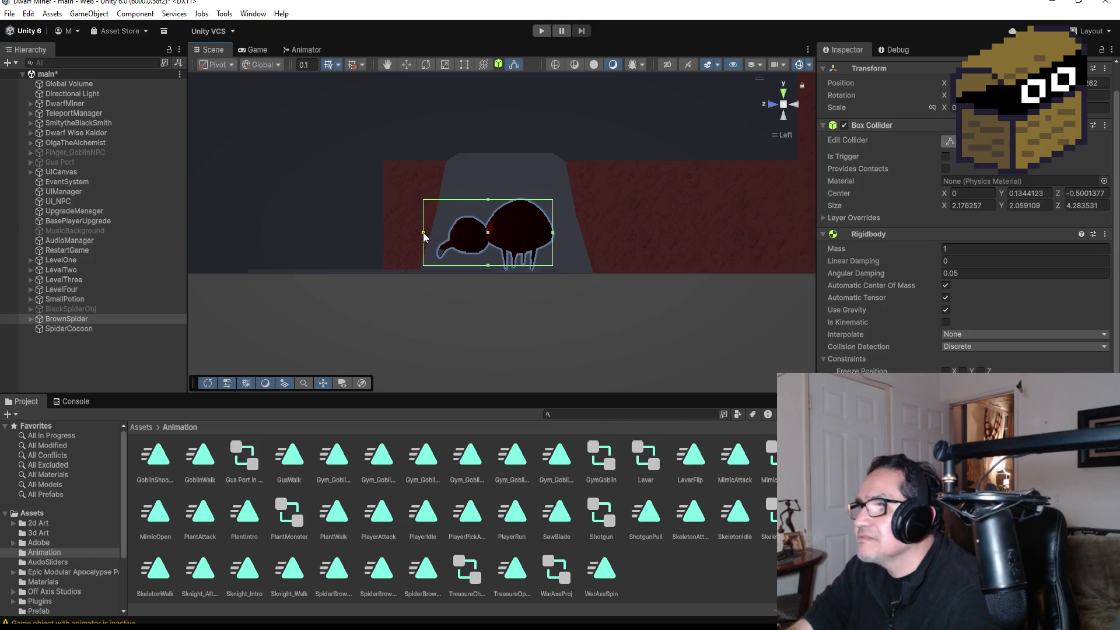
pyautogui.moveTo(421, 233); pyautogui.dragTo(417, 234)
pyautogui.scroll(-5, 963, 234)
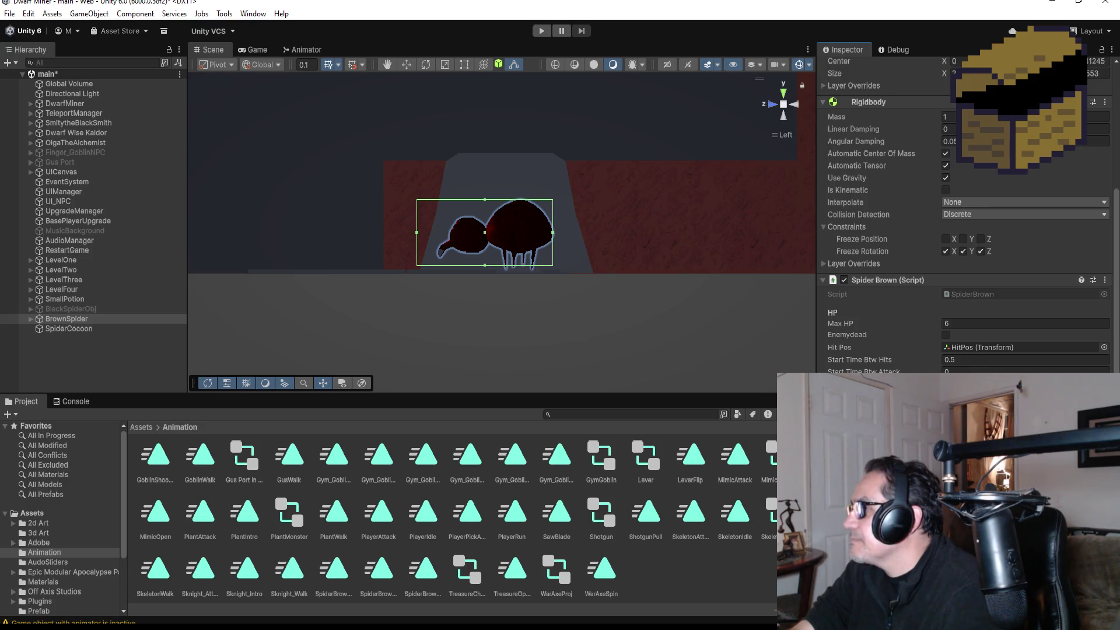
# Step: Dismiss the File menu and enter play mode to reach the game's Settings screen
pyautogui.click(10, 13)
pyautogui.moveTo(28, 13)
pyautogui.click(412, 230)
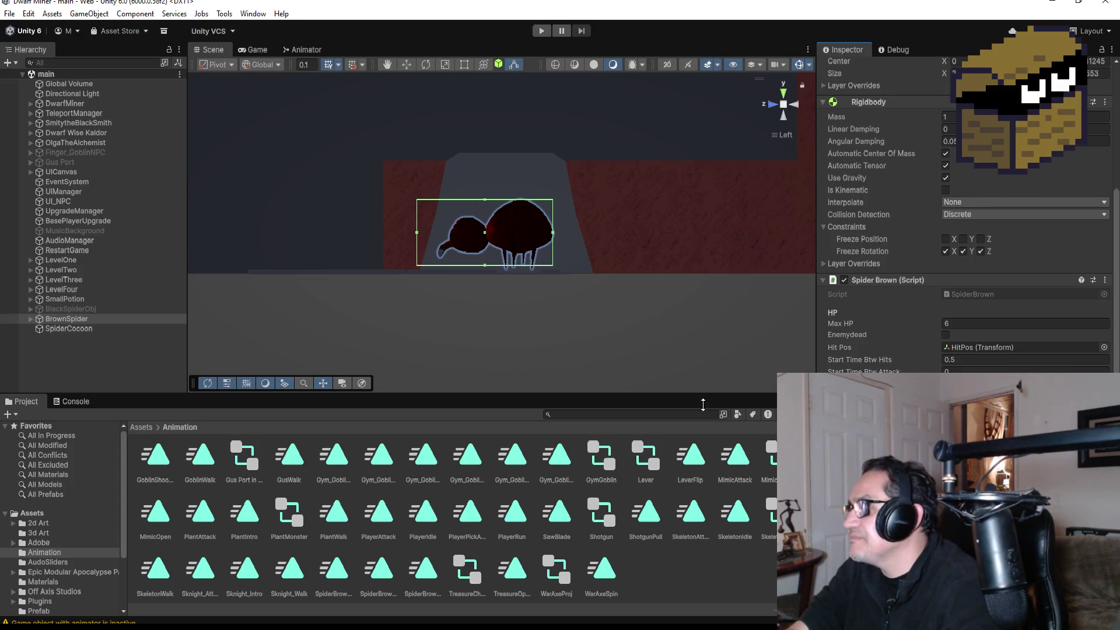
pyautogui.click(542, 31)
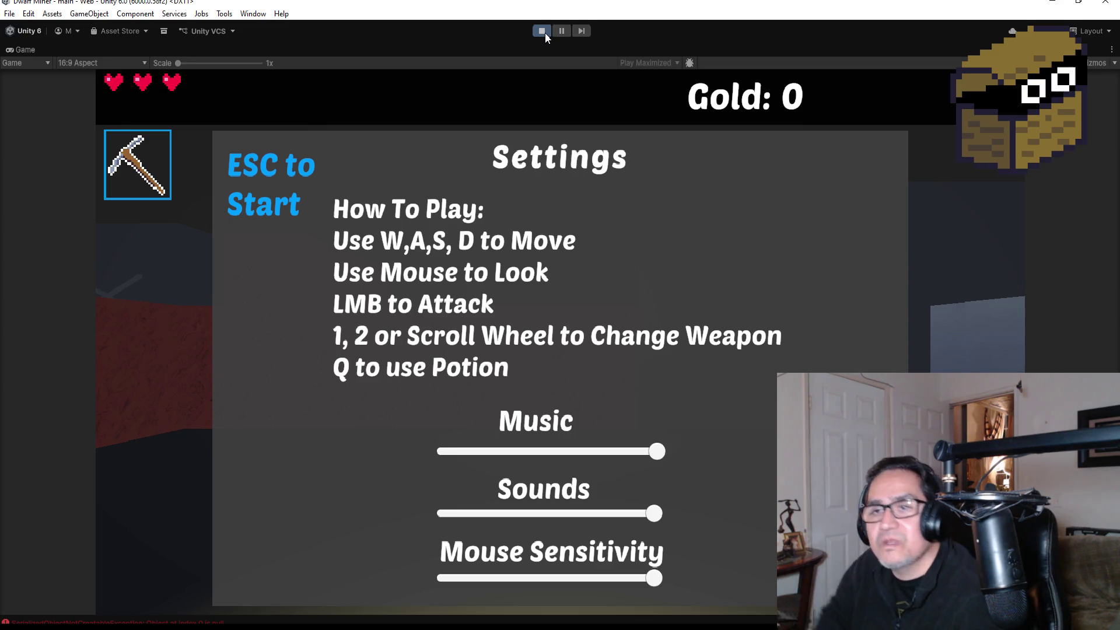
# Step: Start the game, walk up to the red dirt wall, and mine the gold ore
pyautogui.press('Escape')
pyautogui.press('w')
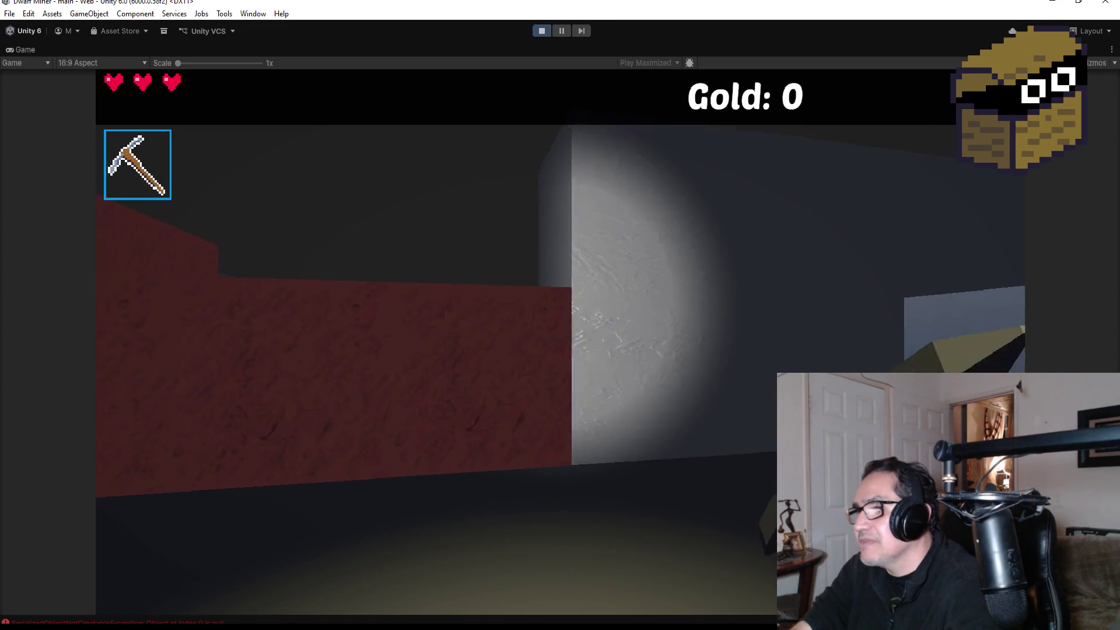
pyautogui.press('w')
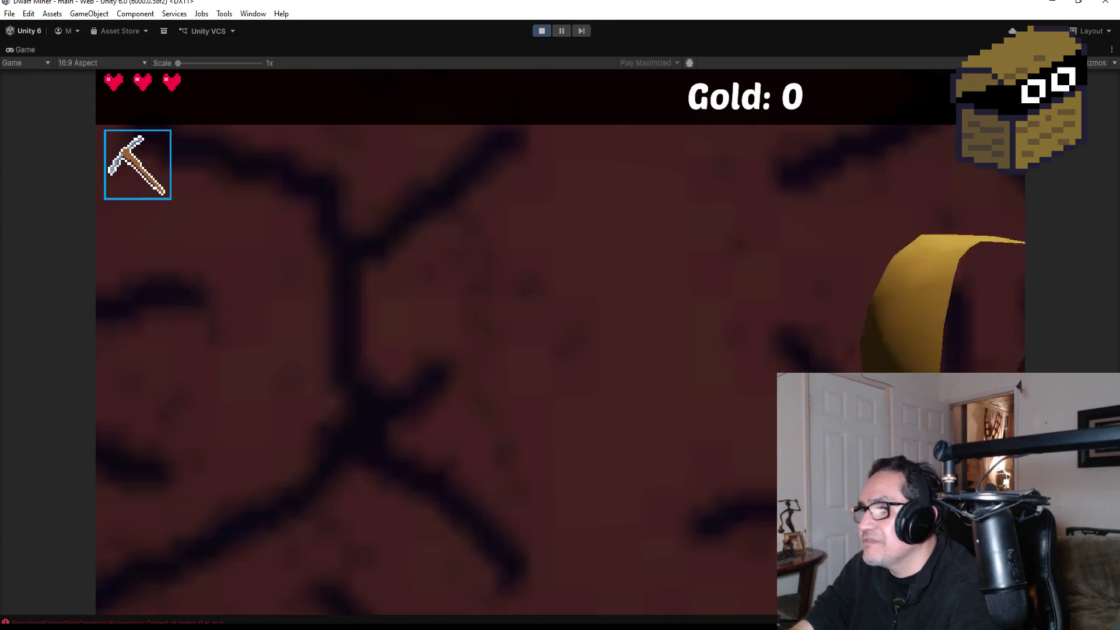
# Step: Switch to weapon 2, shoot the approaching spider twice, then pause and stop playing
pyautogui.press('2')
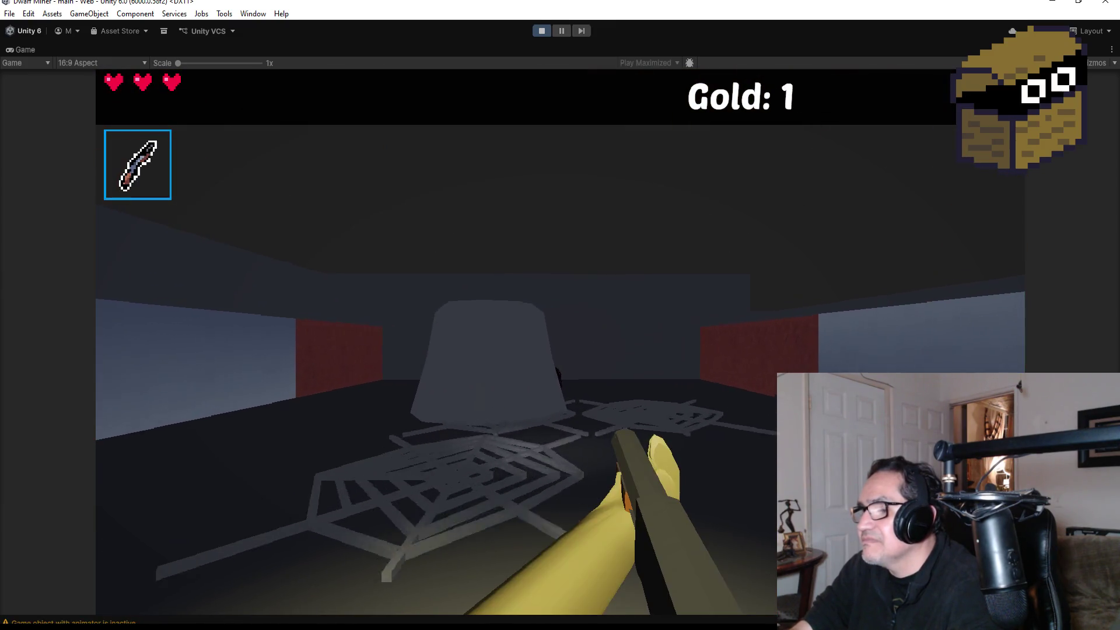
pyautogui.press('w')
pyautogui.press('s')
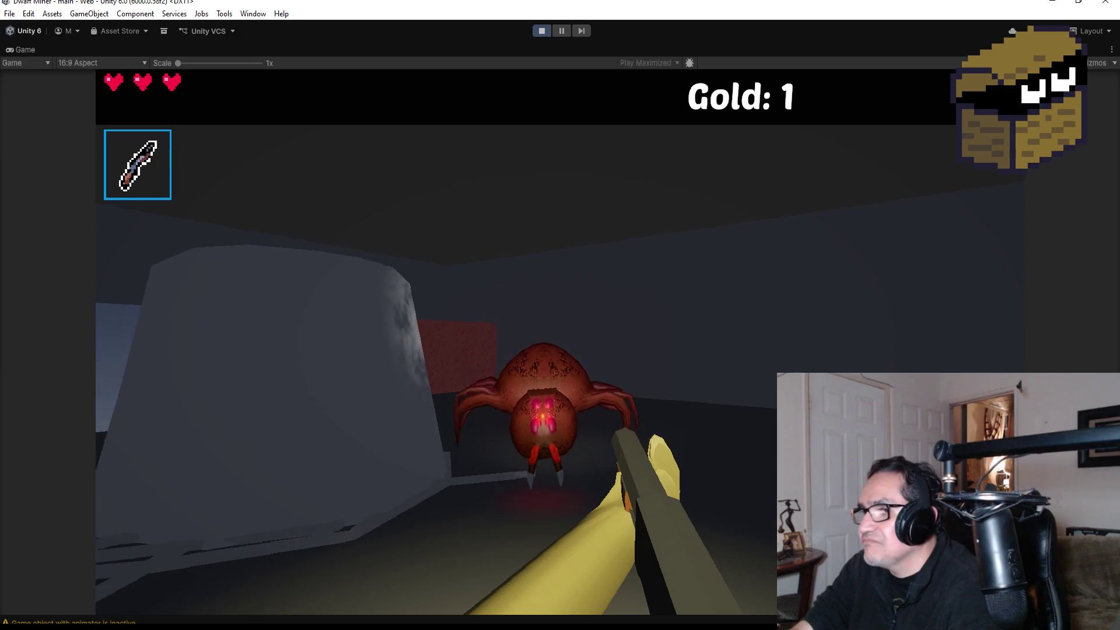
pyautogui.press('s')
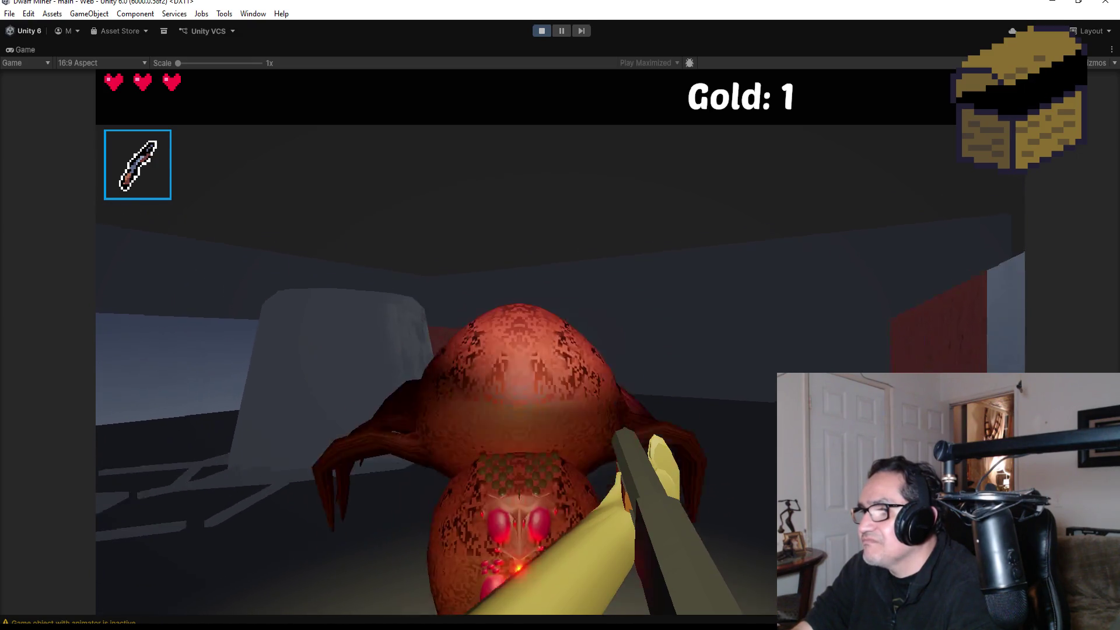
pyautogui.press('s')
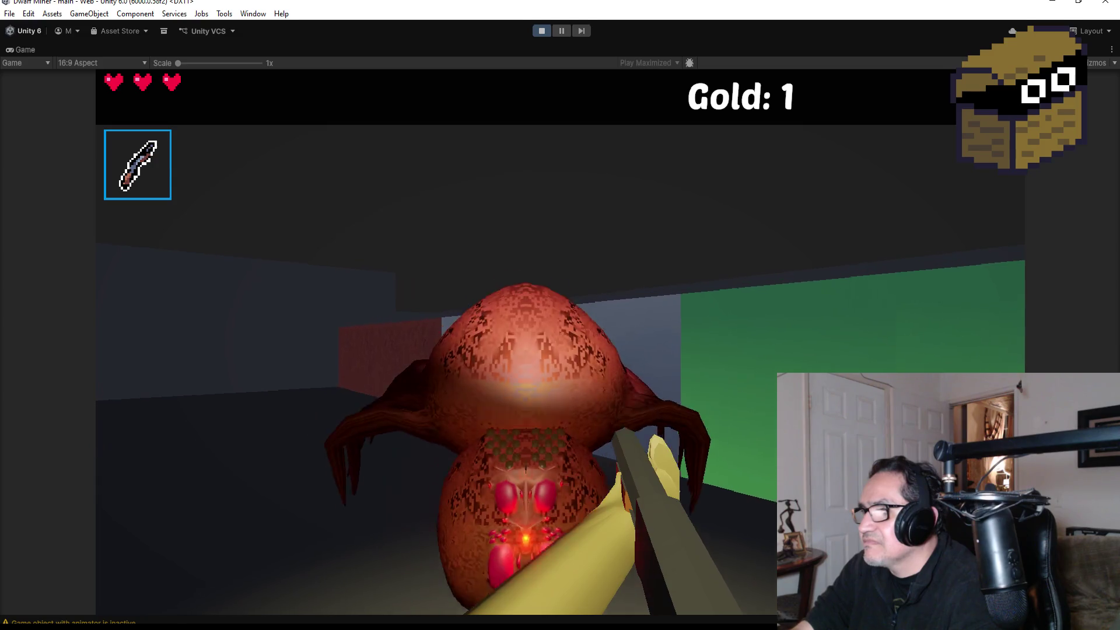
pyautogui.click(561, 342)
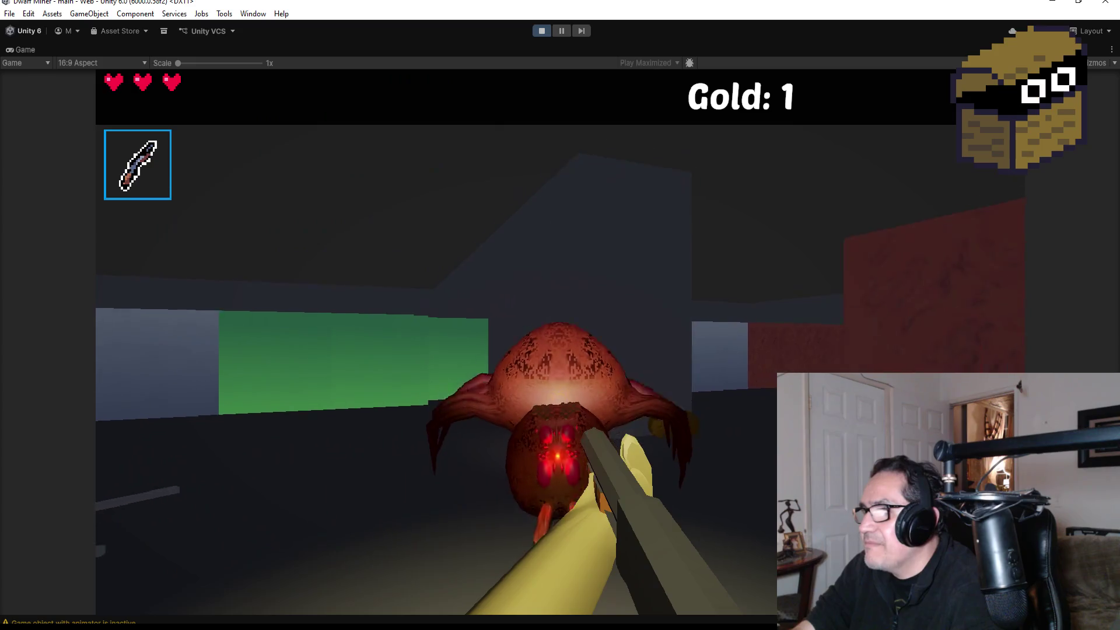
pyautogui.click(561, 342)
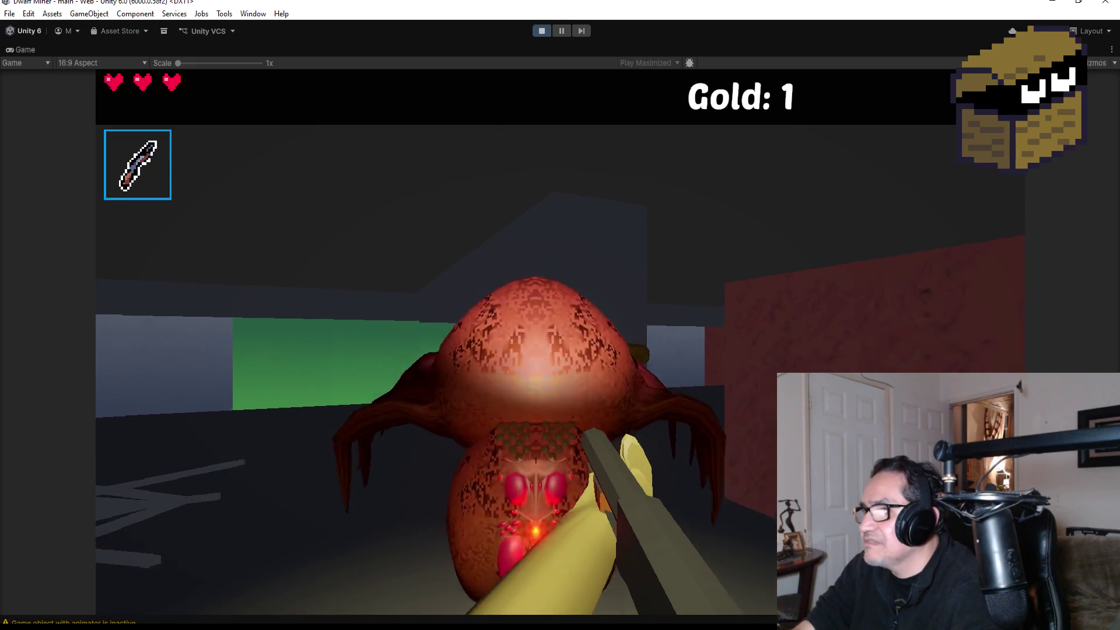
pyautogui.press('a')
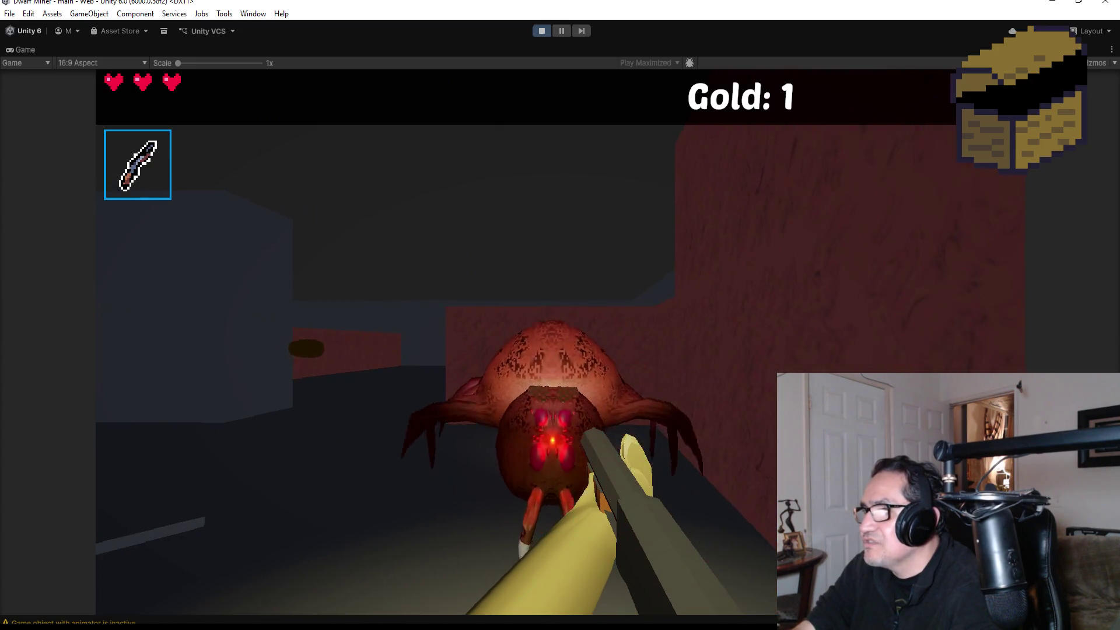
pyautogui.press('Escape')
pyautogui.click(541, 30)
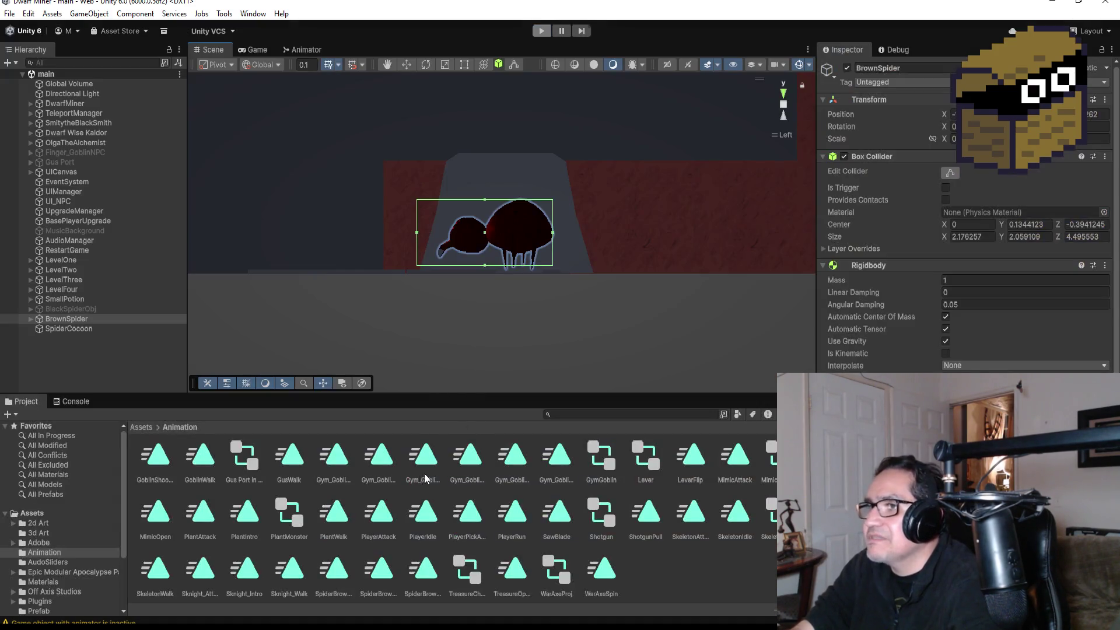
# Step: Save SpiderBrown.cs and scroll down to its OnCollisionStay handler for Player and Spike
pyautogui.hotkey('alt', 'Tab')
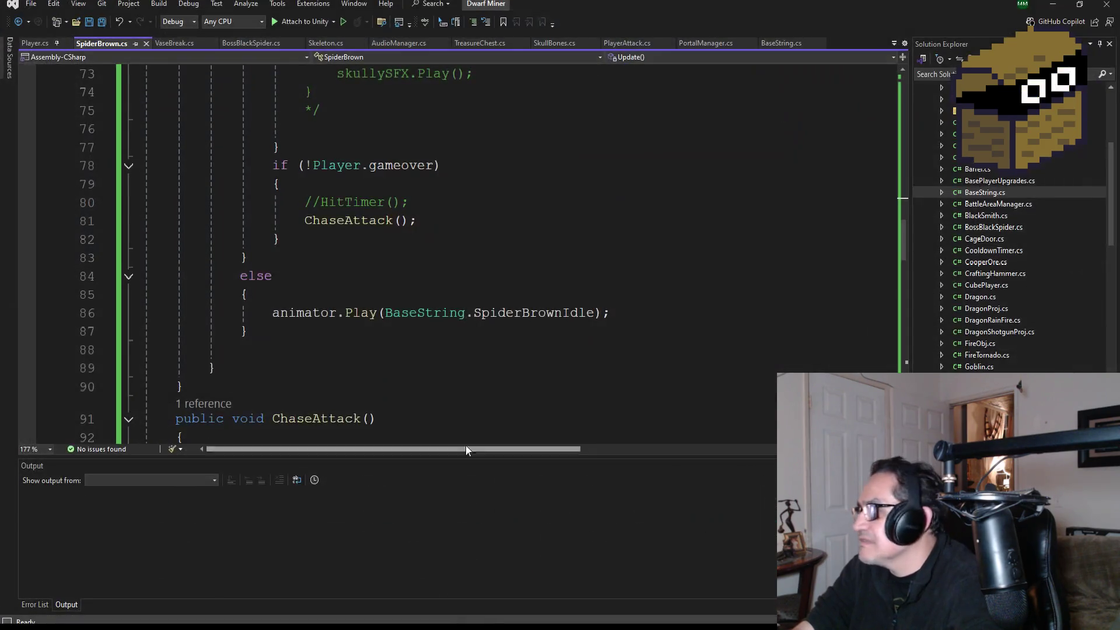
pyautogui.scroll(20, 406, 217)
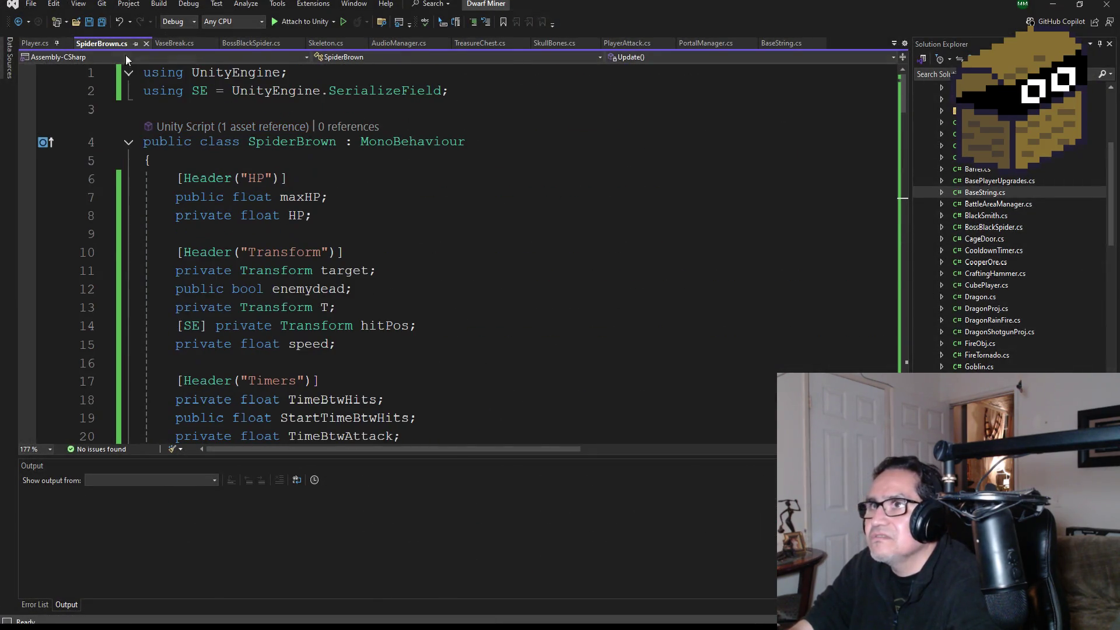
pyautogui.click(107, 25)
pyautogui.scroll(-14, 359, 283)
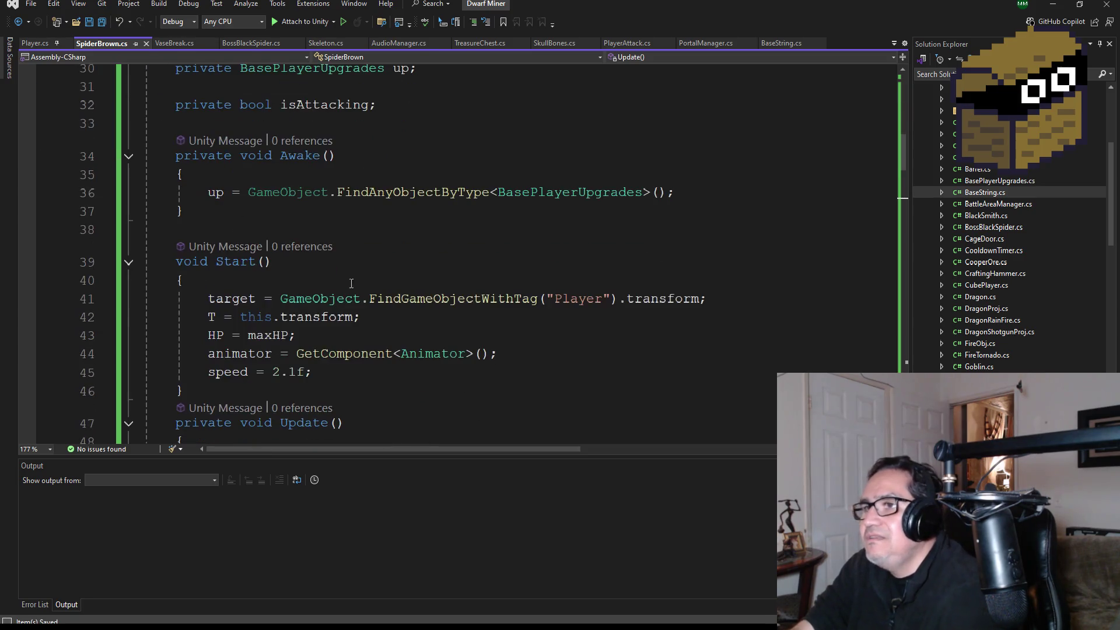
pyautogui.scroll(-10, 359, 284)
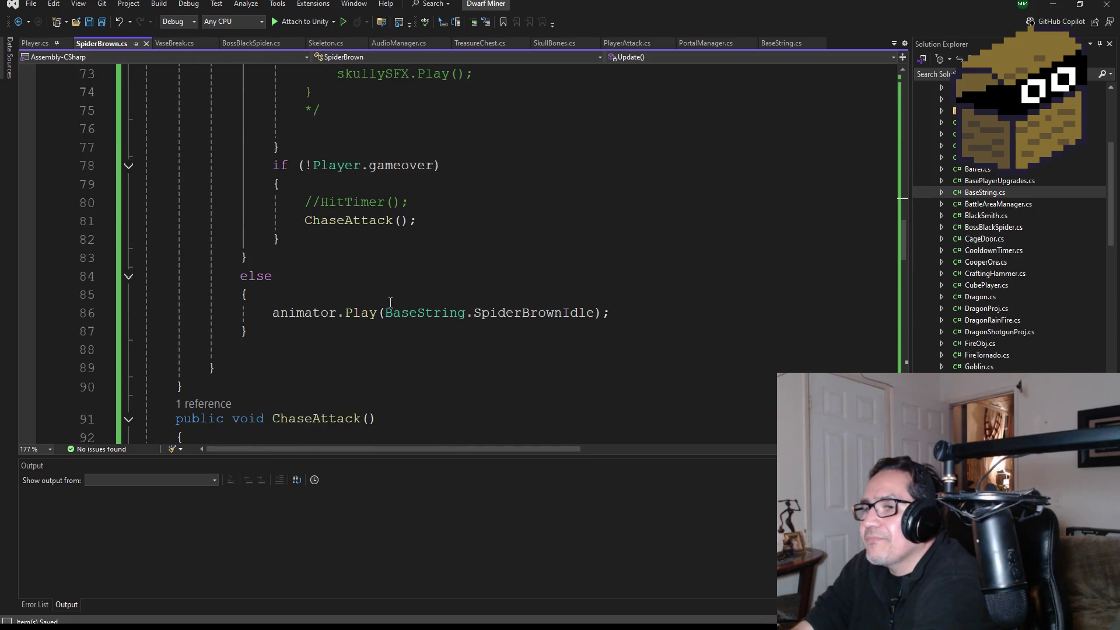
pyautogui.scroll(-5, 386, 292)
pyautogui.scroll(-7, 387, 291)
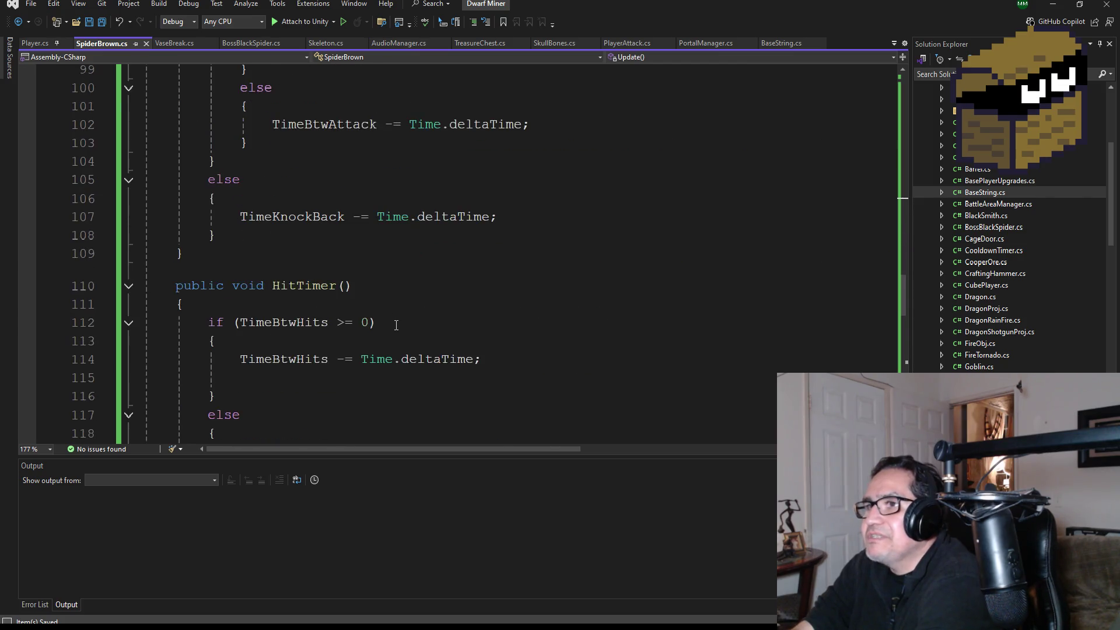
pyautogui.scroll(-2, 423, 352)
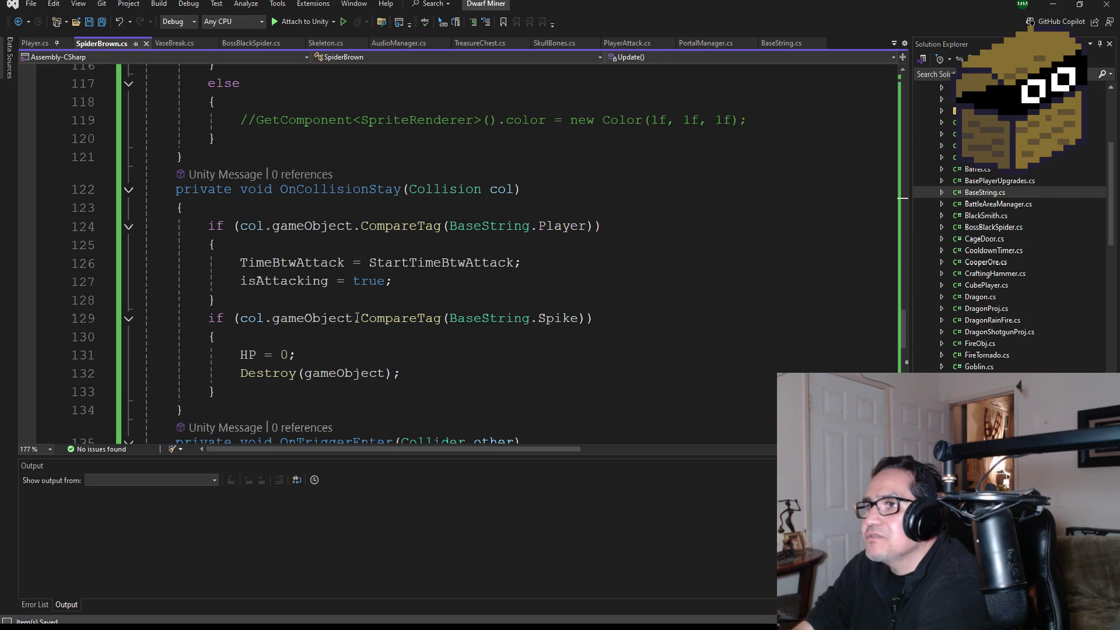
pyautogui.moveTo(342, 316)
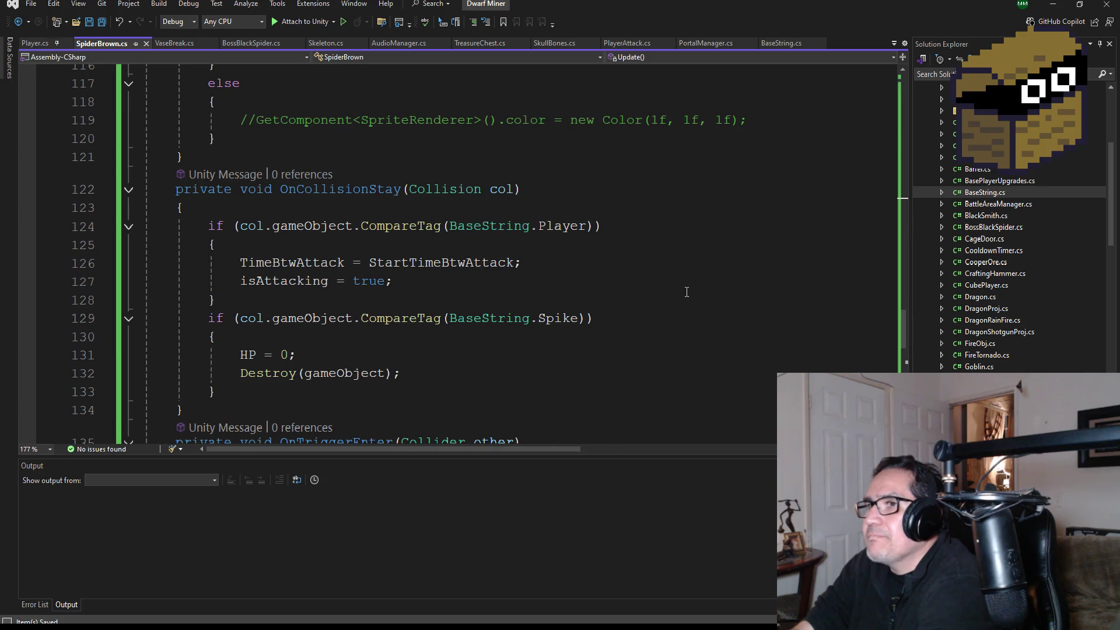
# Step: Back in Unity, review Spider Brown's Max HP 6 and 0.5 s between hits, then start play mode
pyautogui.click(1054, 4)
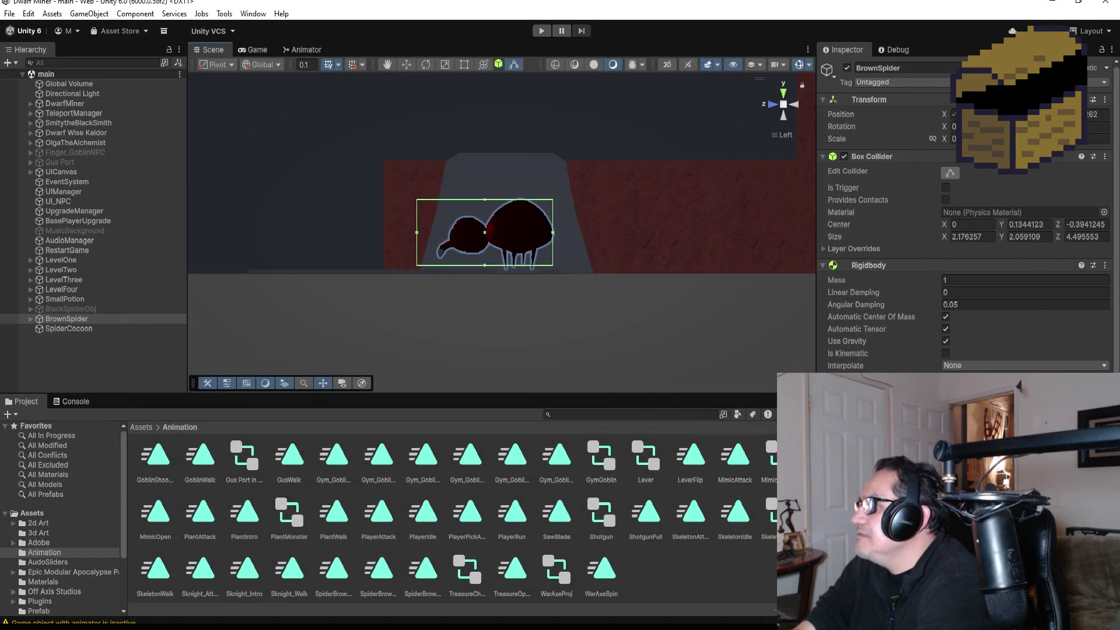
pyautogui.scroll(-3, 989, 340)
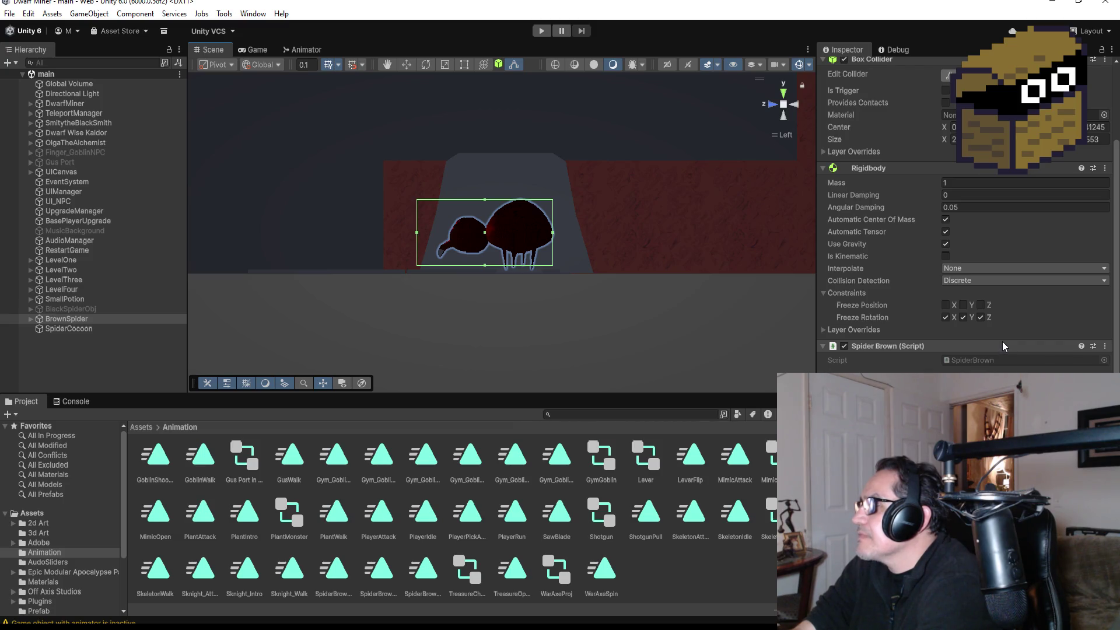
pyautogui.scroll(-2, 1002, 341)
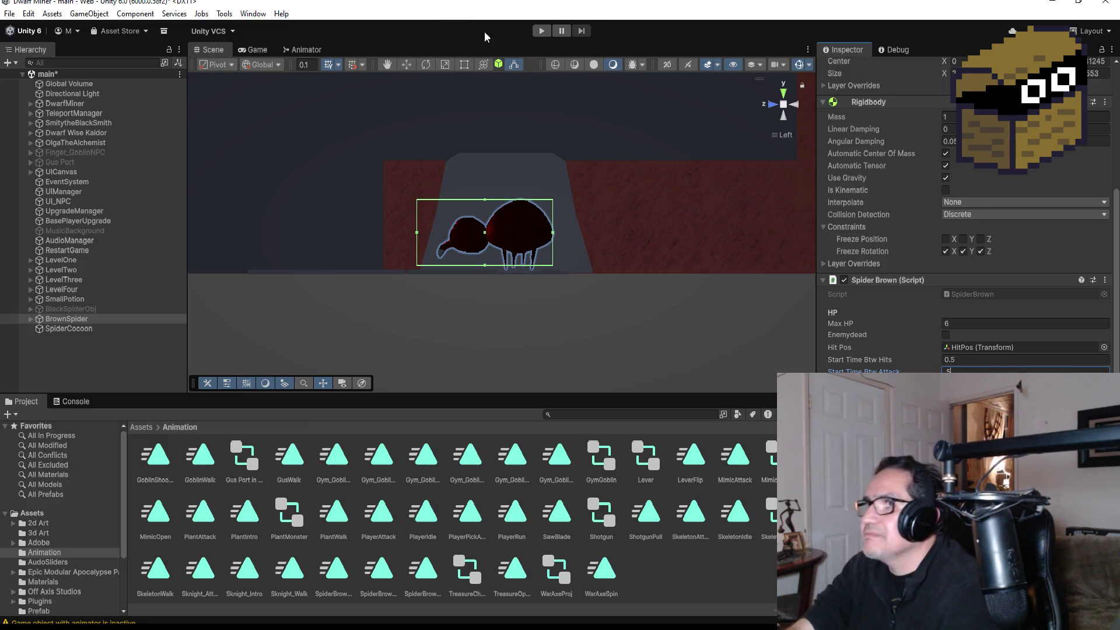
pyautogui.click(541, 32)
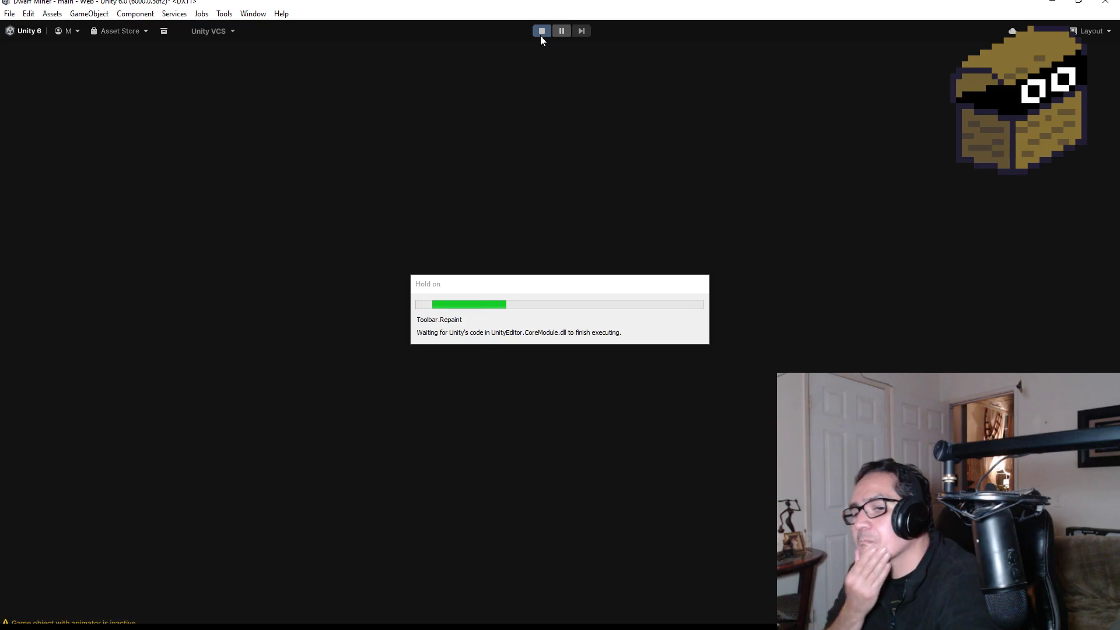
# Step: Enter the game, switch weapons and walk forward until the brown spider charges
pyautogui.press('Escape')
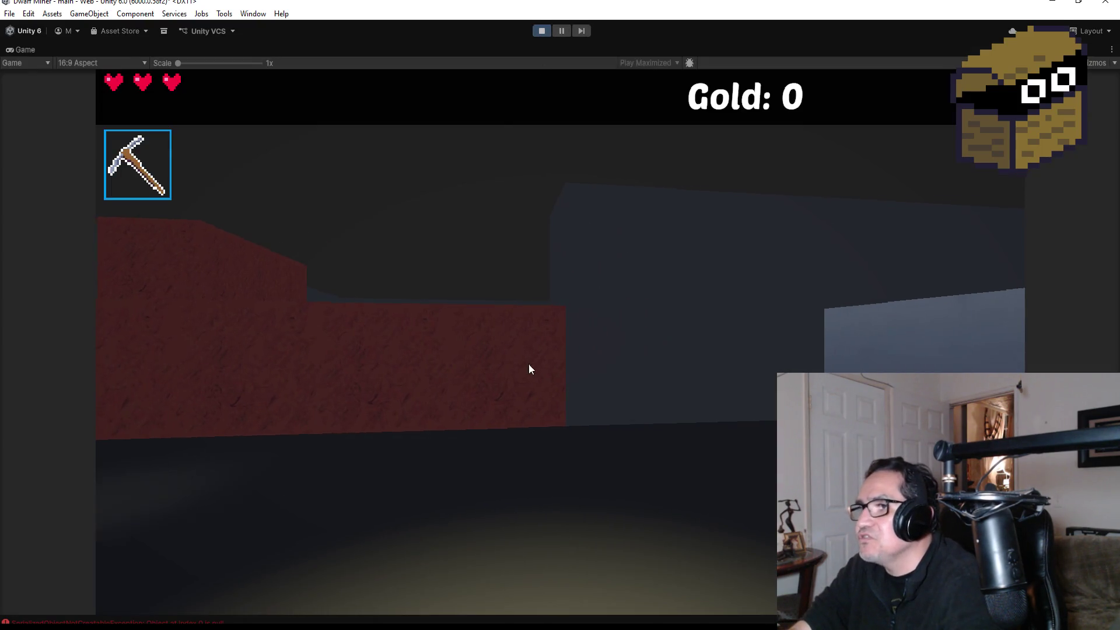
pyautogui.press('w')
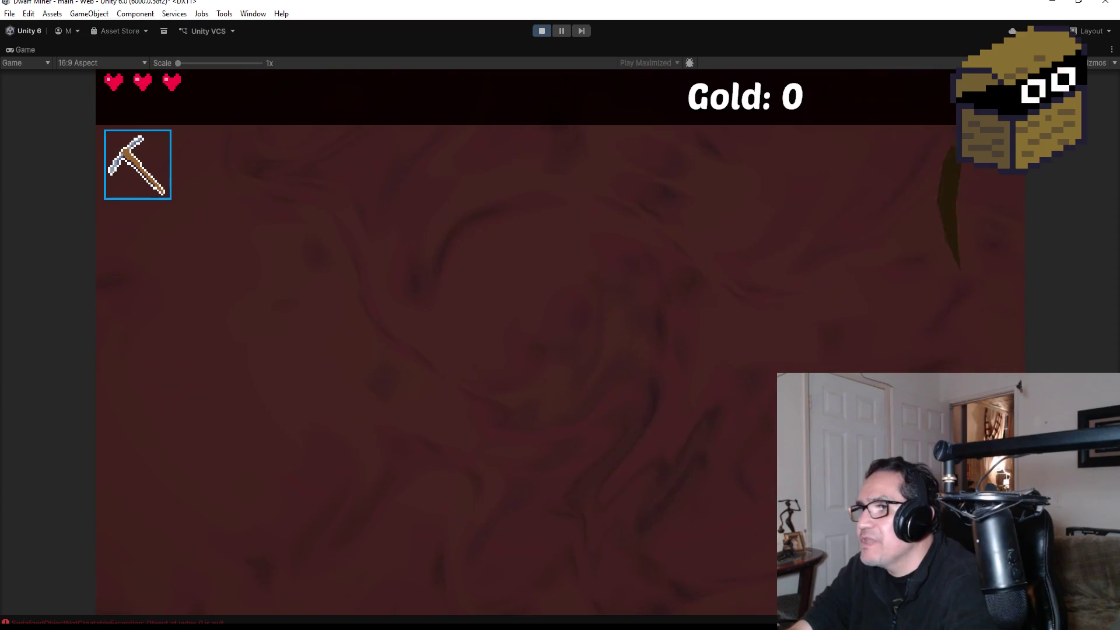
pyautogui.press('s')
pyautogui.scroll(-1, 560, 315)
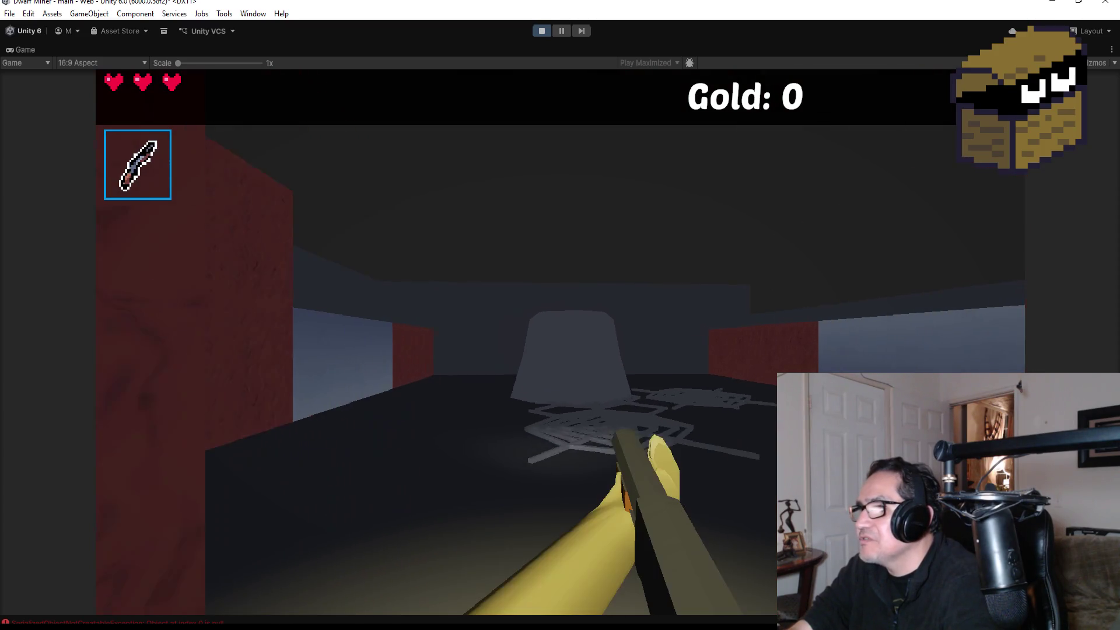
pyautogui.press('w')
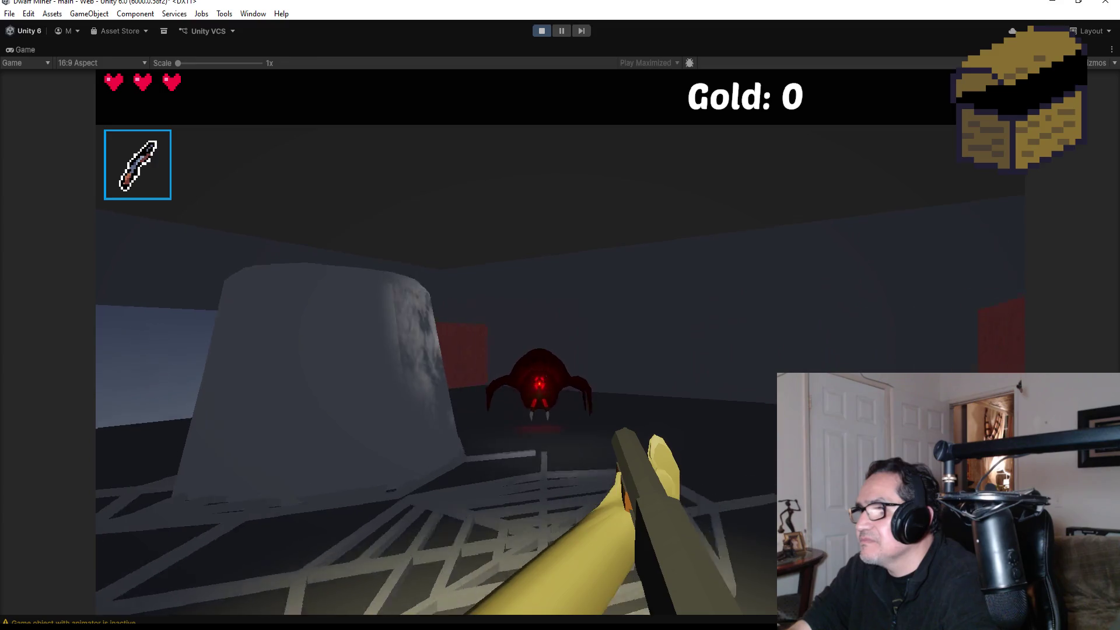
pyautogui.press('s')
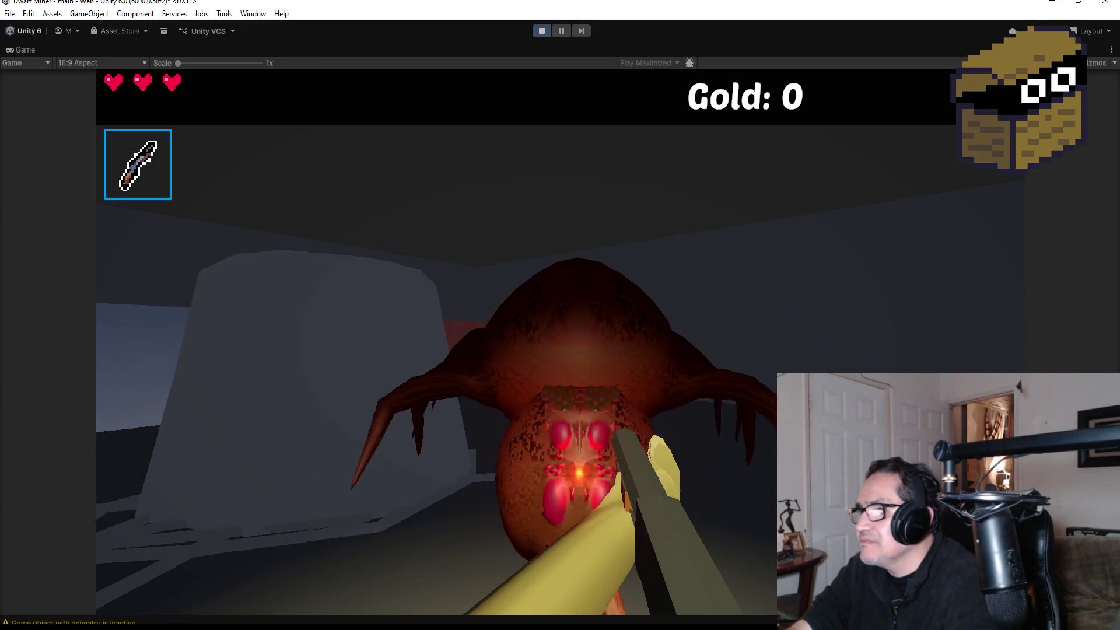
pyautogui.press('s')
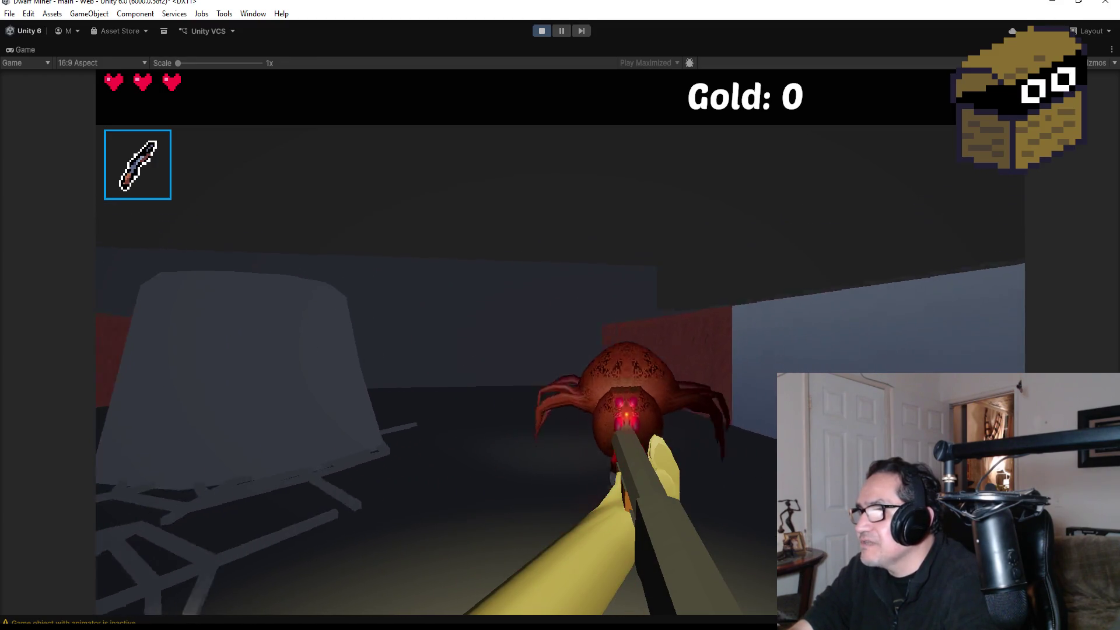
# Step: Attack the brown spider until it dies, then pause and stop the play test
pyautogui.click(560, 315)
pyautogui.press('s')
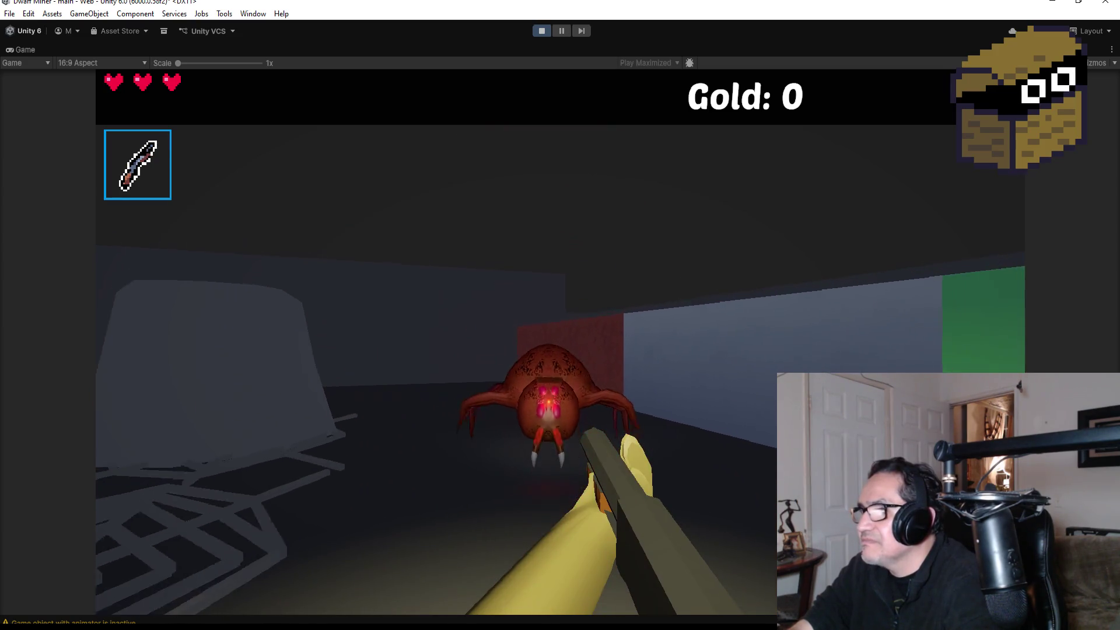
pyautogui.click(561, 315)
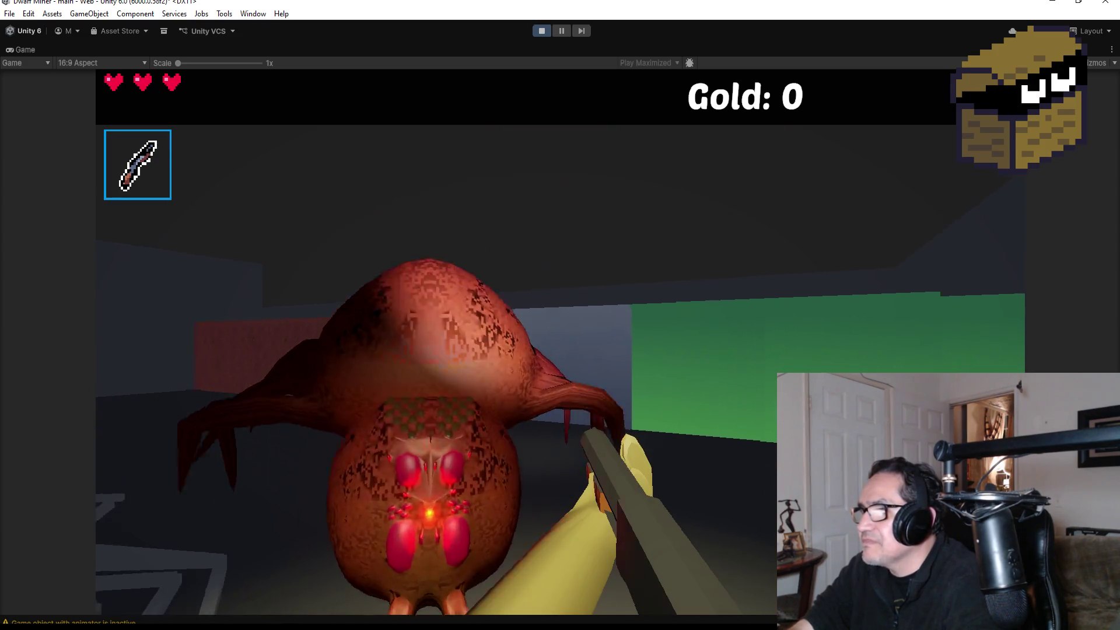
pyautogui.click(561, 343)
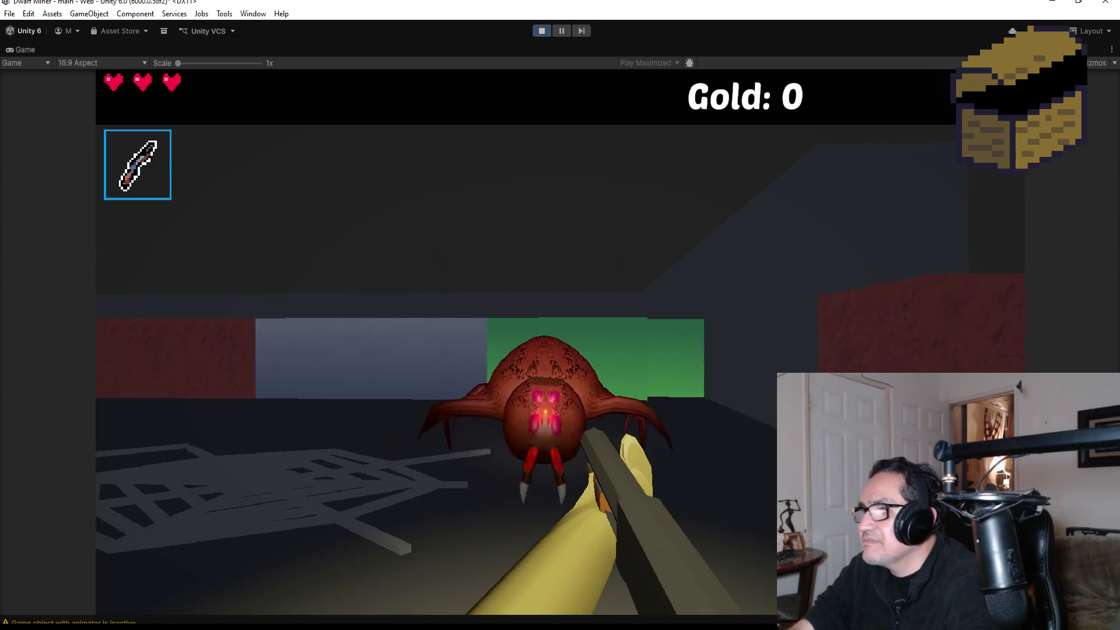
pyautogui.click(560, 343)
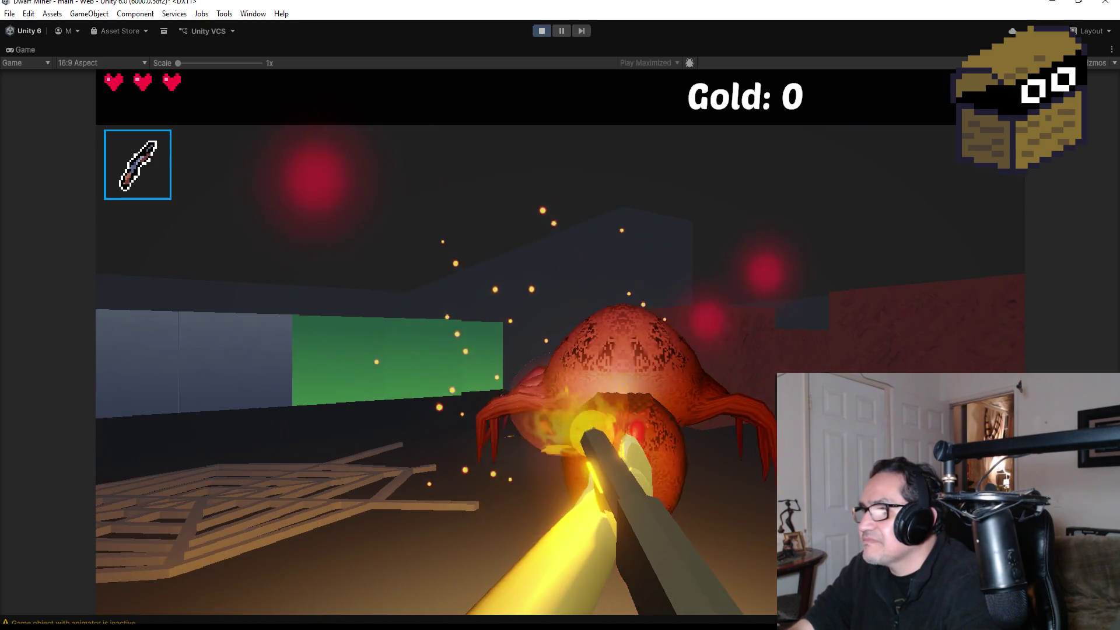
pyautogui.click(560, 343)
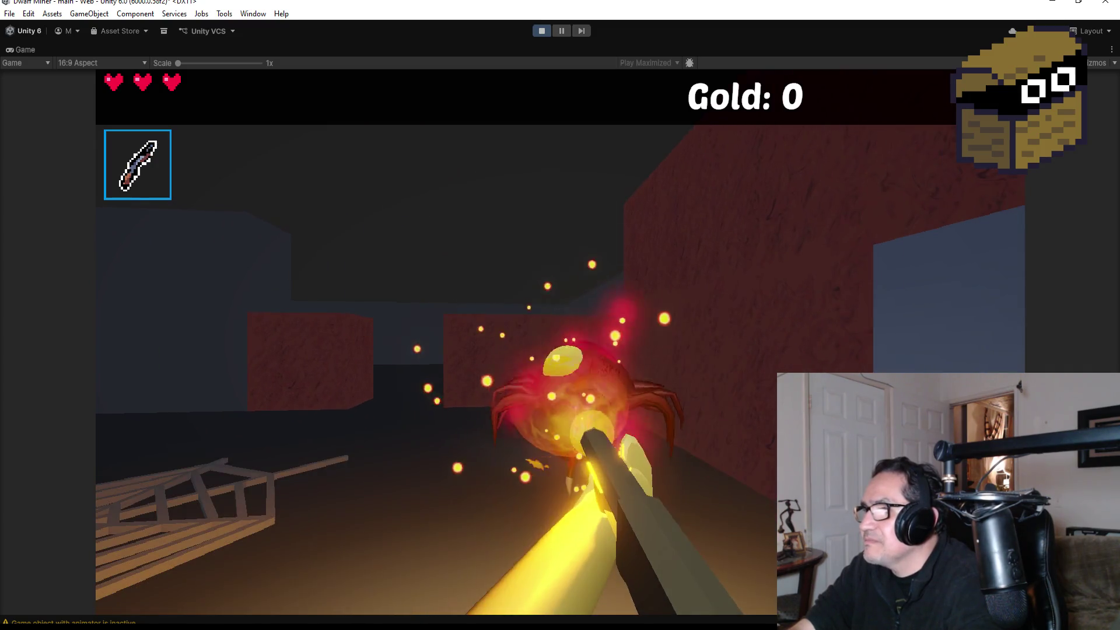
pyautogui.click(560, 343)
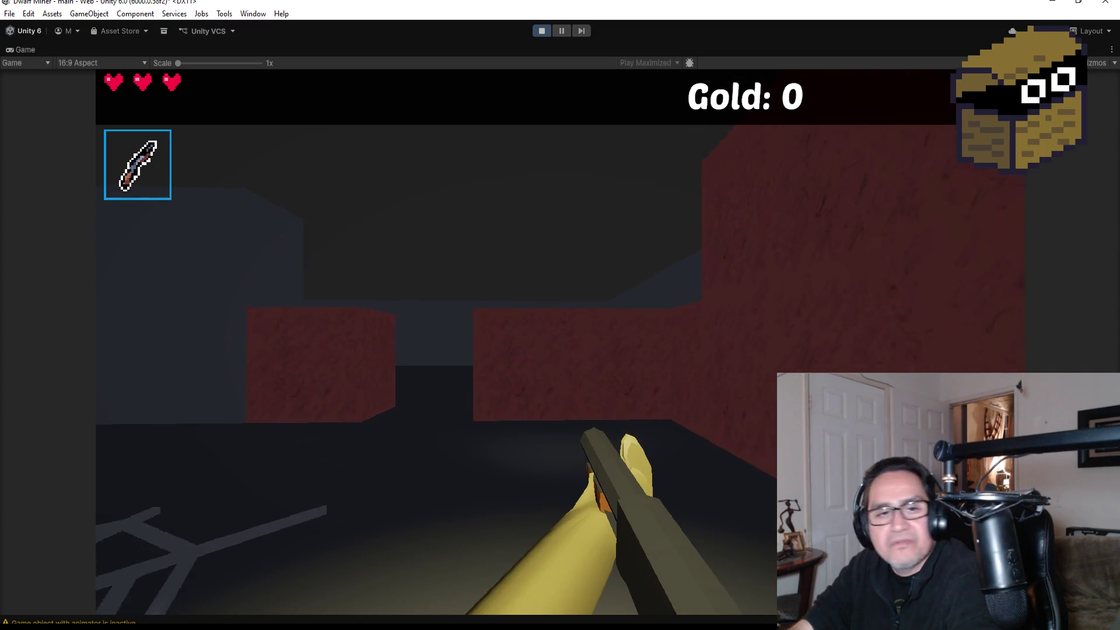
pyautogui.press('Escape')
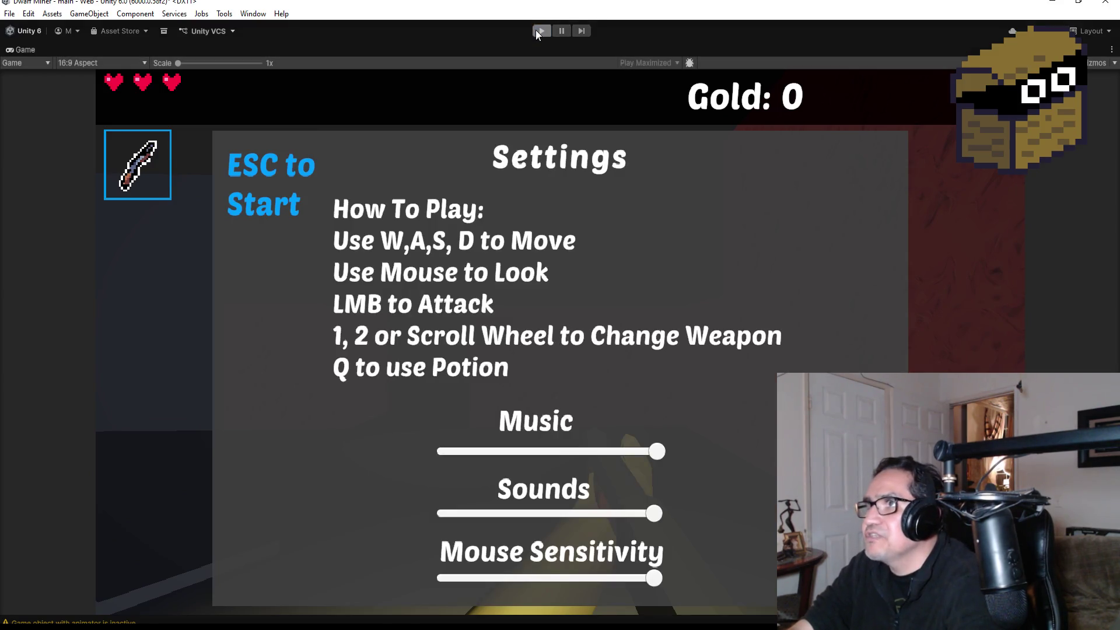
pyautogui.click(536, 30)
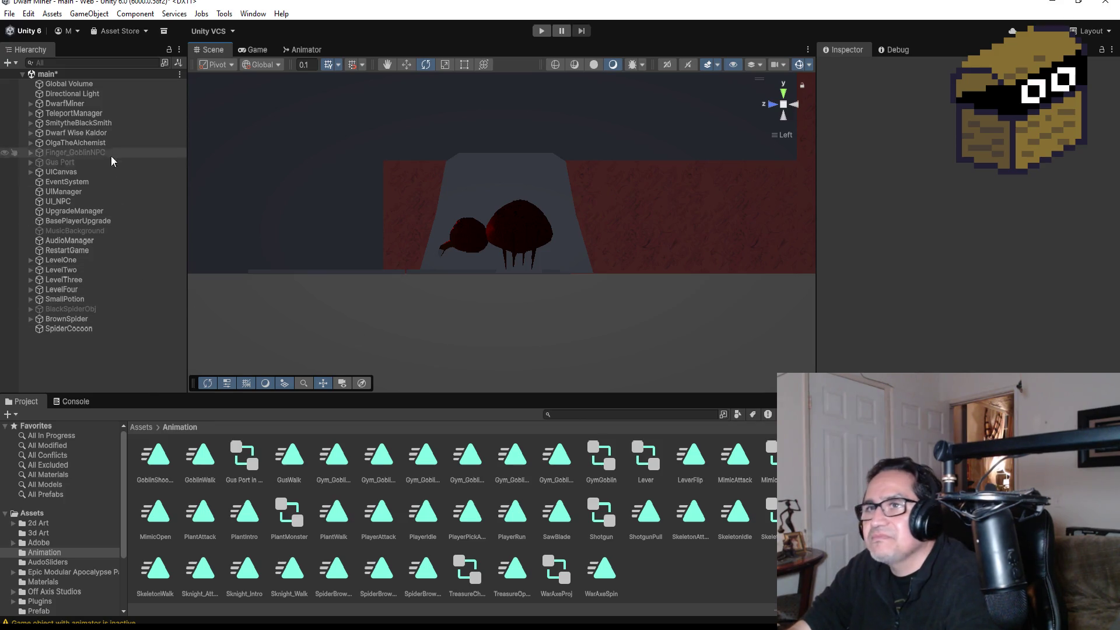
# Step: Save the main scene, switch the Scene view to Top, and select BrownSpider
pyautogui.click(9, 14)
pyautogui.click(48, 76)
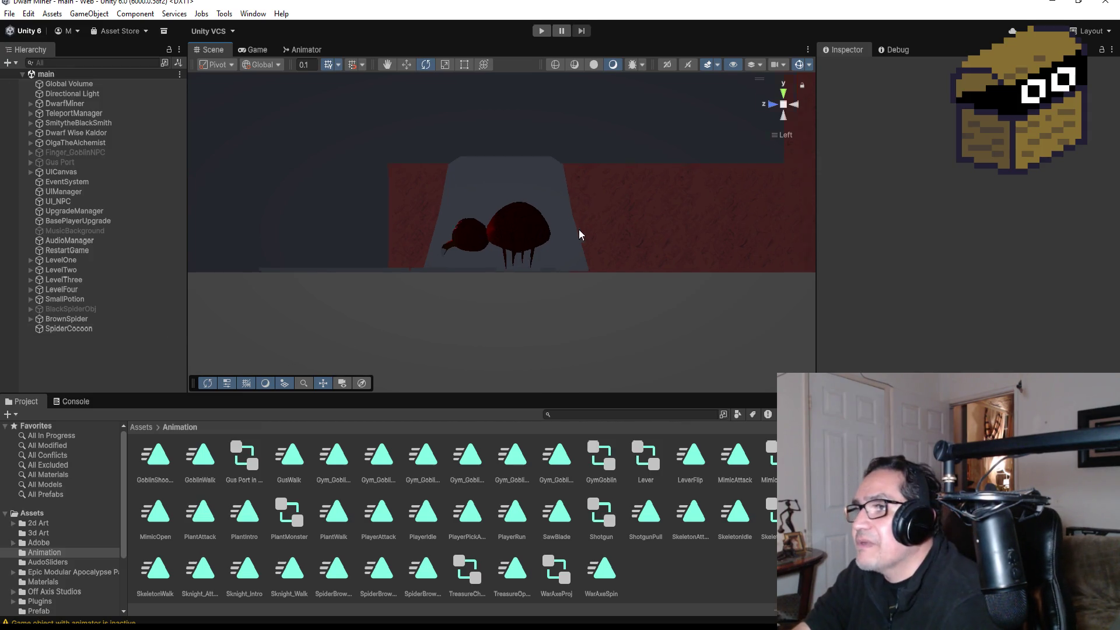
pyautogui.scroll(5, 579, 229)
pyautogui.scroll(-5, 567, 240)
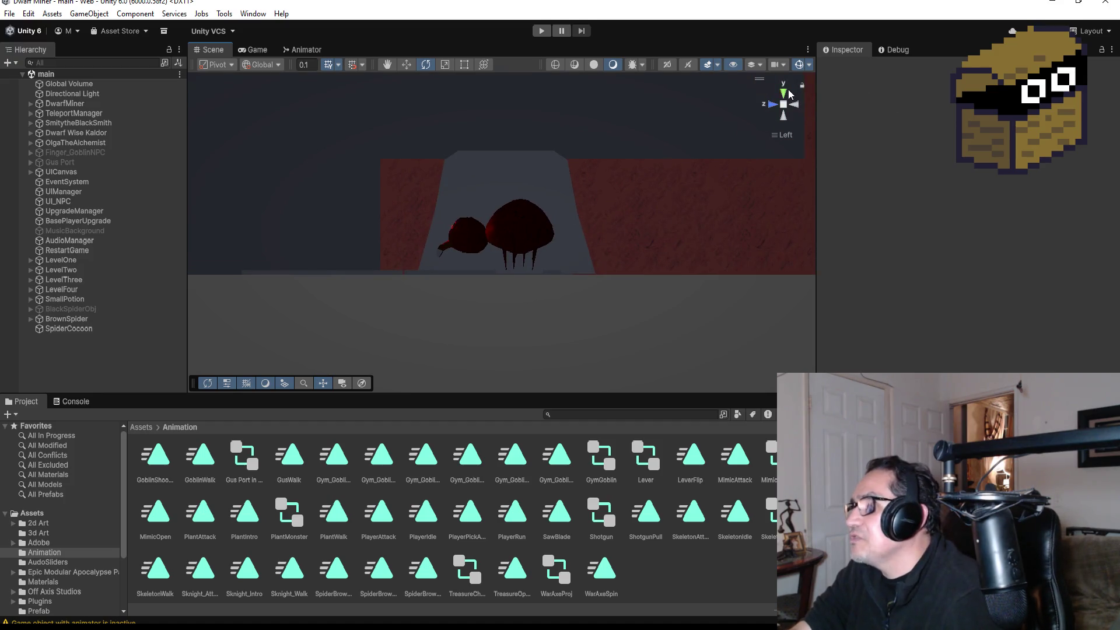
pyautogui.click(785, 94)
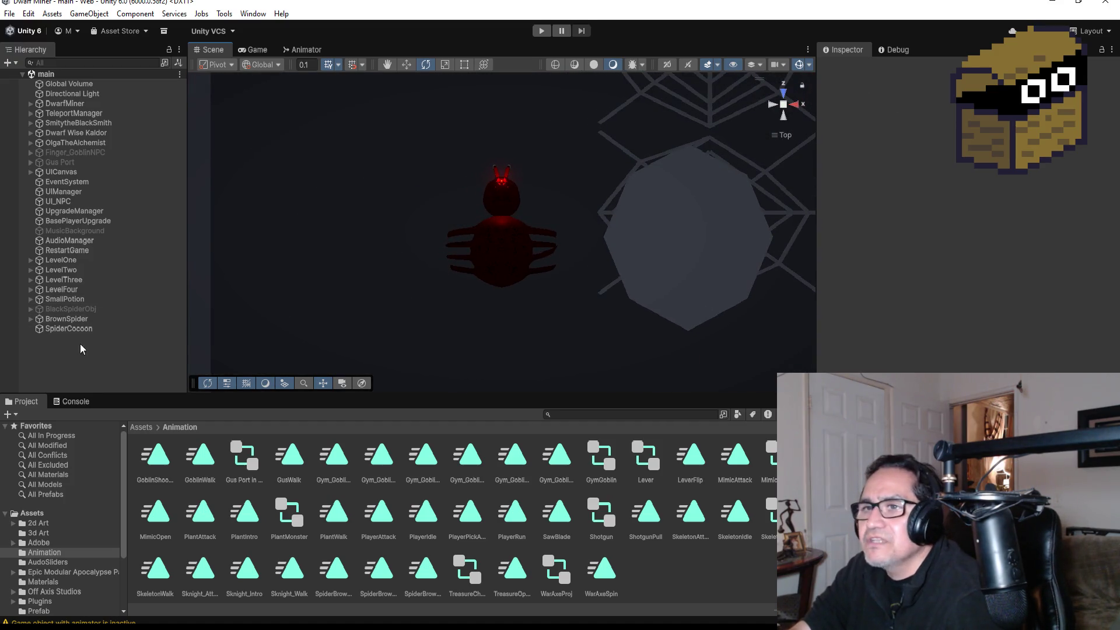
pyautogui.click(79, 322)
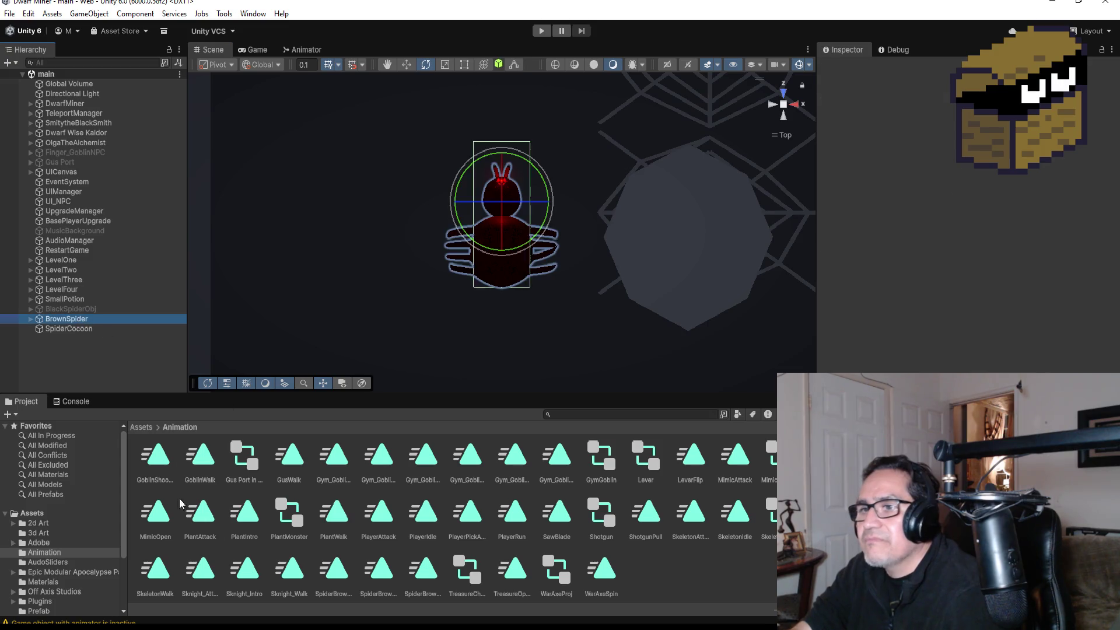
# Step: Open the Assets/Prefab folder in the Project window
pyautogui.click(141, 427)
pyautogui.scroll(-3, 512, 525)
pyautogui.scroll(5, 513, 537)
pyautogui.click(555, 461)
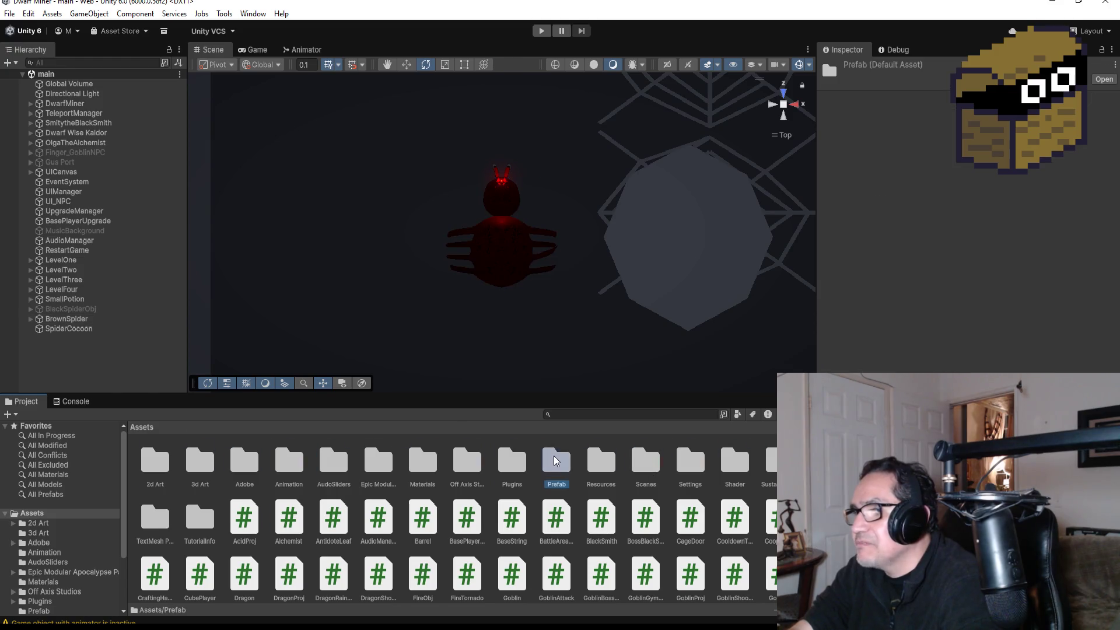
pyautogui.doubleClick(554, 461)
pyautogui.scroll(-2, 469, 506)
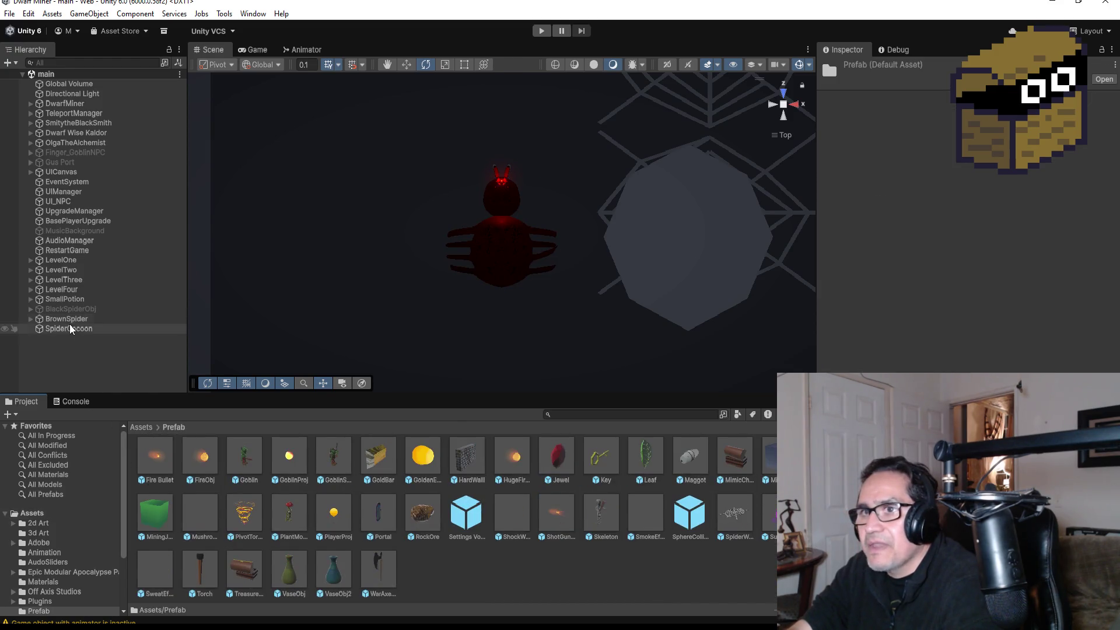
# Step: Create BrownSpider.prefab by dragging BrownSpider into the Prefab folder
pyautogui.moveTo(73, 319)
pyautogui.mouseDown()
pyautogui.moveTo(181, 369)
pyautogui.moveTo(440, 586)
pyautogui.mouseUp()
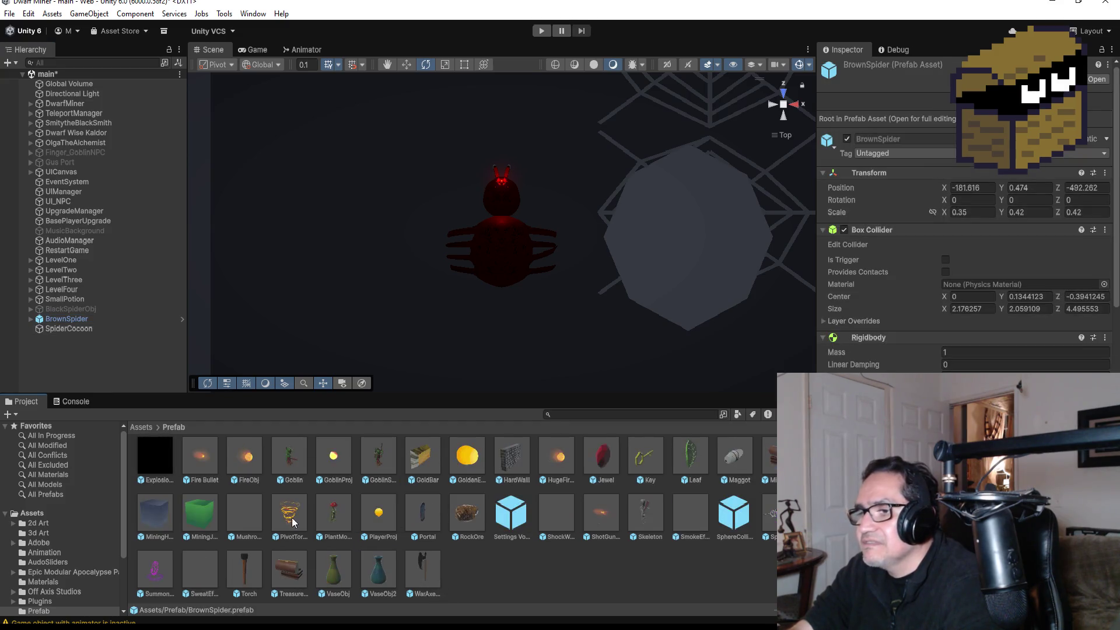
pyautogui.click(68, 328)
pyautogui.click(68, 321)
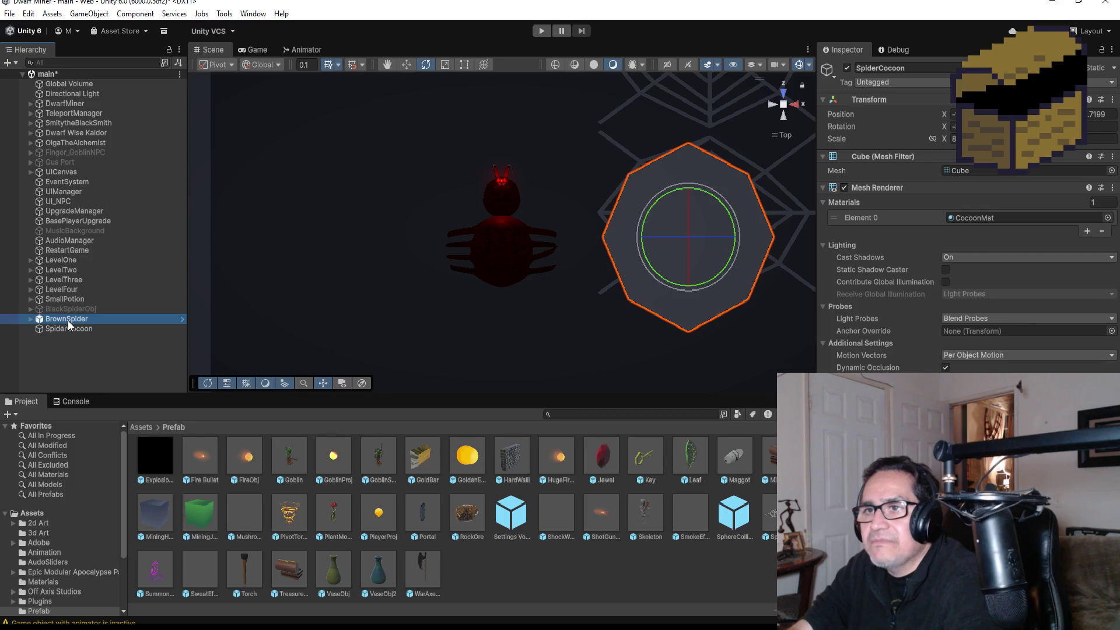
# Step: Unpack the scene's BrownSpider completely and frame the SpiderCocoon in the Scene view
pyautogui.rightClick(68, 325)
pyautogui.moveTo(171, 344)
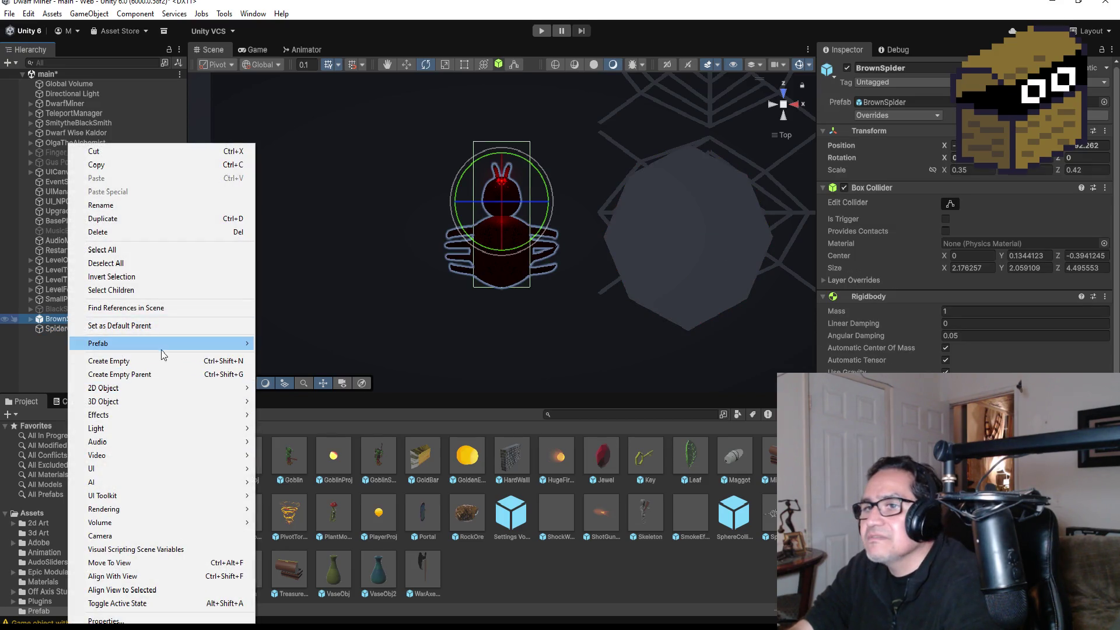
pyautogui.click(303, 450)
pyautogui.click(72, 328)
pyautogui.press('f')
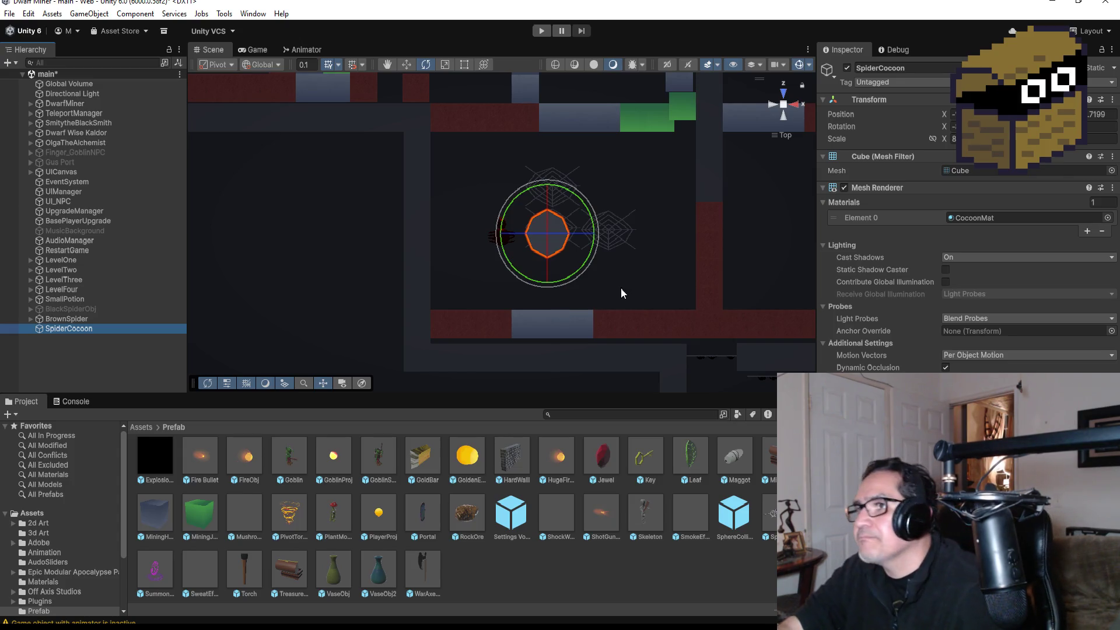
# Step: Enable the BlackSpiderObj object in the Inspector
pyautogui.click(56, 309)
pyautogui.scroll(-8, 517, 304)
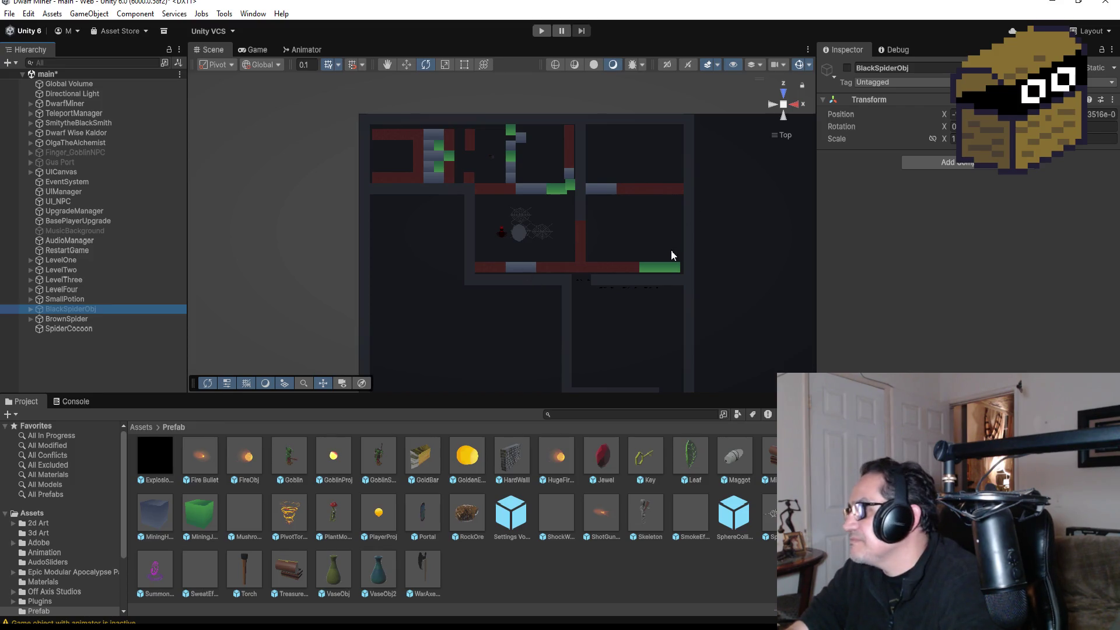
pyautogui.scroll(3, 666, 245)
pyautogui.click(846, 68)
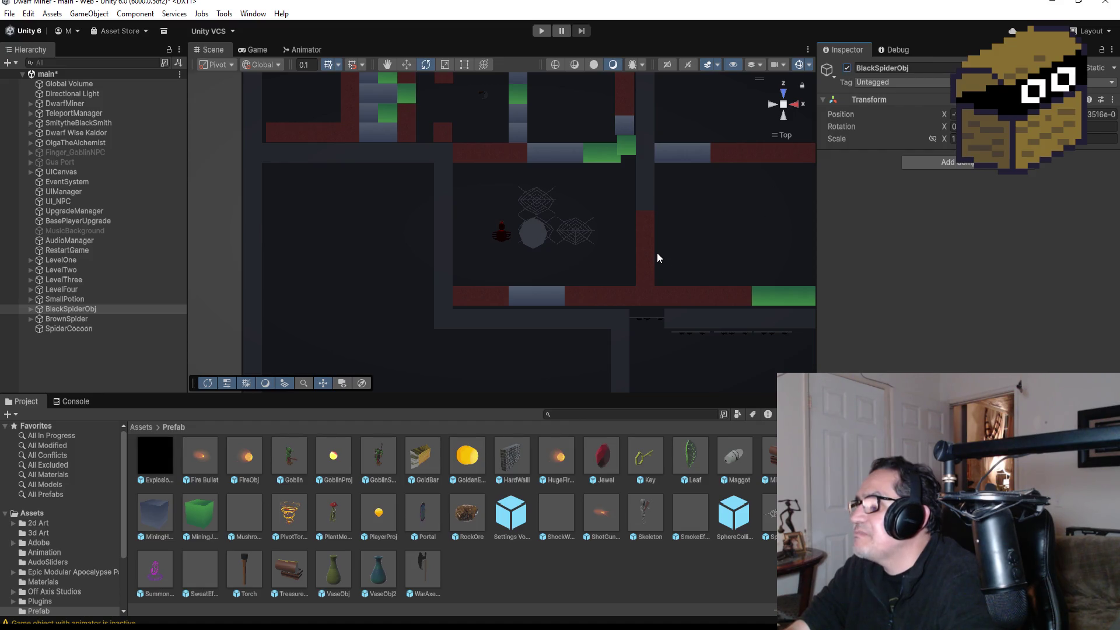
pyautogui.scroll(-3, 646, 257)
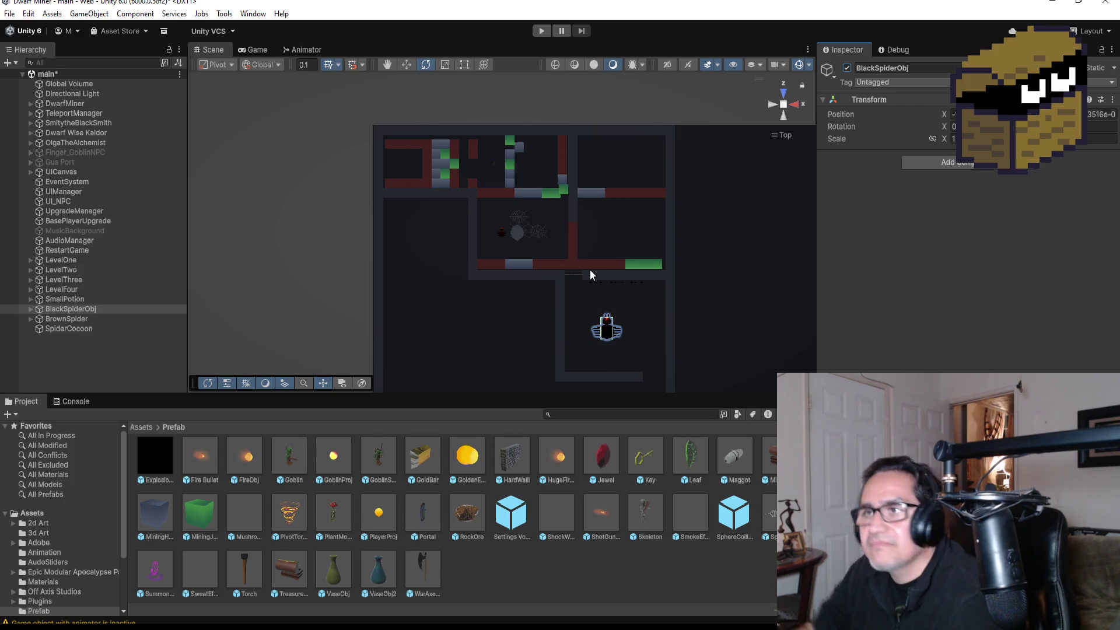
# Step: Save the scene and select a spider web in the room
pyautogui.click(9, 14)
pyautogui.click(23, 70)
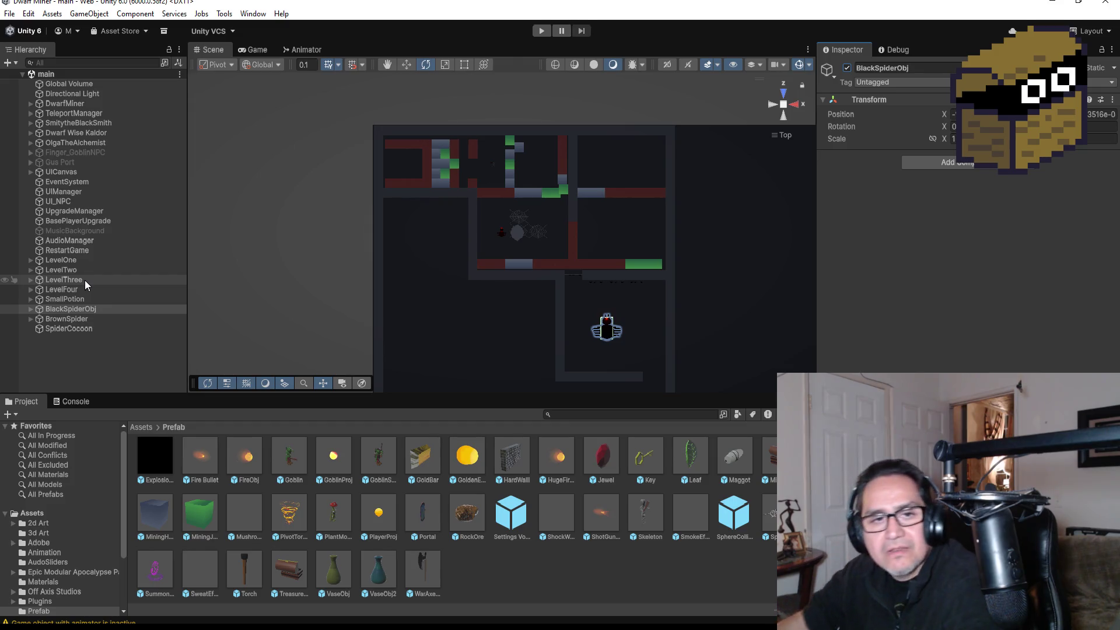
pyautogui.scroll(2, 559, 232)
pyautogui.scroll(3, 560, 232)
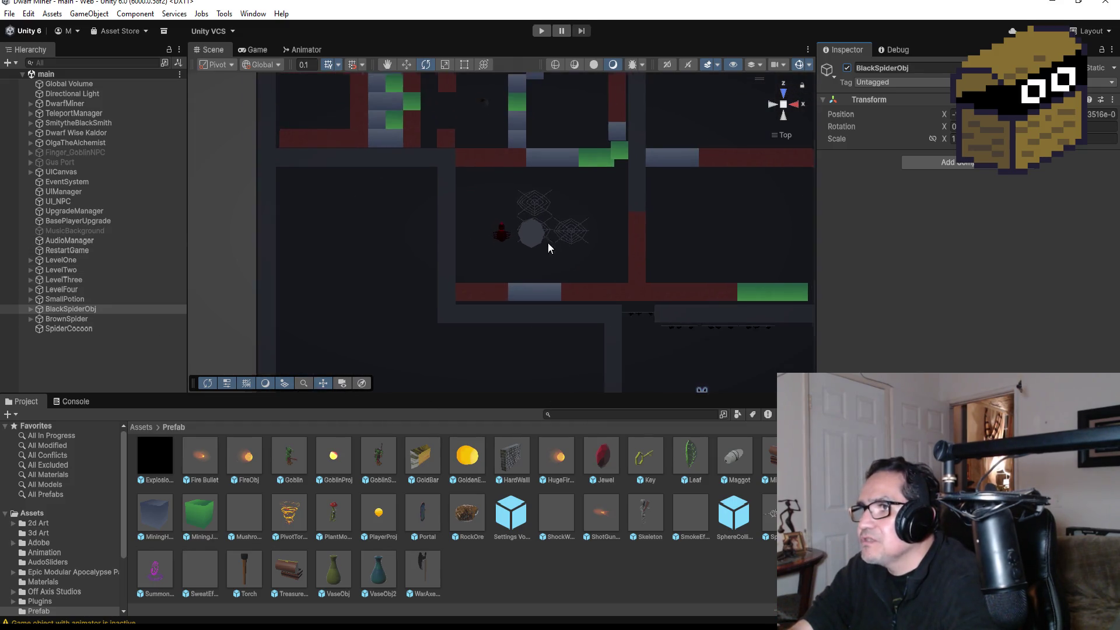
pyautogui.click(559, 193)
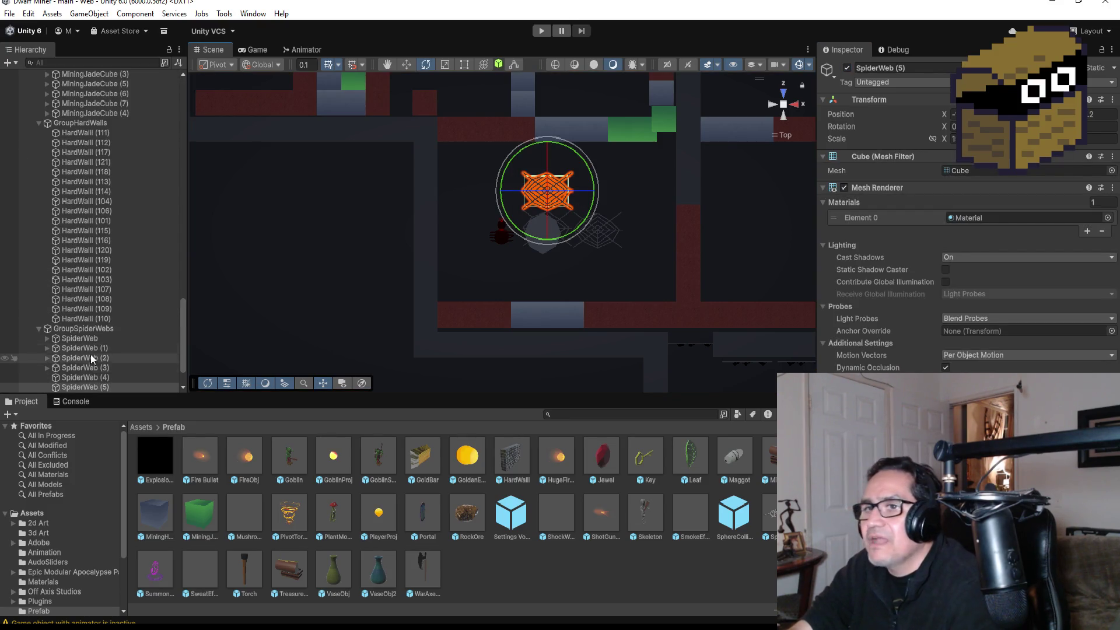
# Step: Drag the spider web down with the Move tool so it sits just below the cocoon
pyautogui.scroll(-3, 145, 362)
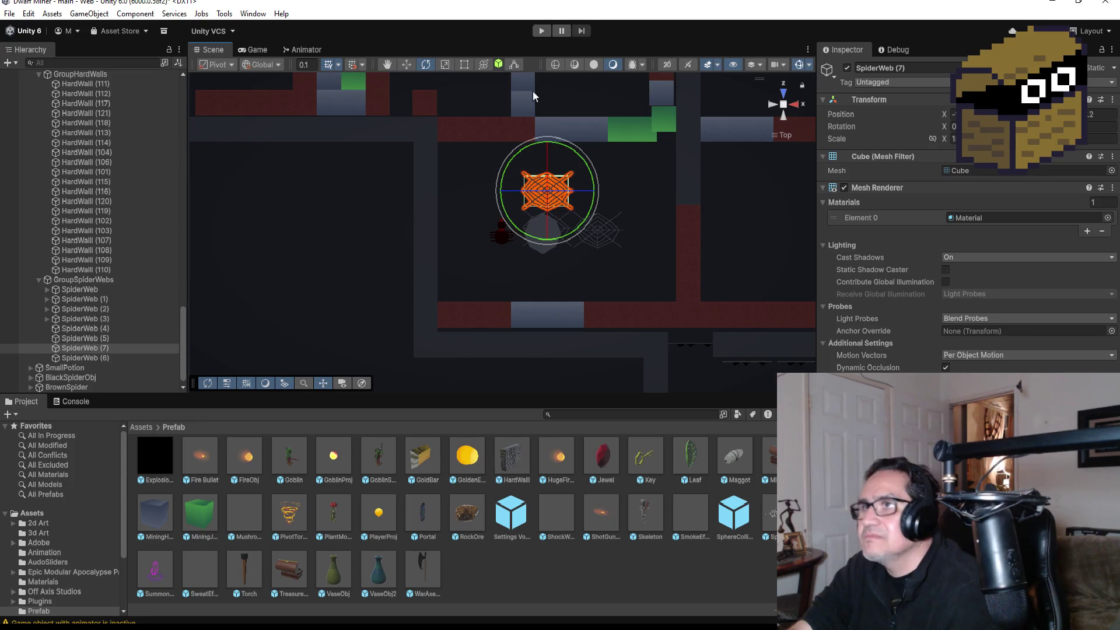
pyautogui.click(407, 65)
pyautogui.moveTo(548, 143); pyautogui.dragTo(551, 219)
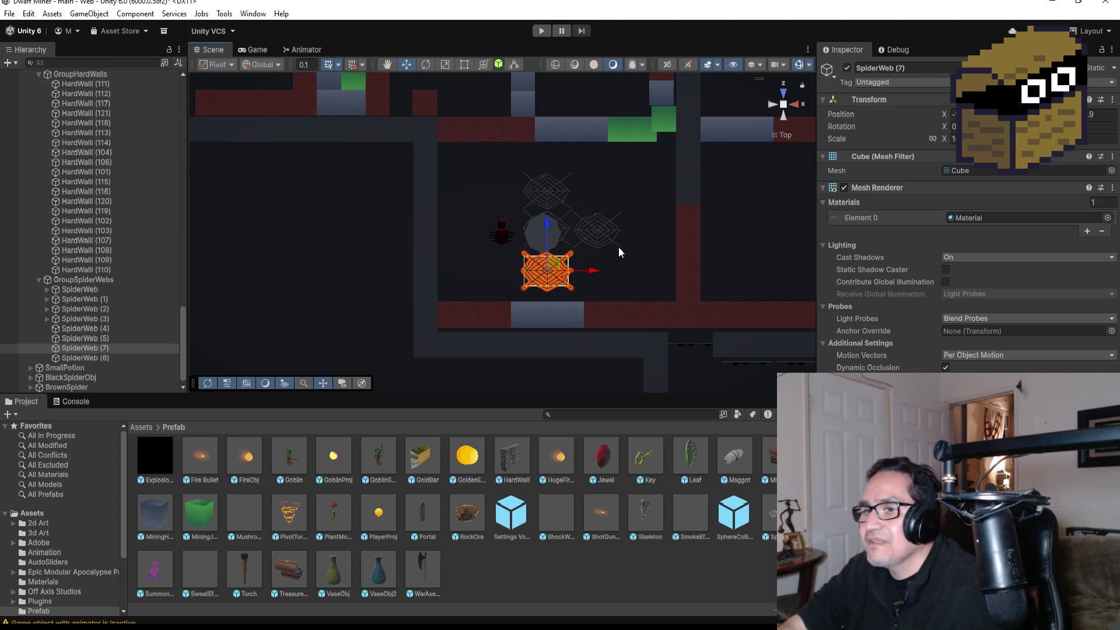
# Step: Go back to Assets and open the Prefab folder
pyautogui.scroll(2, 408, 456)
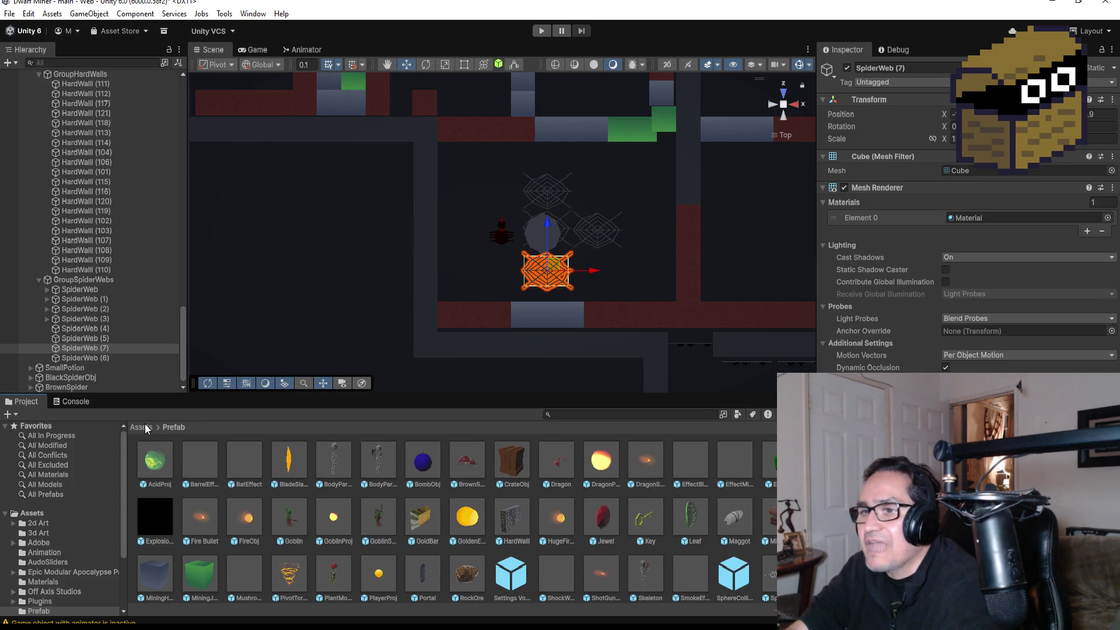
pyautogui.click(141, 428)
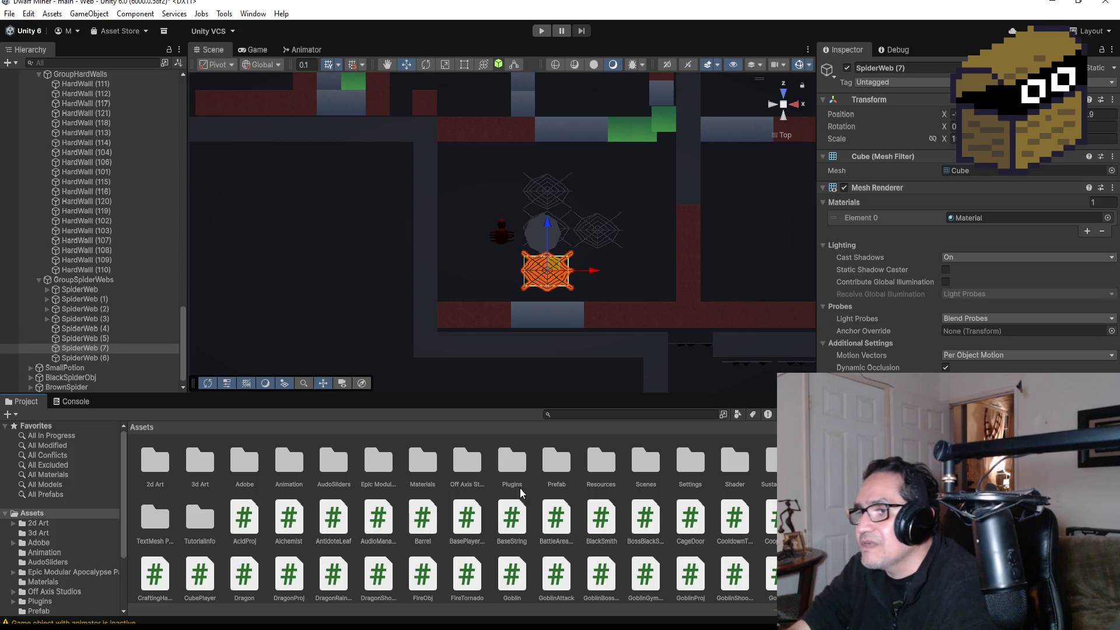
pyautogui.doubleClick(564, 461)
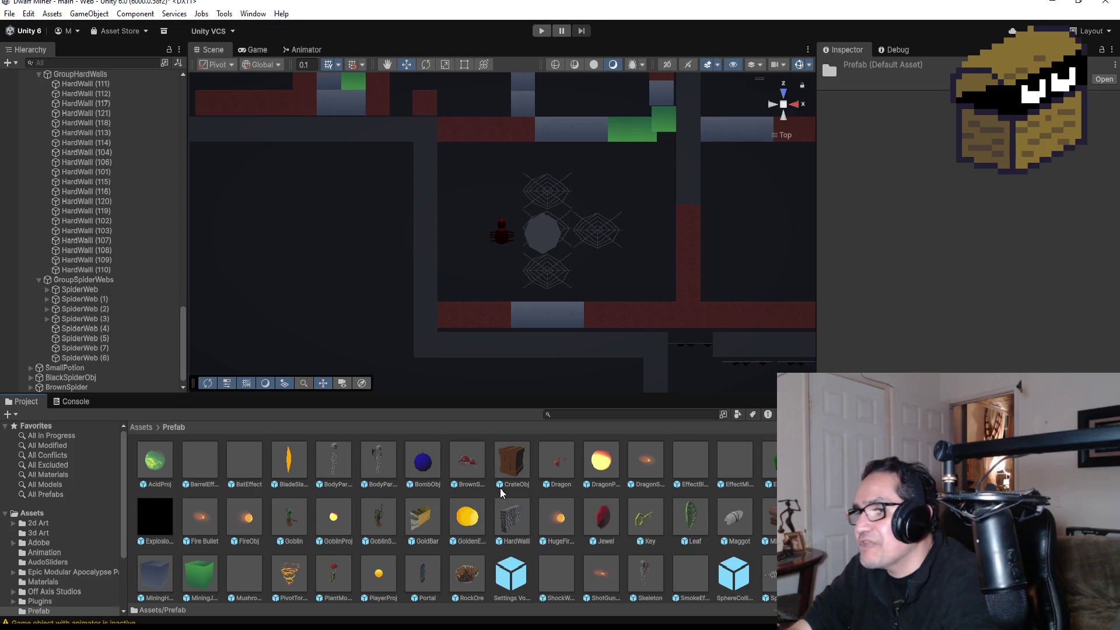
# Step: Inspect the ShockWave, ShotGunBurst, SphereColliderBomb, BatEffect, BarrelEffect and EffectBlood prefabs
pyautogui.scroll(-2, 514, 502)
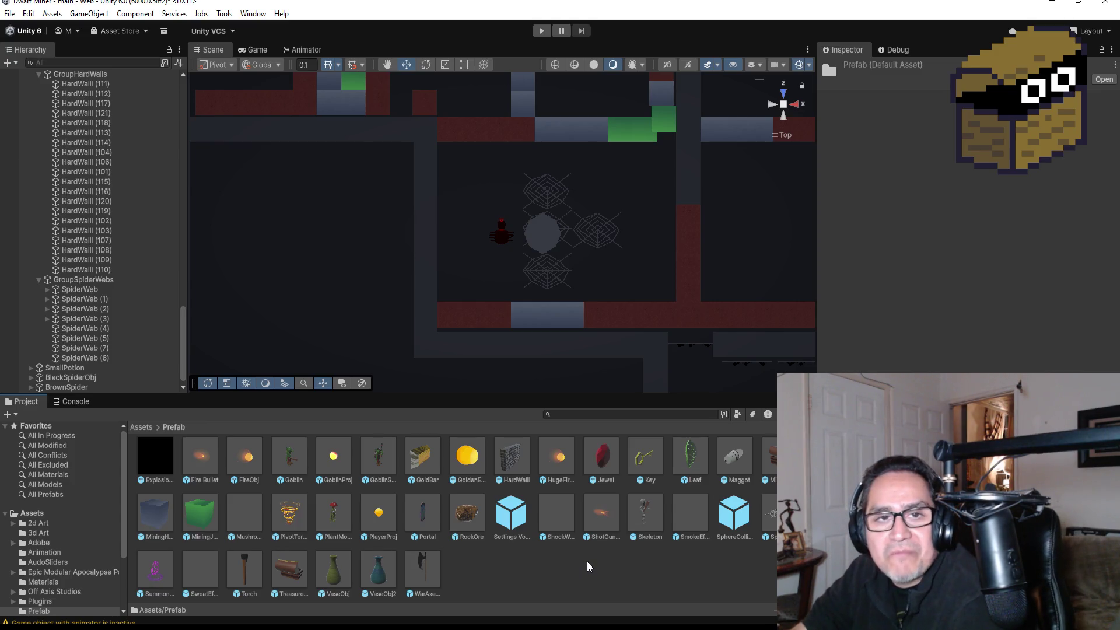
pyautogui.click(557, 523)
pyautogui.click(595, 516)
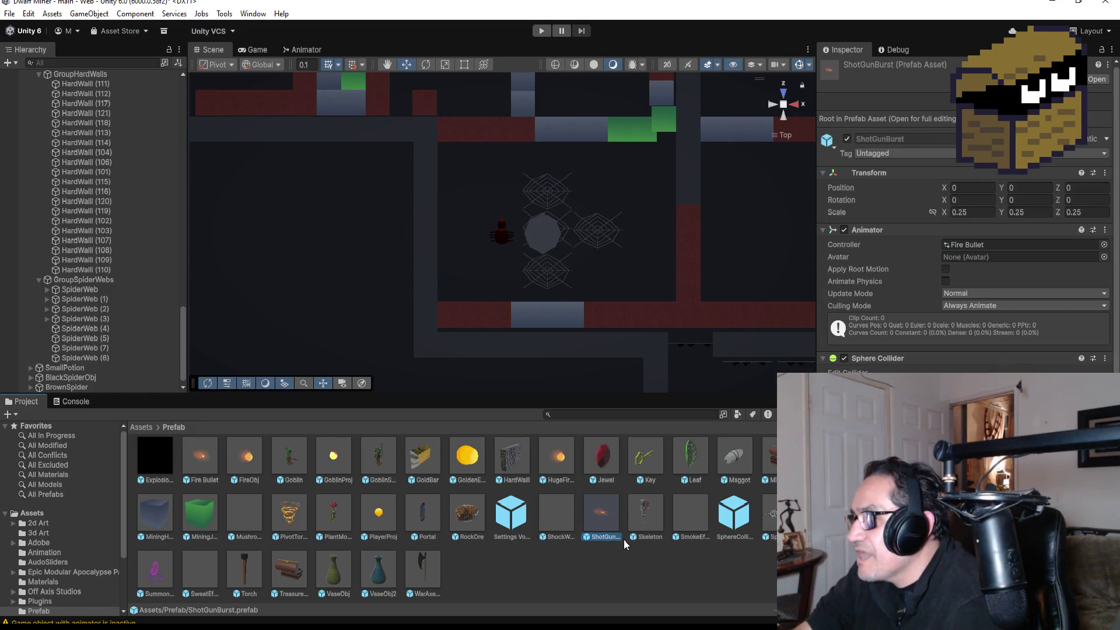
pyautogui.click(736, 520)
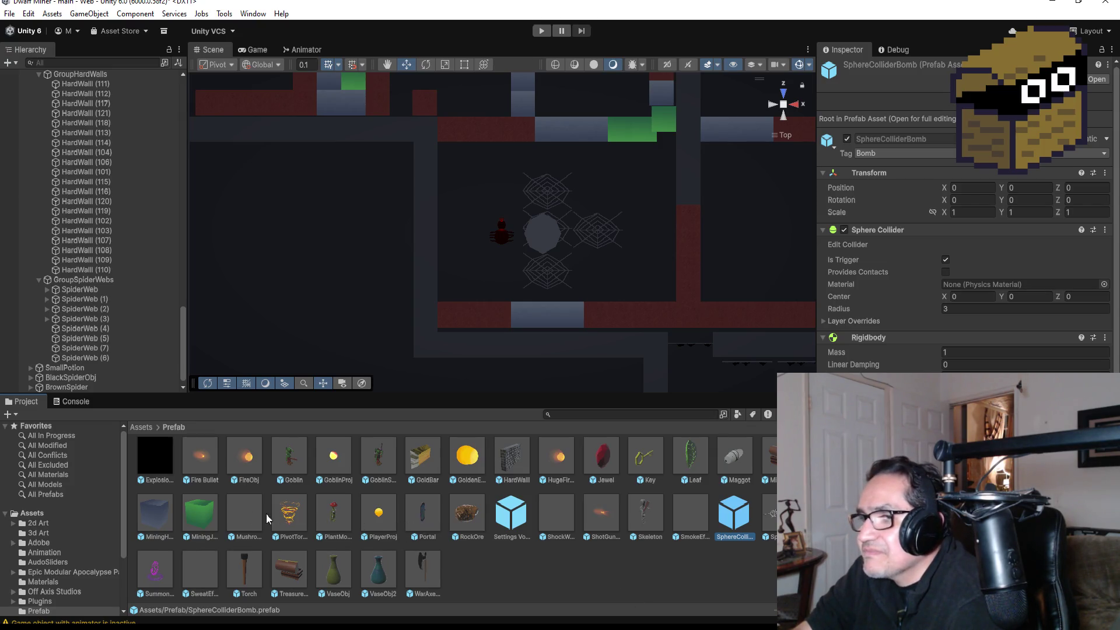
pyautogui.scroll(2, 327, 523)
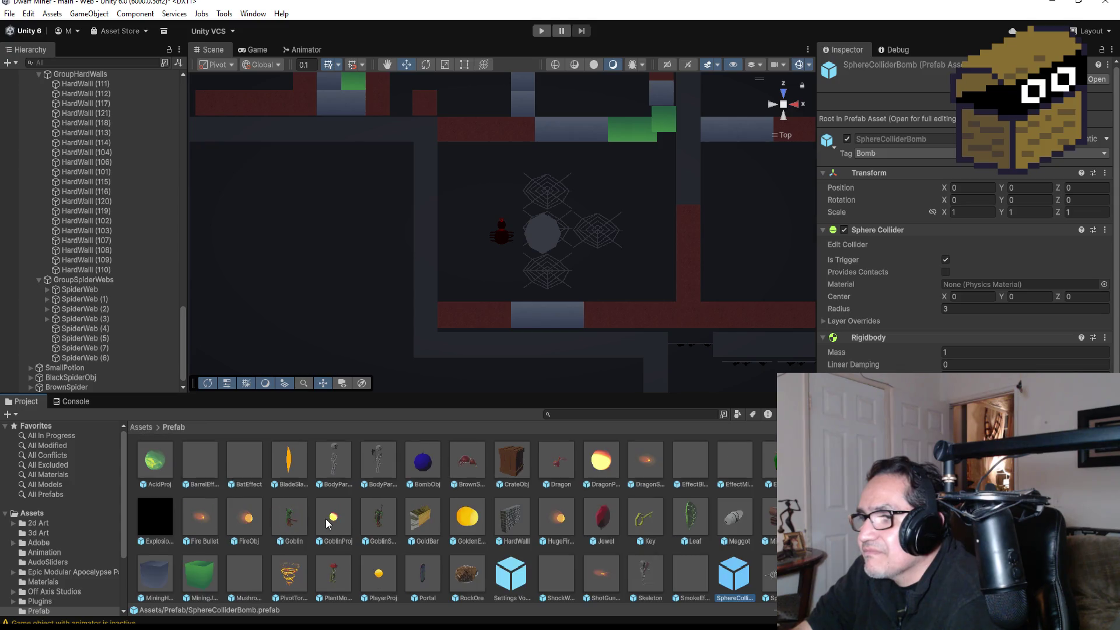
pyautogui.click(255, 450)
pyautogui.click(209, 466)
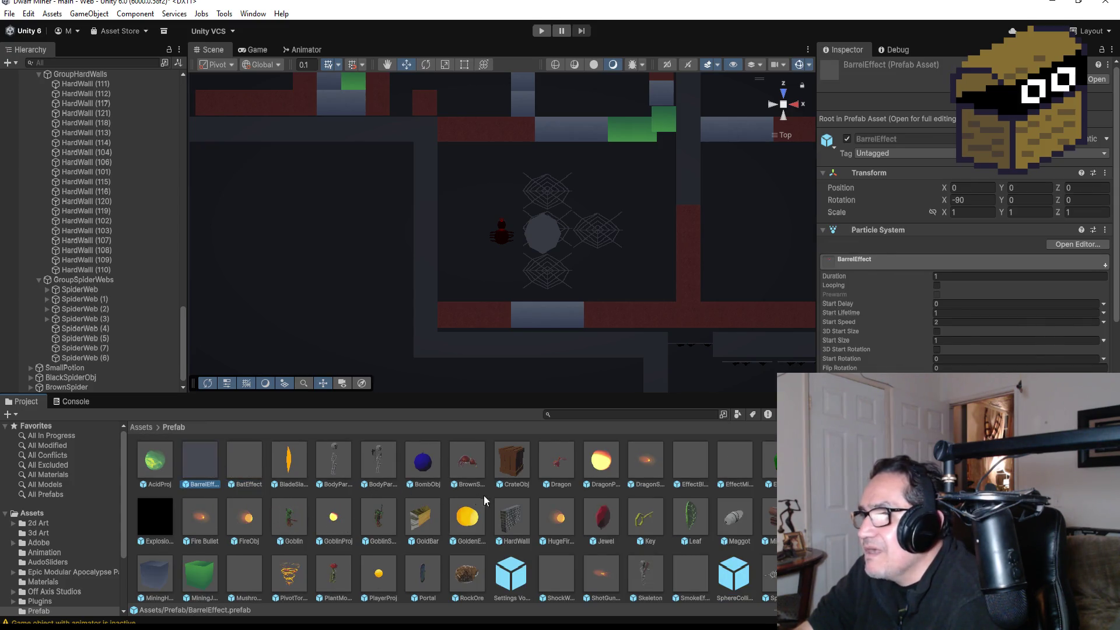
pyautogui.click(700, 468)
pyautogui.scroll(-1, 703, 470)
pyautogui.scroll(1, 704, 476)
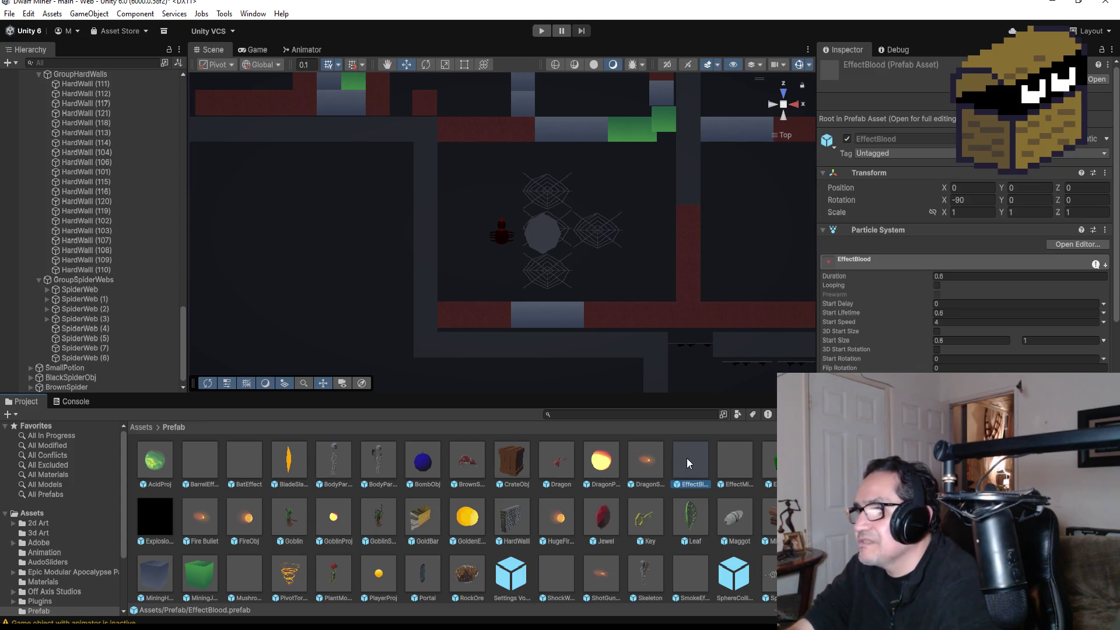
pyautogui.scroll(15, 74, 175)
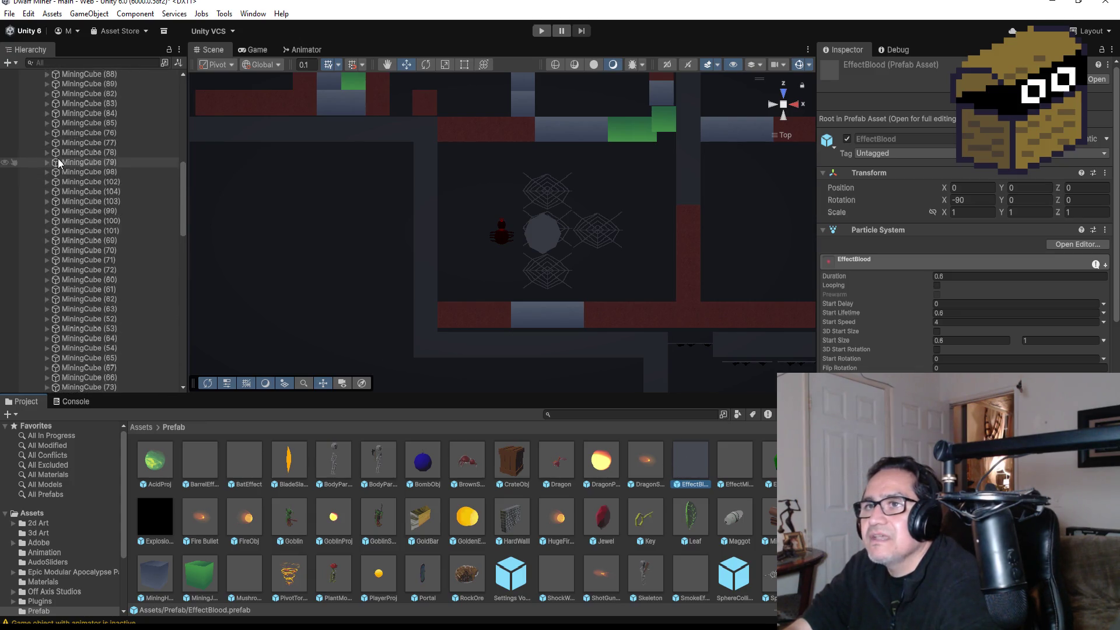
pyautogui.scroll(5, 74, 176)
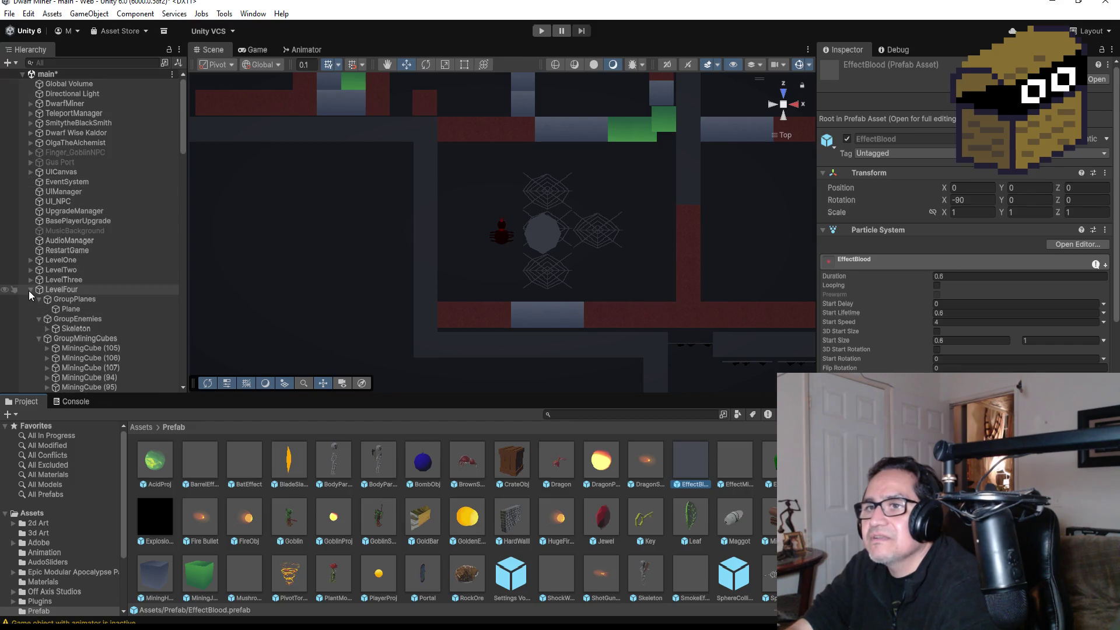
# Step: Add EffectBlood to the scene, frame it, and unpack it completely from its prefab
pyautogui.click(30, 290)
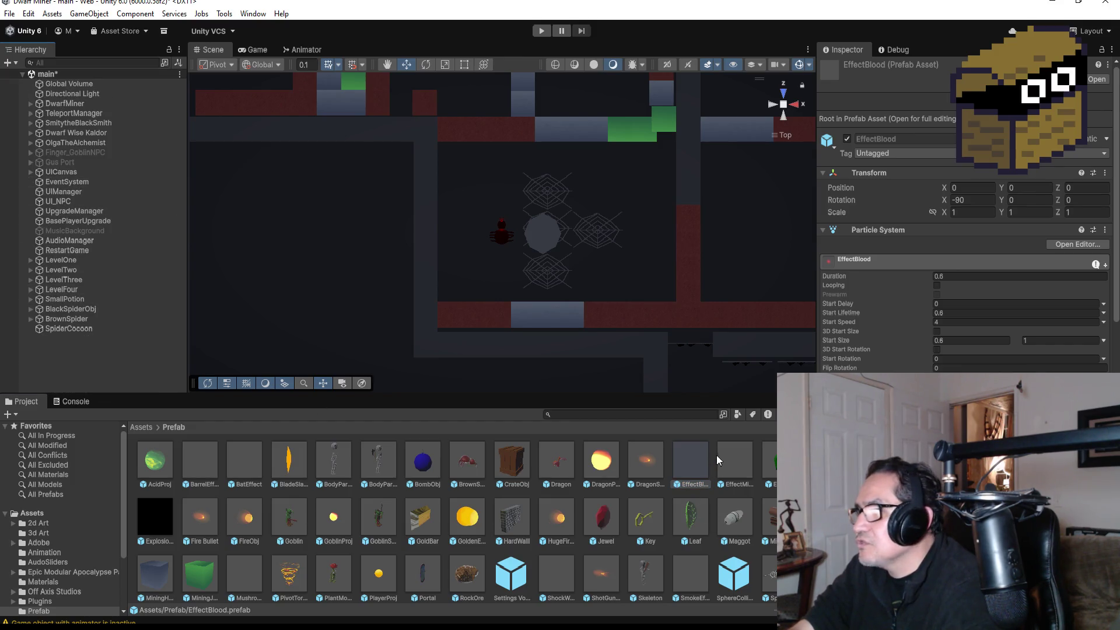
pyautogui.moveTo(695, 462); pyautogui.dragTo(70, 340)
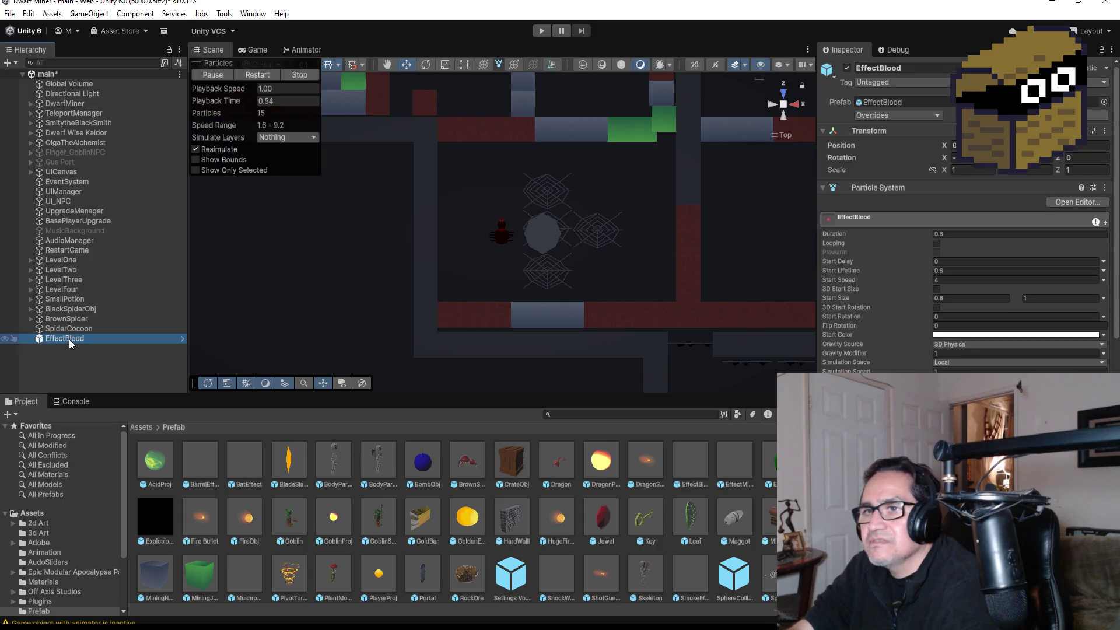
pyautogui.doubleClick(69, 340)
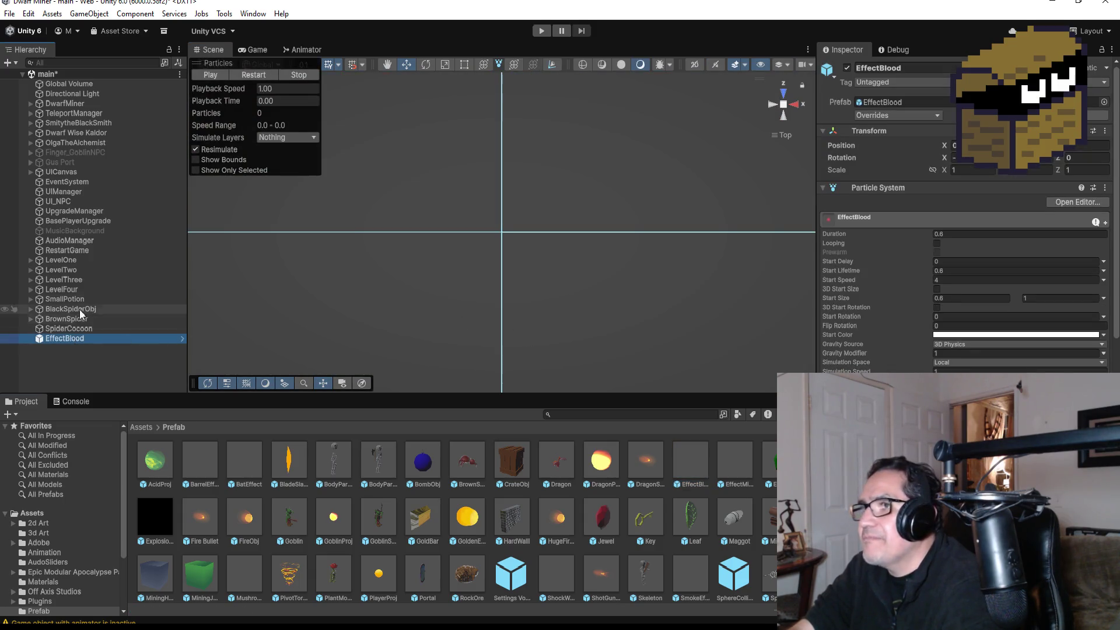
pyautogui.rightClick(79, 343)
pyautogui.moveTo(251, 343)
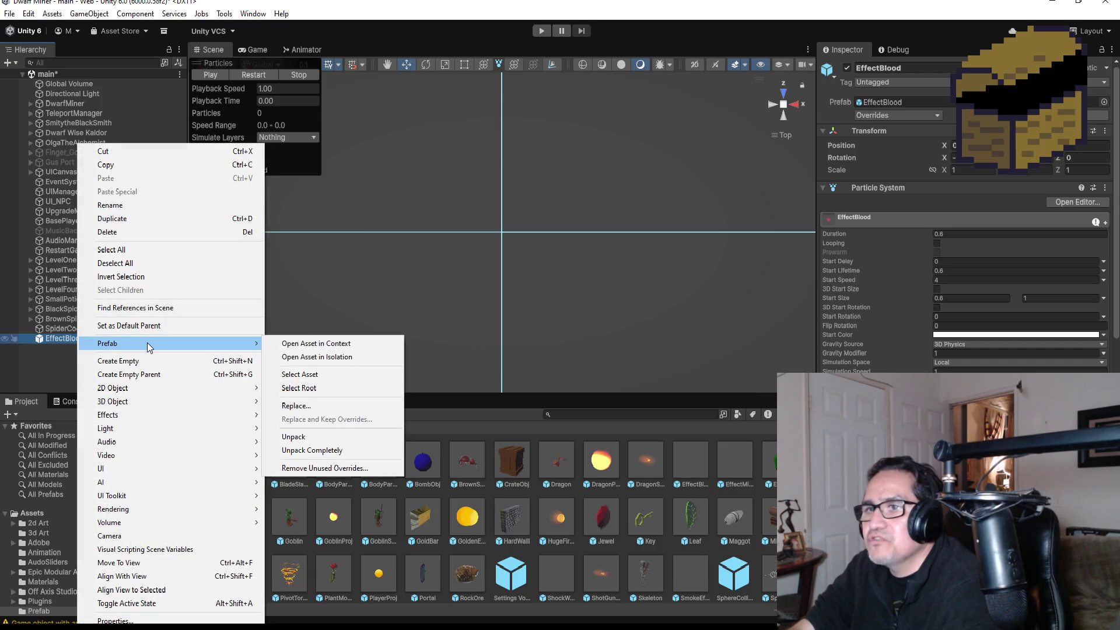
pyautogui.click(309, 451)
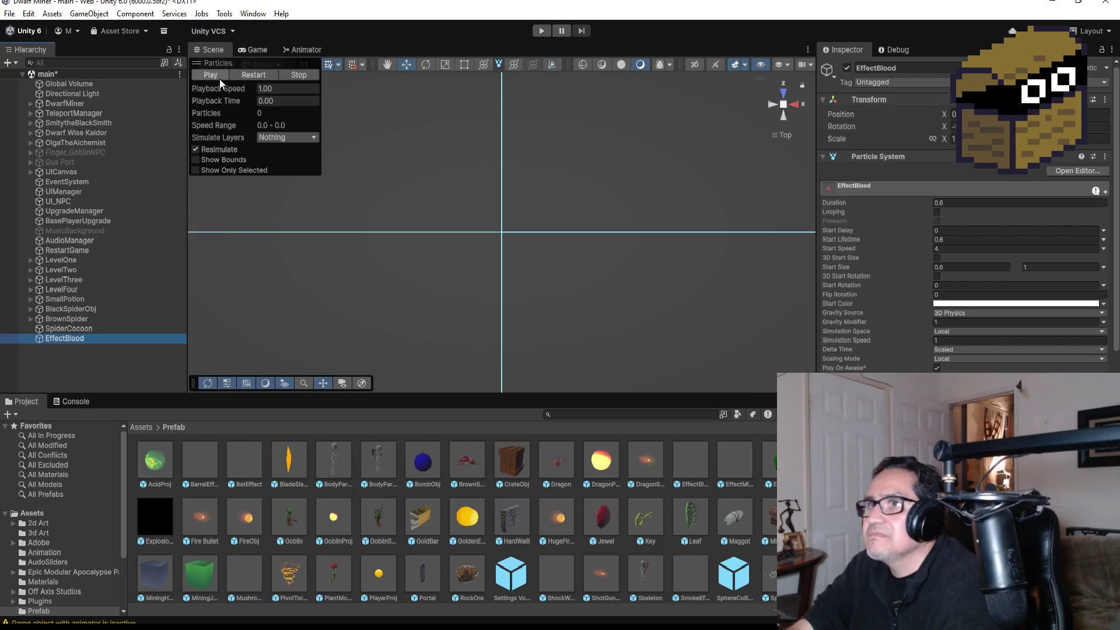
pyautogui.click(80, 340)
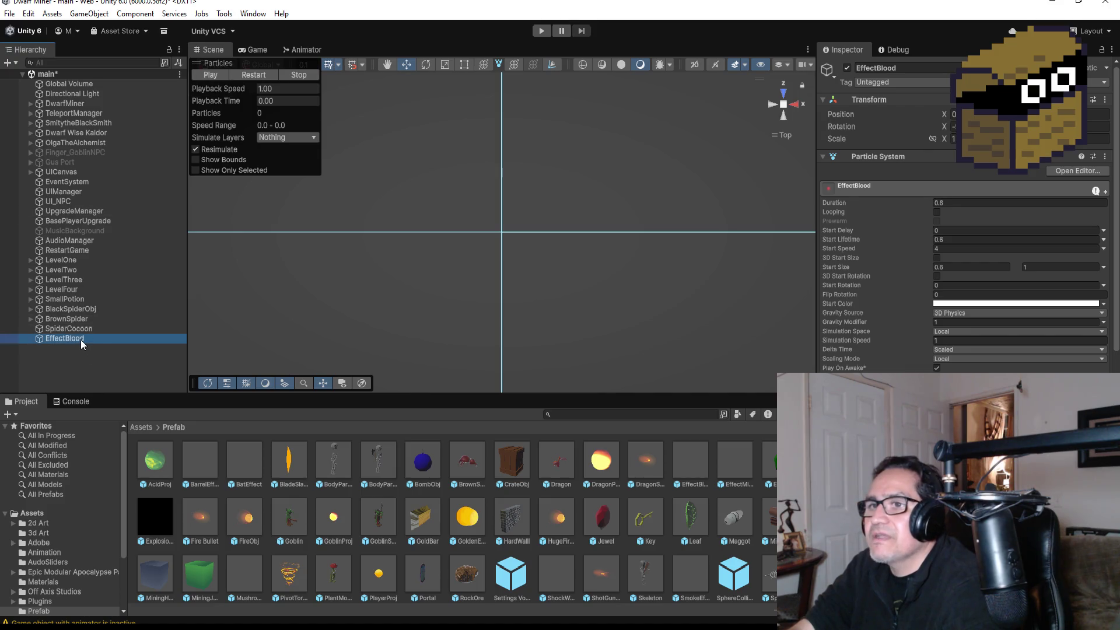
# Step: Preview the blood burst from front and back, then open its material picker (ProjGlowRed)
pyautogui.click(211, 74)
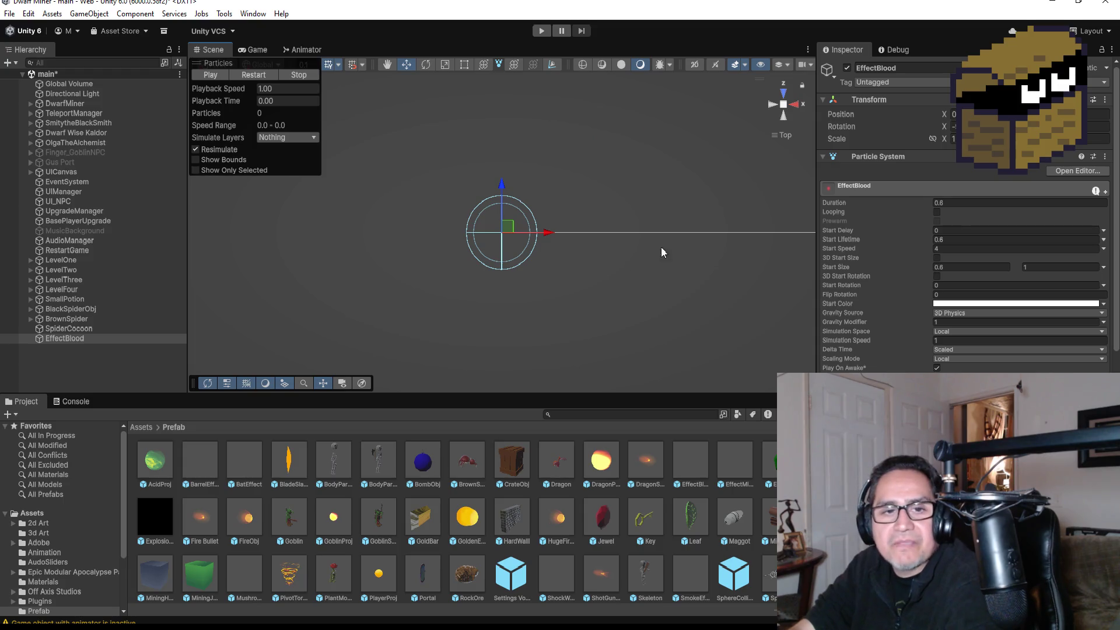
pyautogui.click(784, 118)
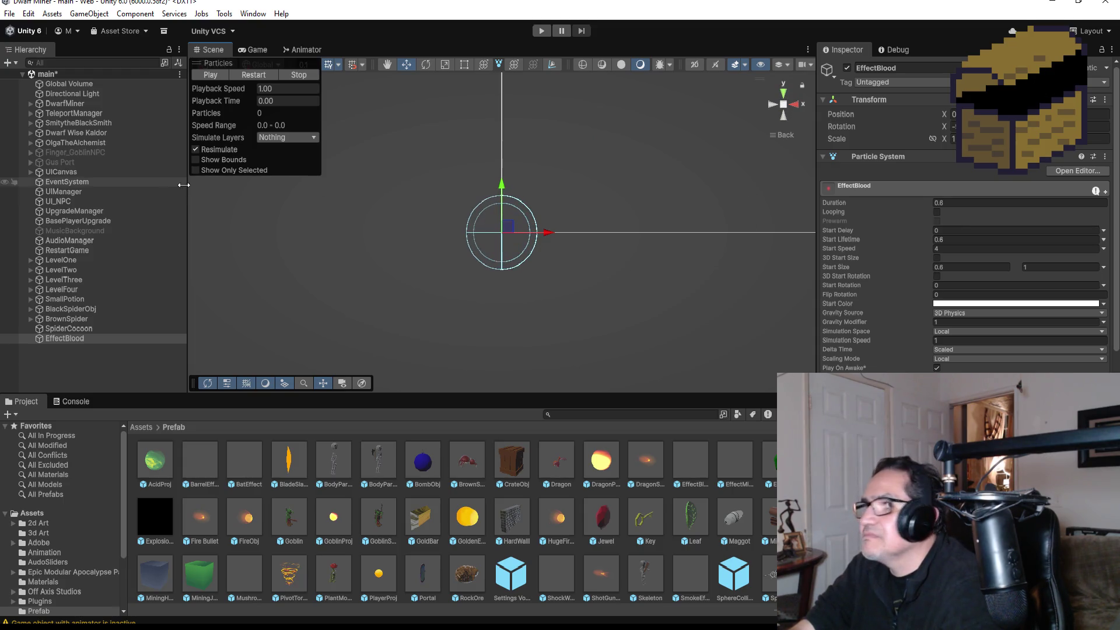
pyautogui.click(209, 76)
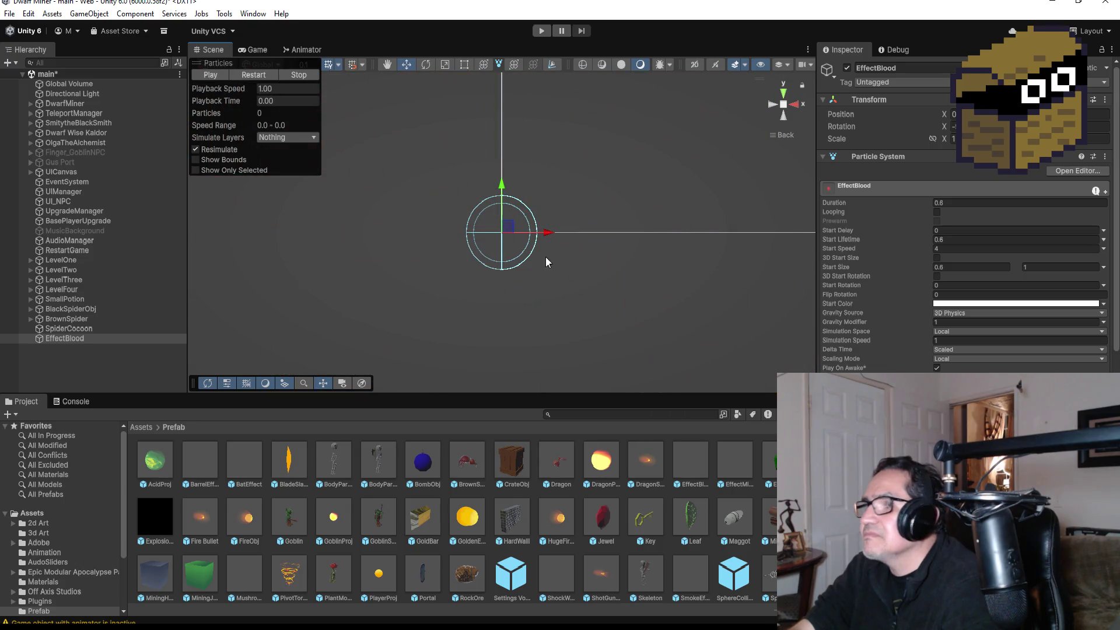
pyautogui.scroll(-10, 963, 216)
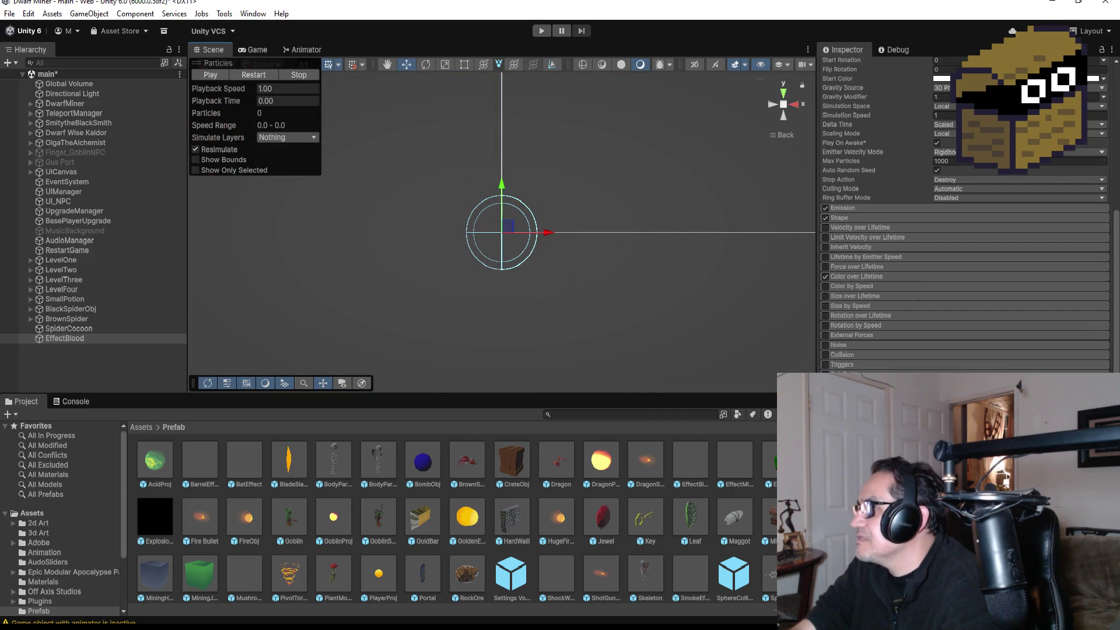
pyautogui.scroll(-5, 1105, 292)
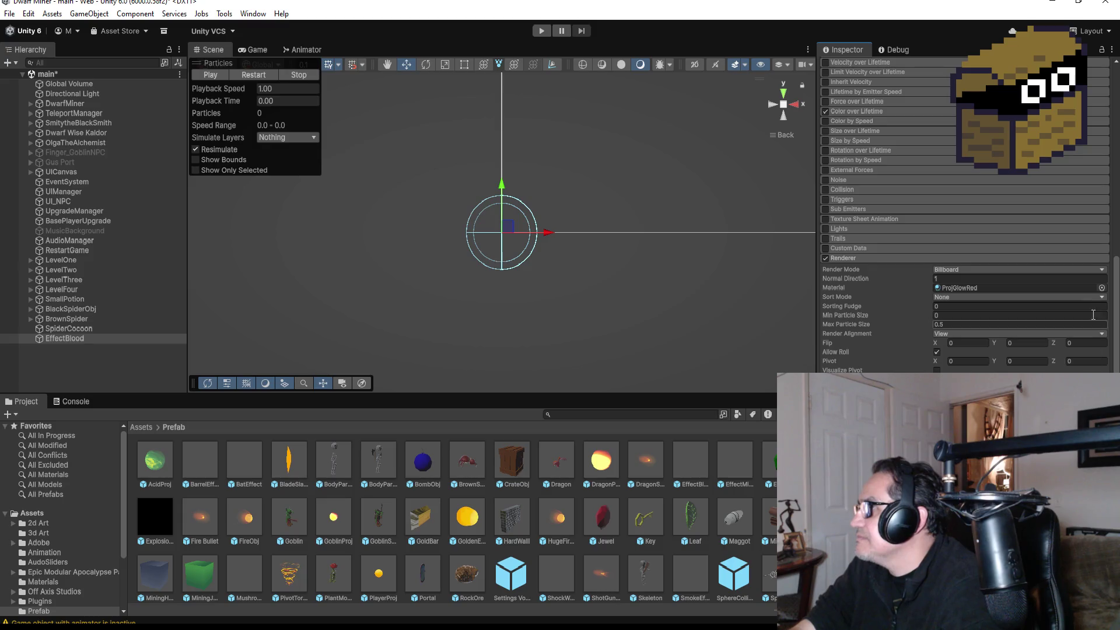
pyautogui.click(1102, 288)
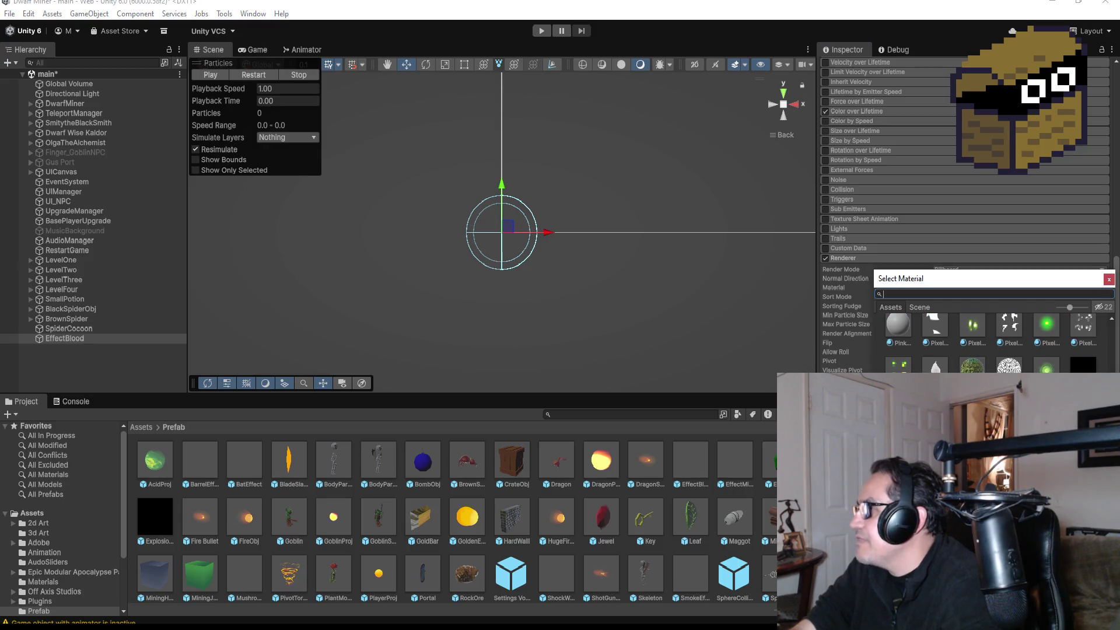
# Step: Give the particles the PixelGlow material and replay the green burst
pyautogui.doubleClick(1049, 332)
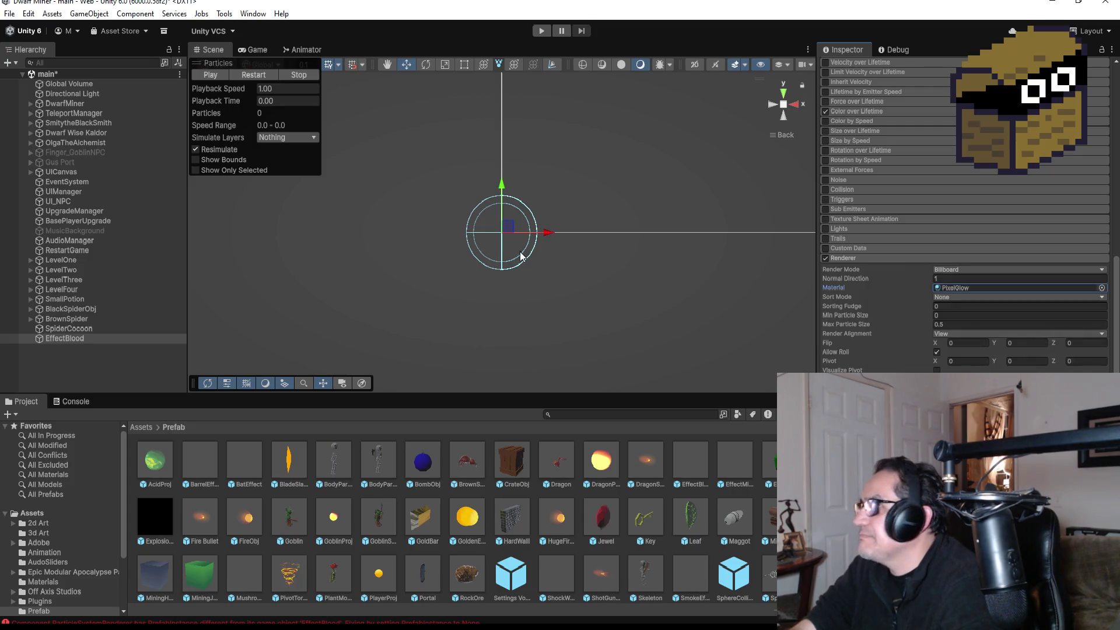
pyautogui.click(215, 77)
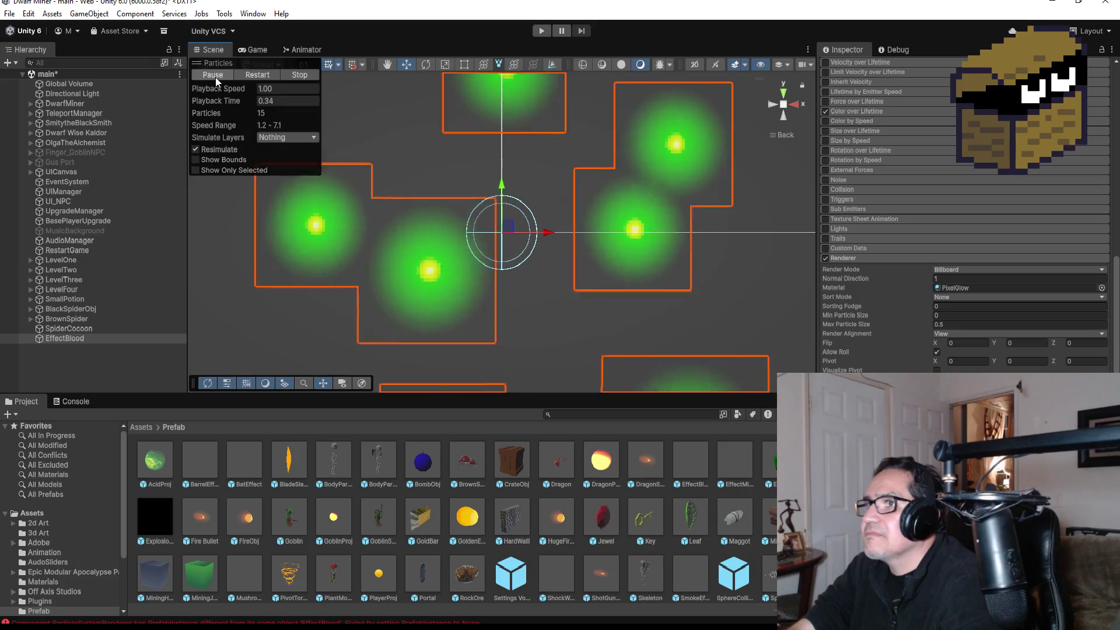
pyautogui.click(215, 77)
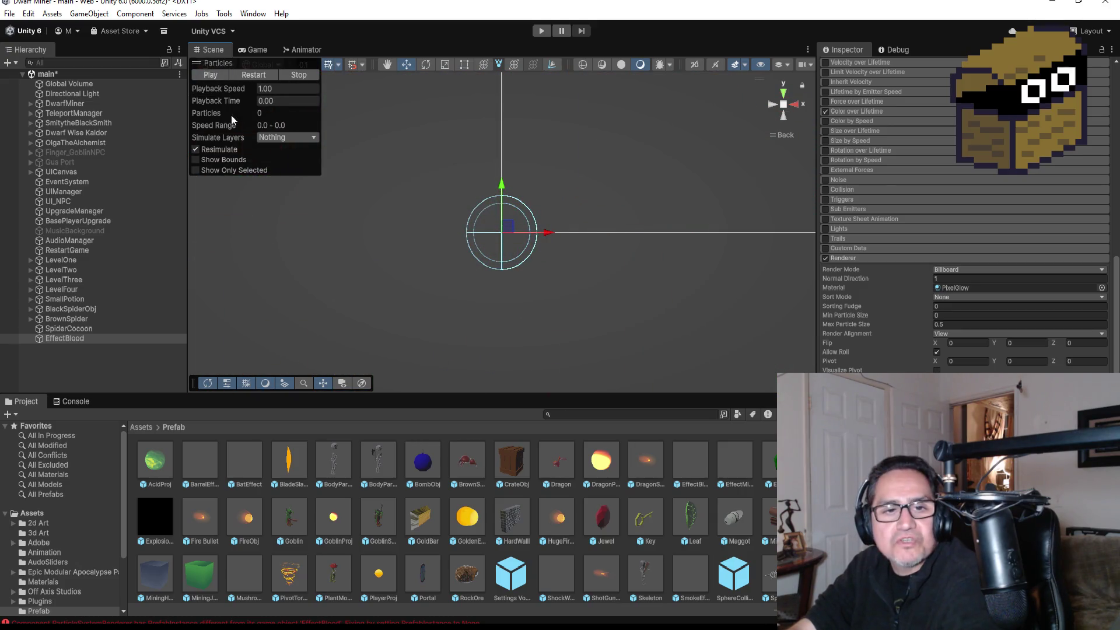
pyautogui.scroll(10, 946, 102)
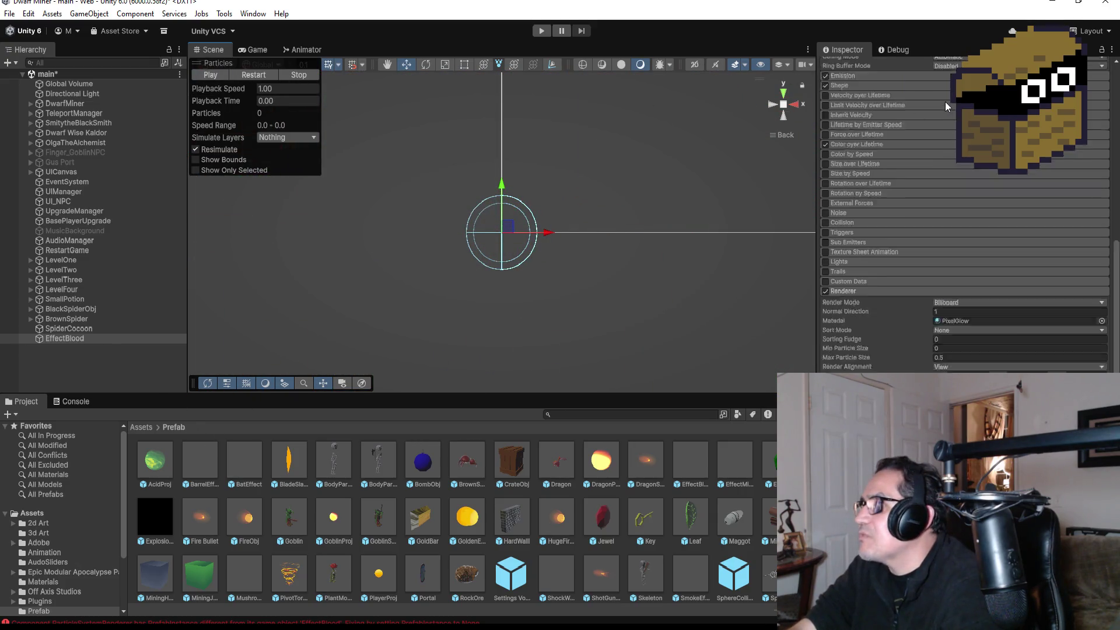
# Step: Rename the effect to EffectGreenBlood and save it as a prefab in Assets/Prefab
pyautogui.click(908, 69)
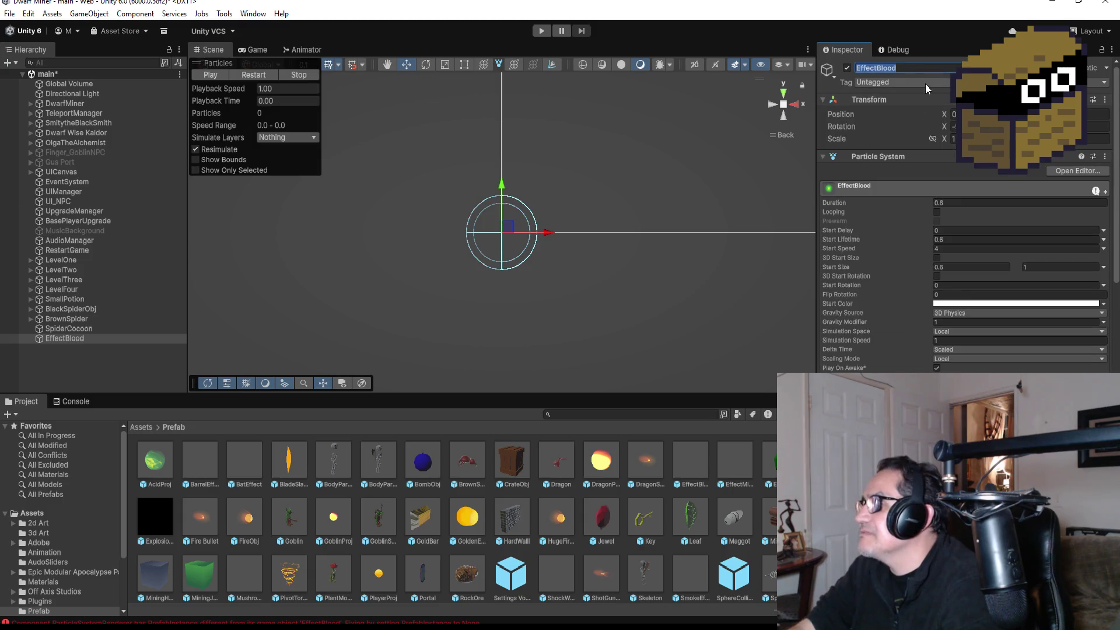
pyautogui.press('BackSpace')
pyautogui.press('BackSpace')
pyautogui.press('BackSpace')
pyautogui.write('GreenBlood')
pyautogui.press('Return')
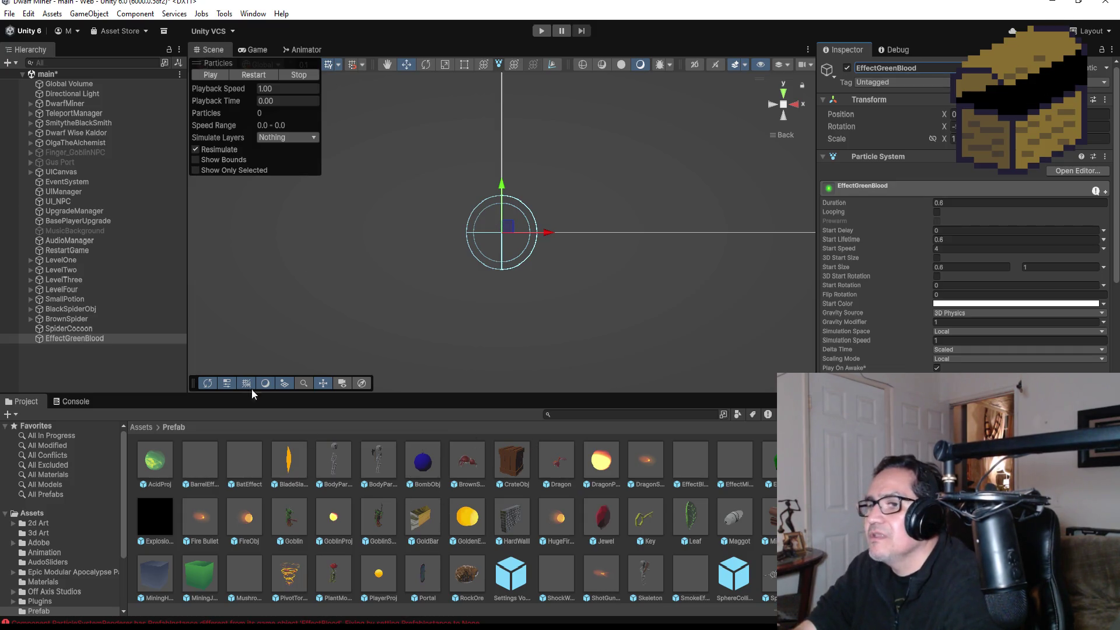
pyautogui.moveTo(88, 339)
pyautogui.mouseDown()
pyautogui.moveTo(590, 548)
pyautogui.moveTo(532, 558)
pyautogui.moveTo(554, 563)
pyautogui.moveTo(498, 548)
pyautogui.mouseUp()
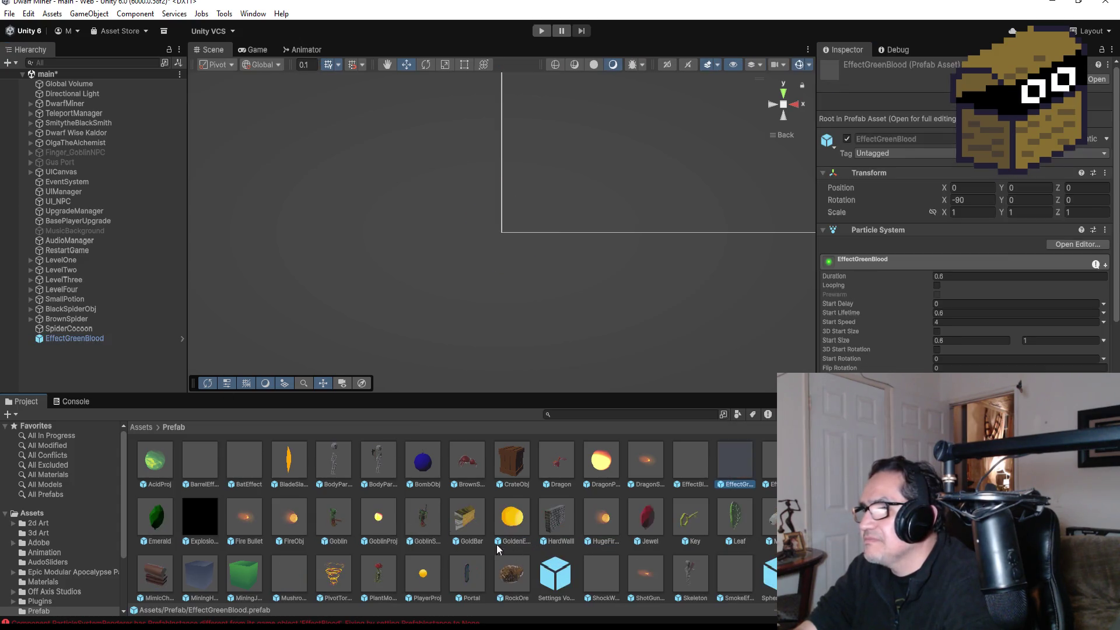
# Step: Delete the EffectGreenBlood object from the scene and select SpiderCocoon
pyautogui.click(88, 339)
pyautogui.rightClick(88, 339)
pyautogui.click(159, 232)
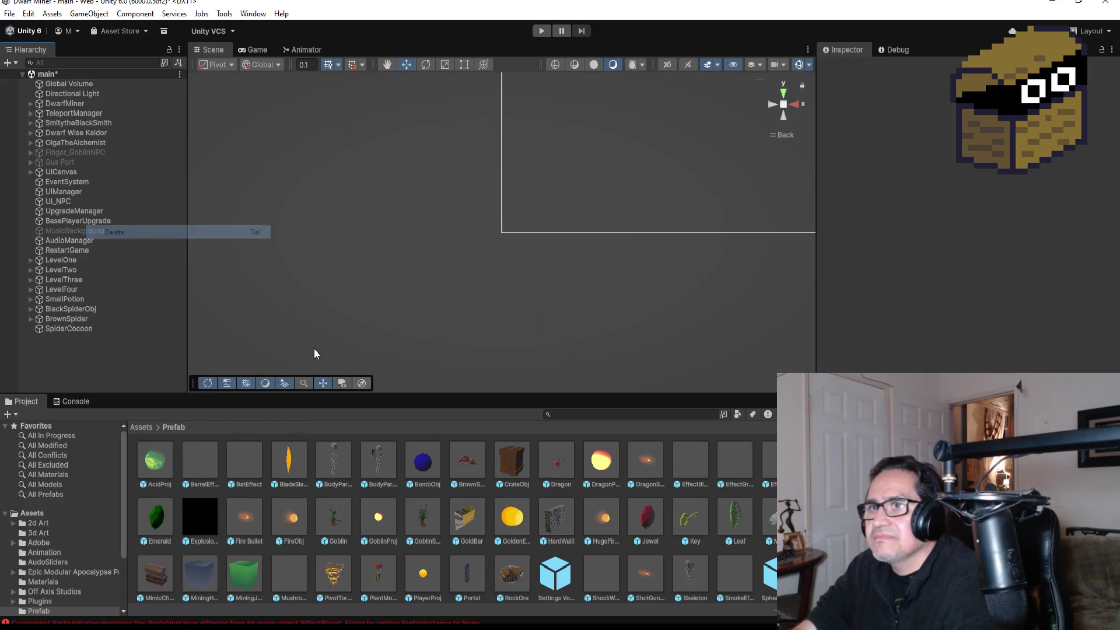
pyautogui.scroll(-1, 608, 506)
pyautogui.scroll(1, 608, 510)
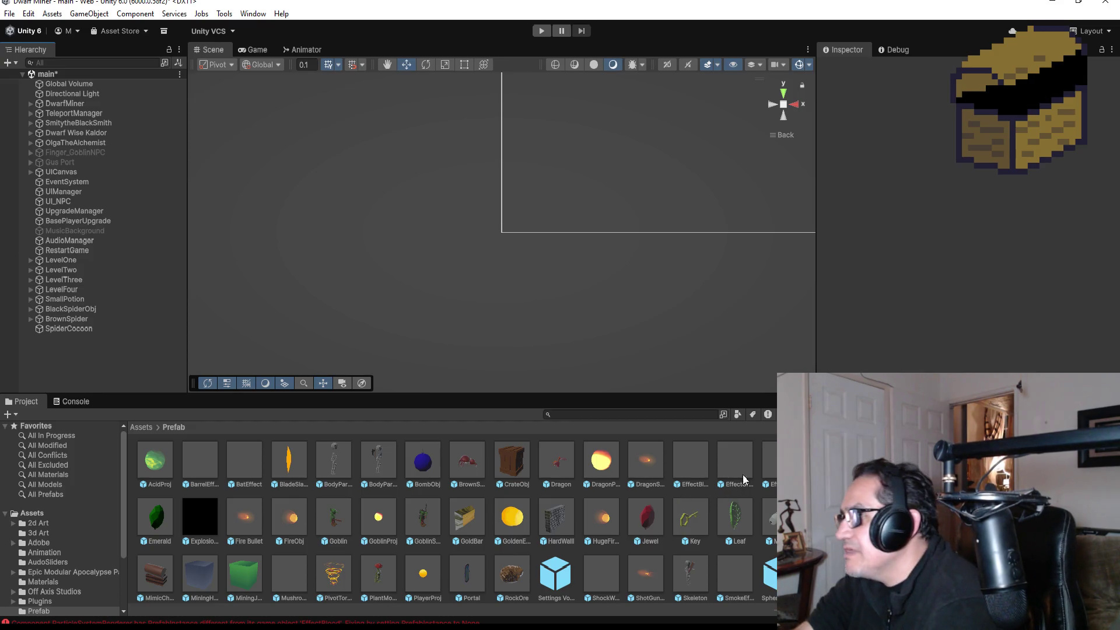
pyautogui.click(72, 330)
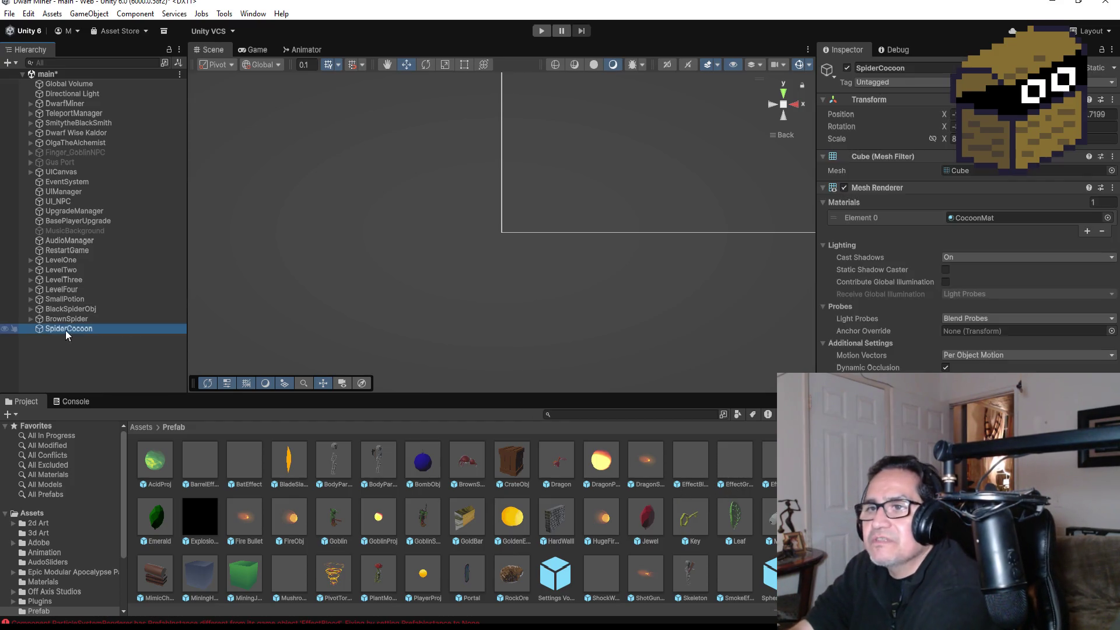
# Step: Expand BrownSpider to its Armature, Body, Head and HitPos parts, select it, and return to the Assets folder
pyautogui.click(30, 318)
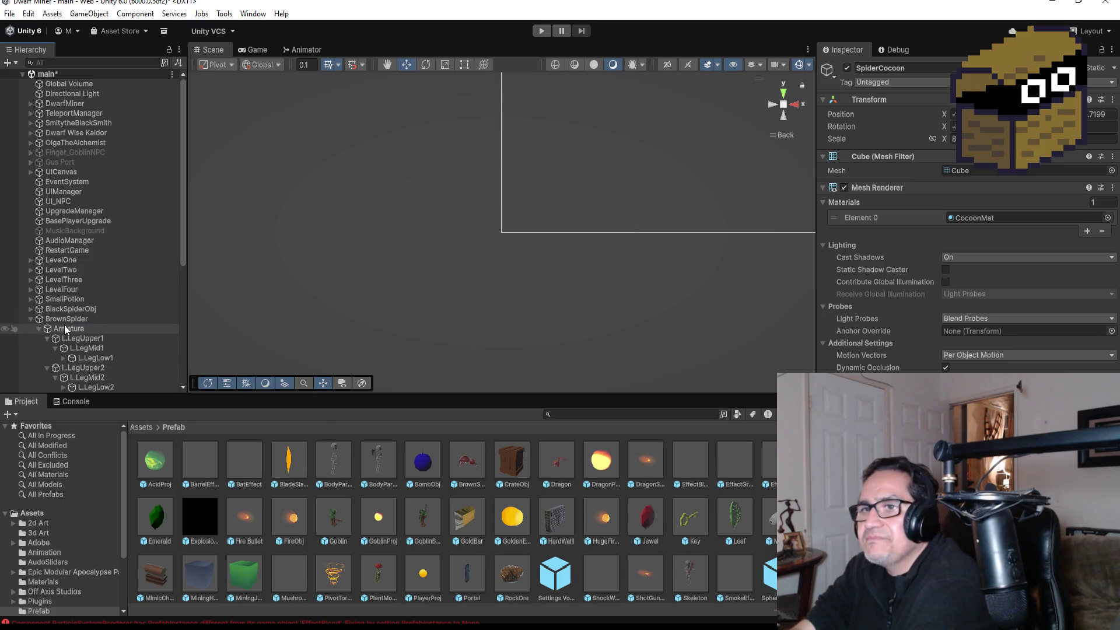
pyautogui.click(37, 330)
pyautogui.click(55, 321)
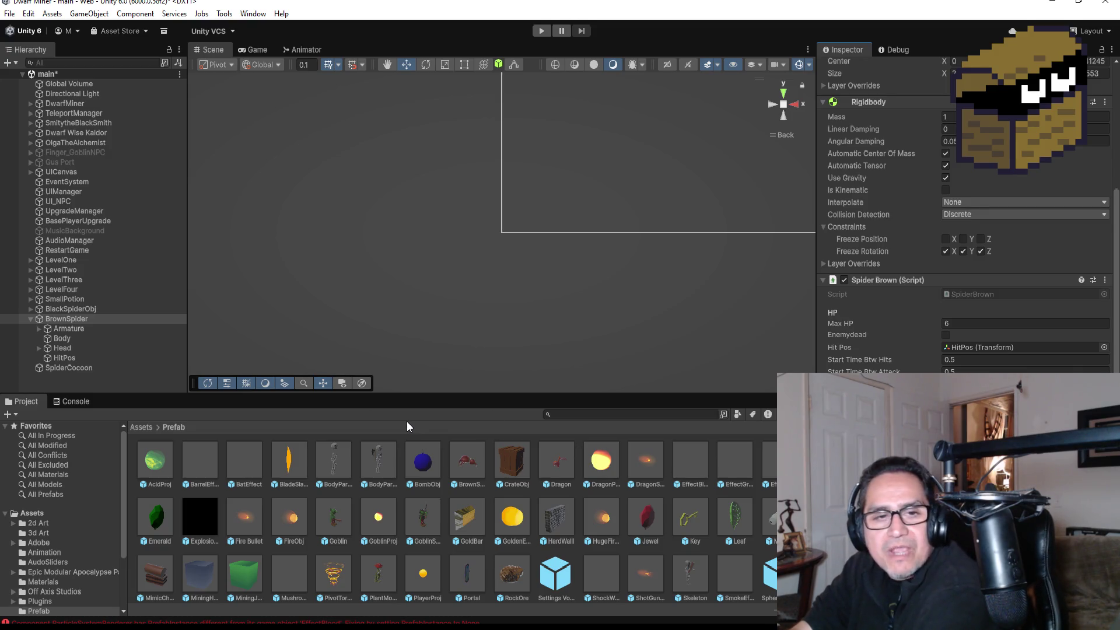
pyautogui.click(146, 429)
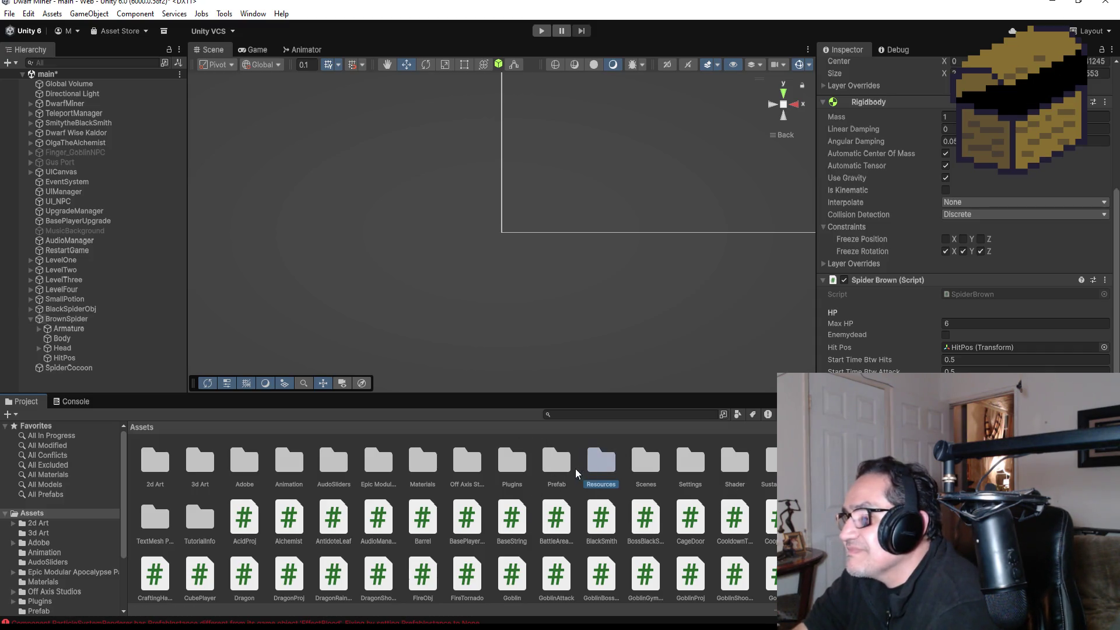
# Step: Open Assets/Prefab and scroll through AcidProj, BatEffect, BrownSpider, CrateObj, Dragon and the other prefabs
pyautogui.doubleClick(554, 465)
pyautogui.scroll(-2, 558, 539)
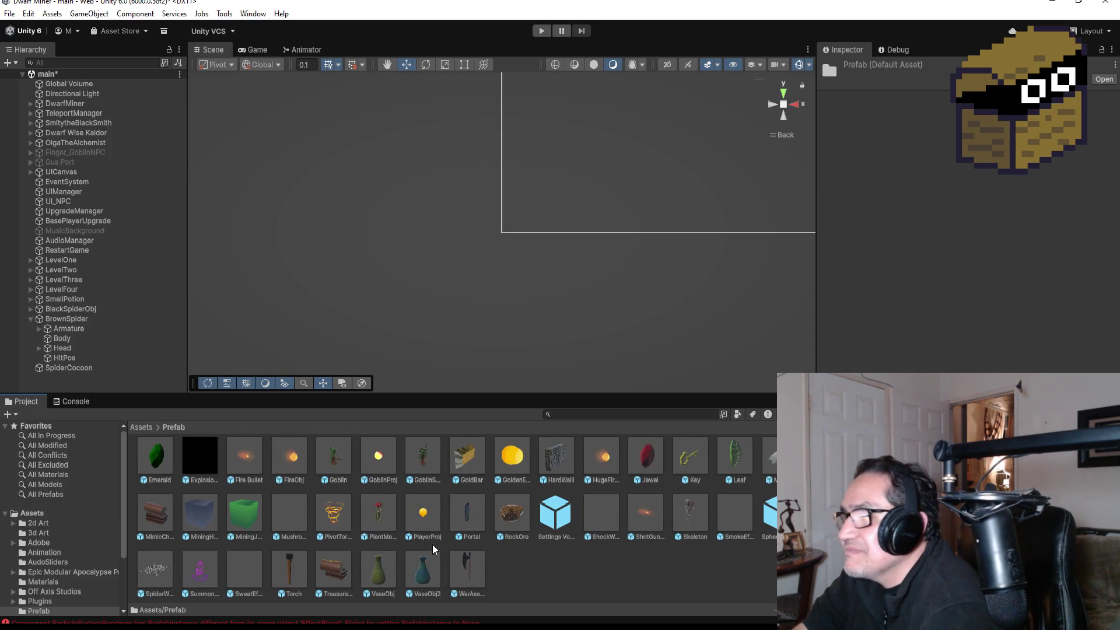
pyautogui.scroll(2, 372, 545)
pyautogui.scroll(-2, 372, 544)
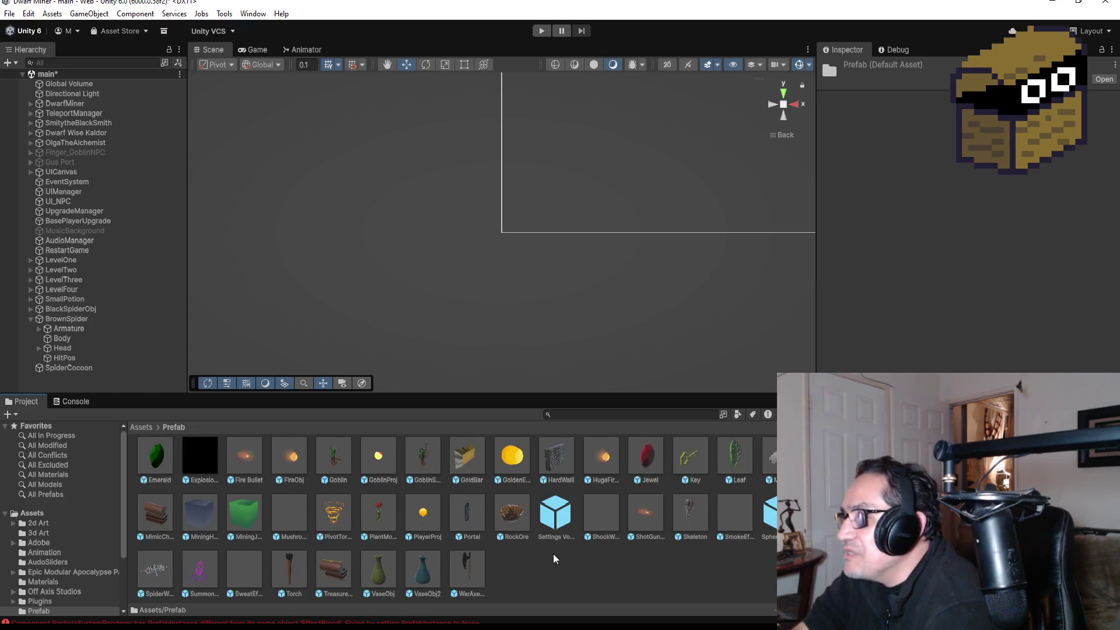
pyautogui.scroll(2, 551, 554)
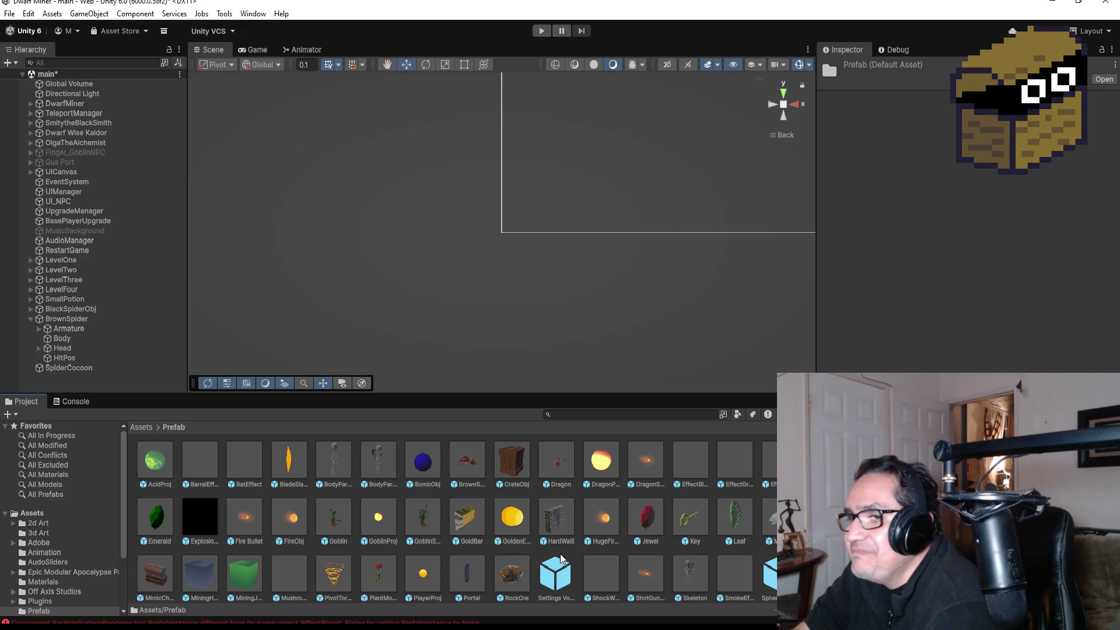
pyautogui.scroll(-2, 618, 558)
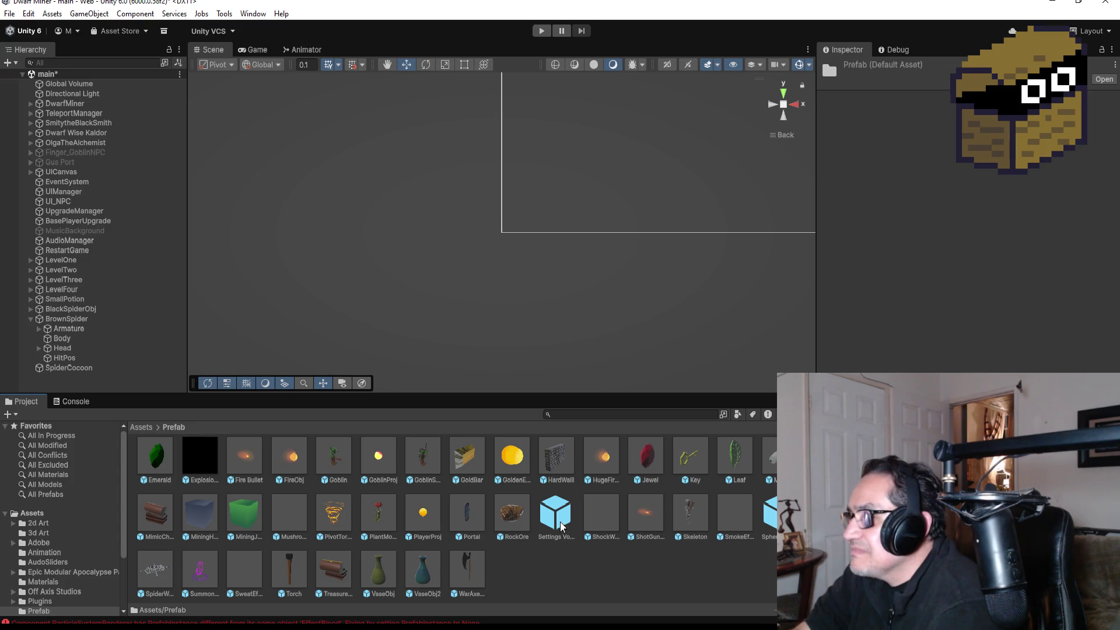
pyautogui.scroll(2, 220, 518)
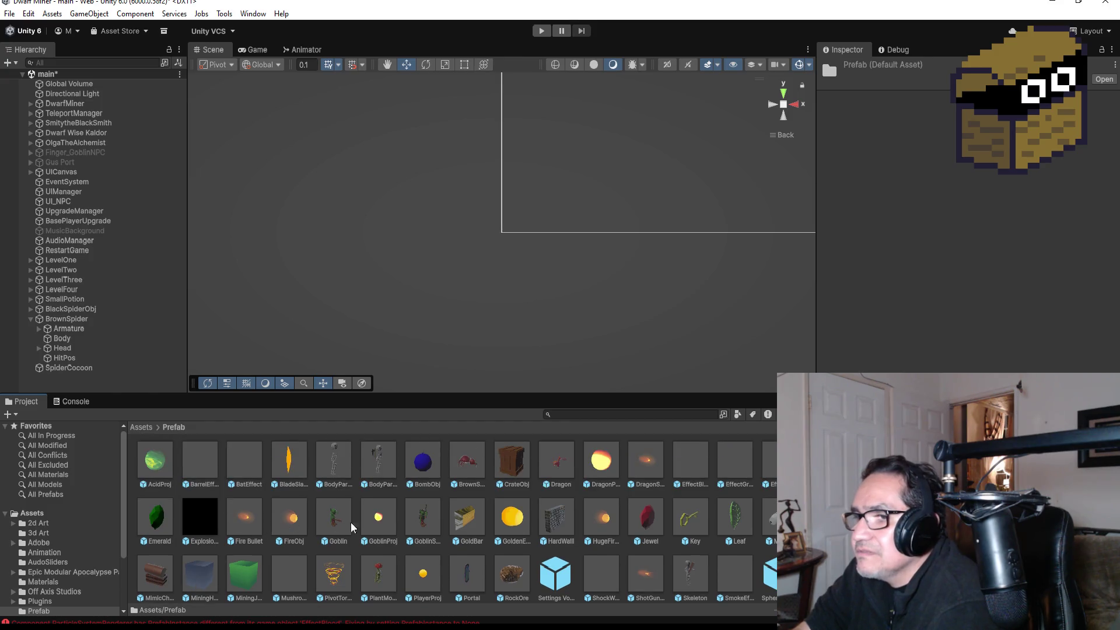
pyautogui.scroll(-2, 519, 526)
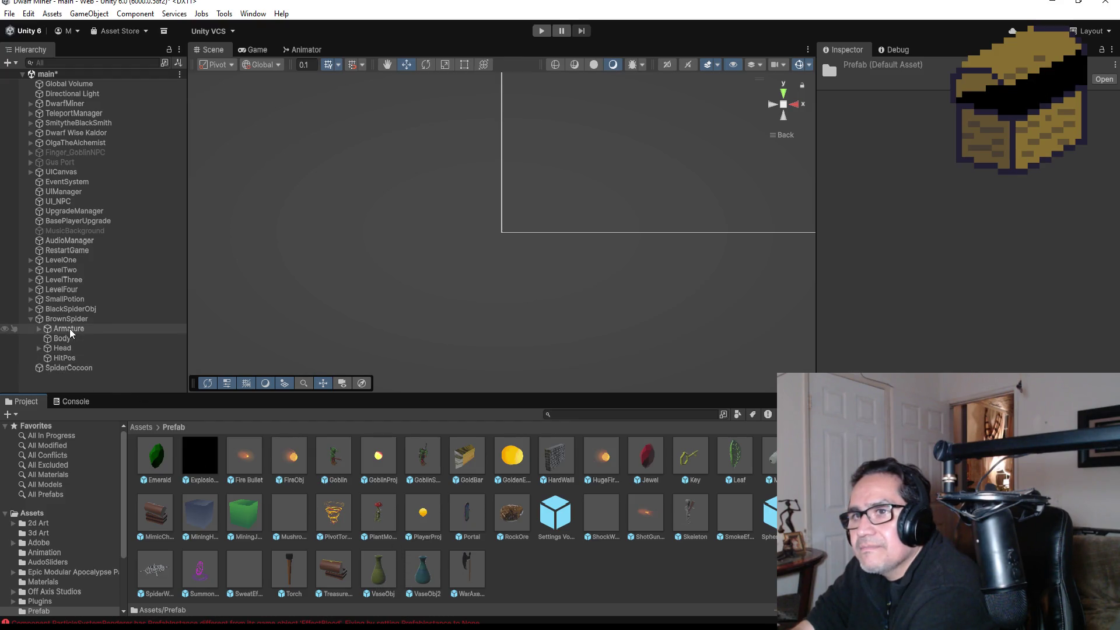
pyautogui.scroll(1, 263, 484)
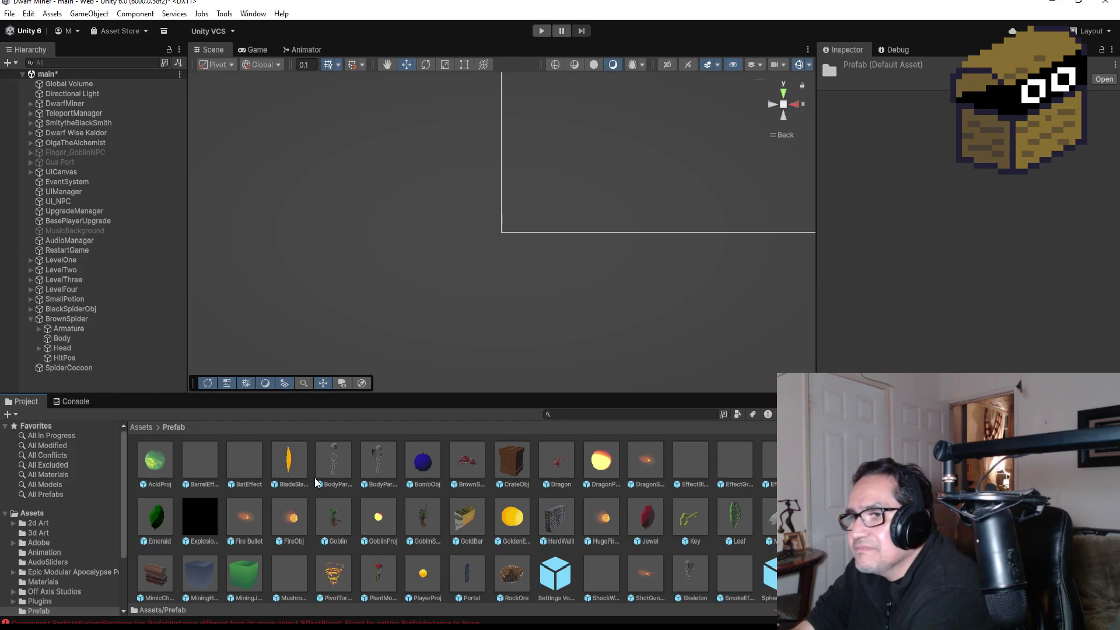
pyautogui.doubleClick(472, 460)
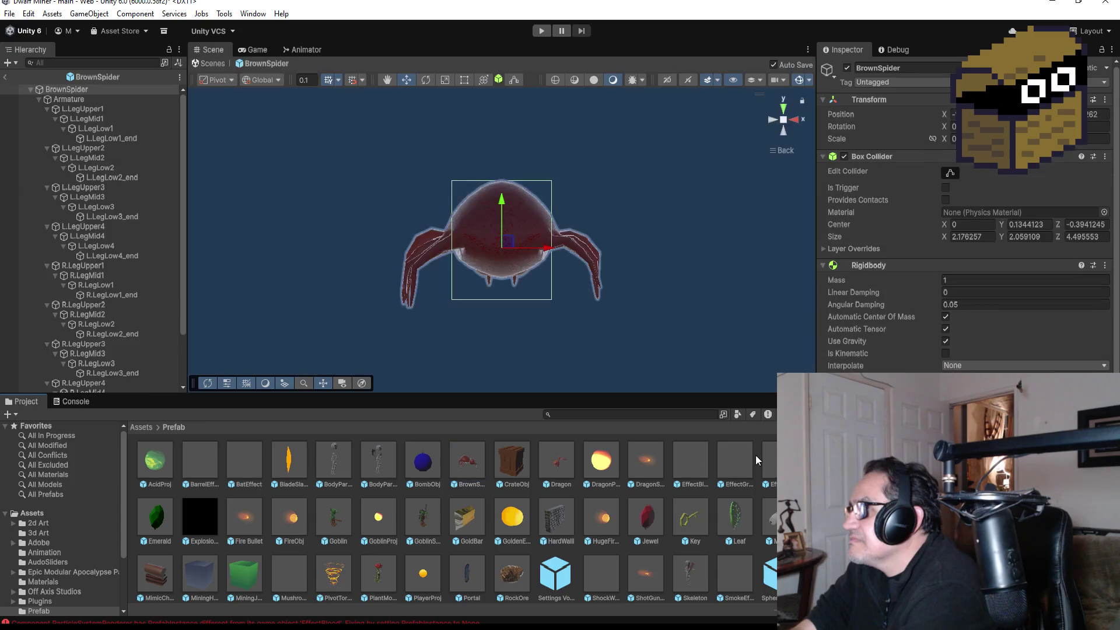
pyautogui.scroll(-3, 965, 233)
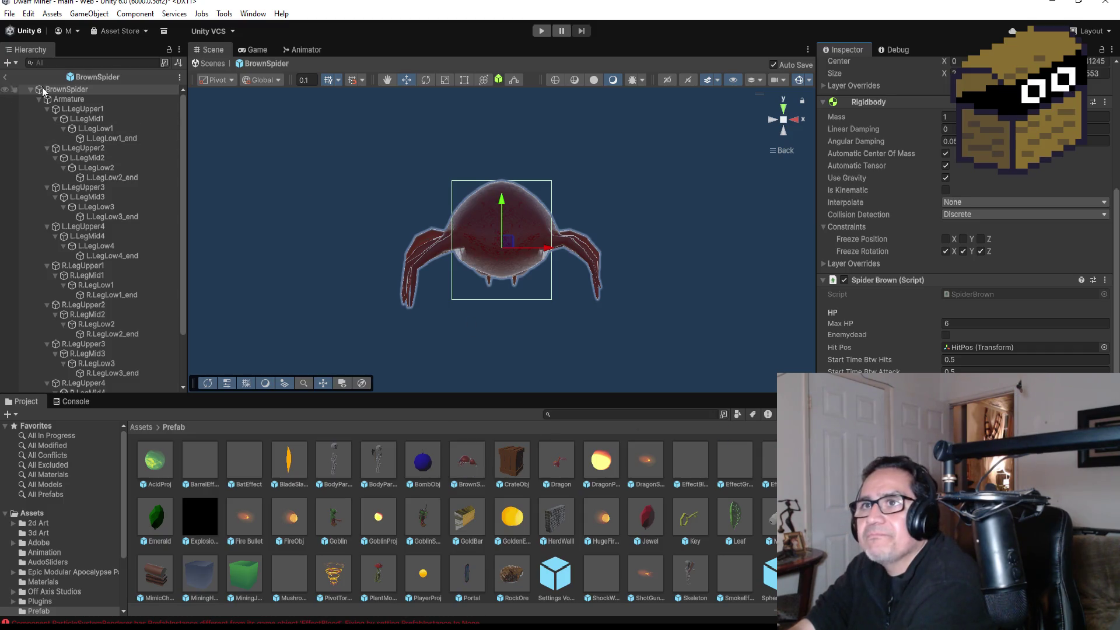
pyautogui.click(15, 78)
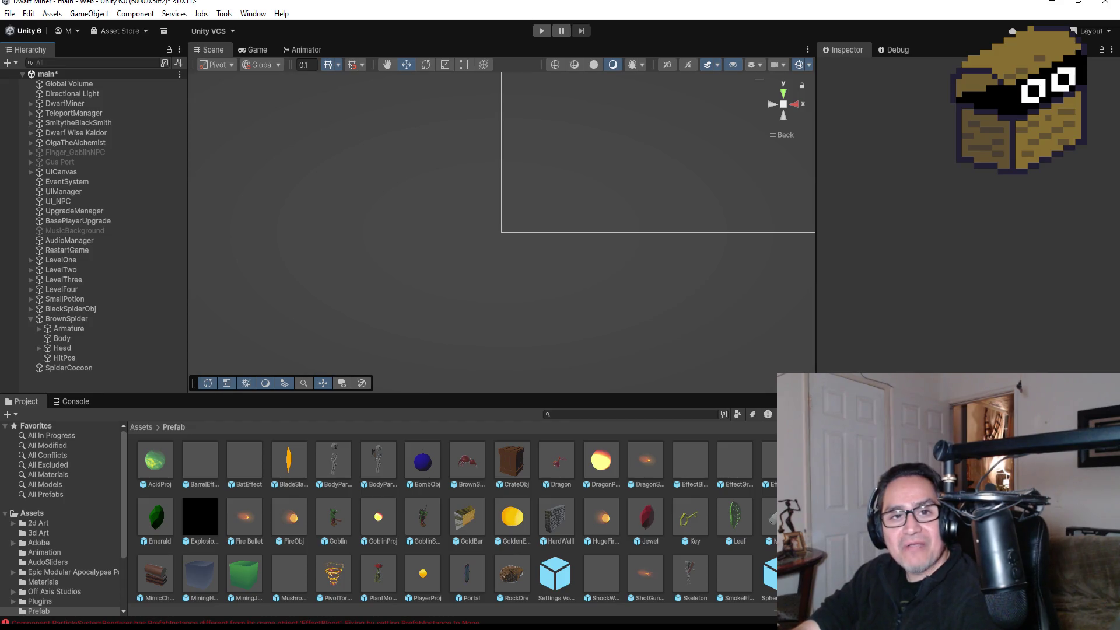
pyautogui.click(9, 14)
# Step: Save the main scene, then select and collapse BrownSpider in the Hierarchy
pyautogui.click(54, 72)
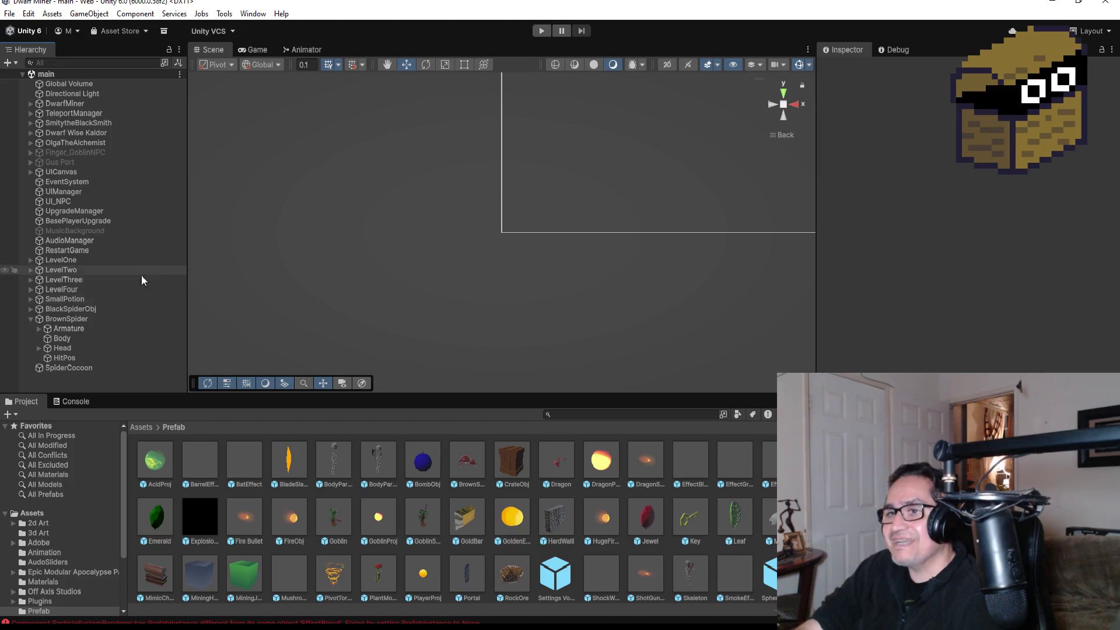
pyautogui.click(51, 318)
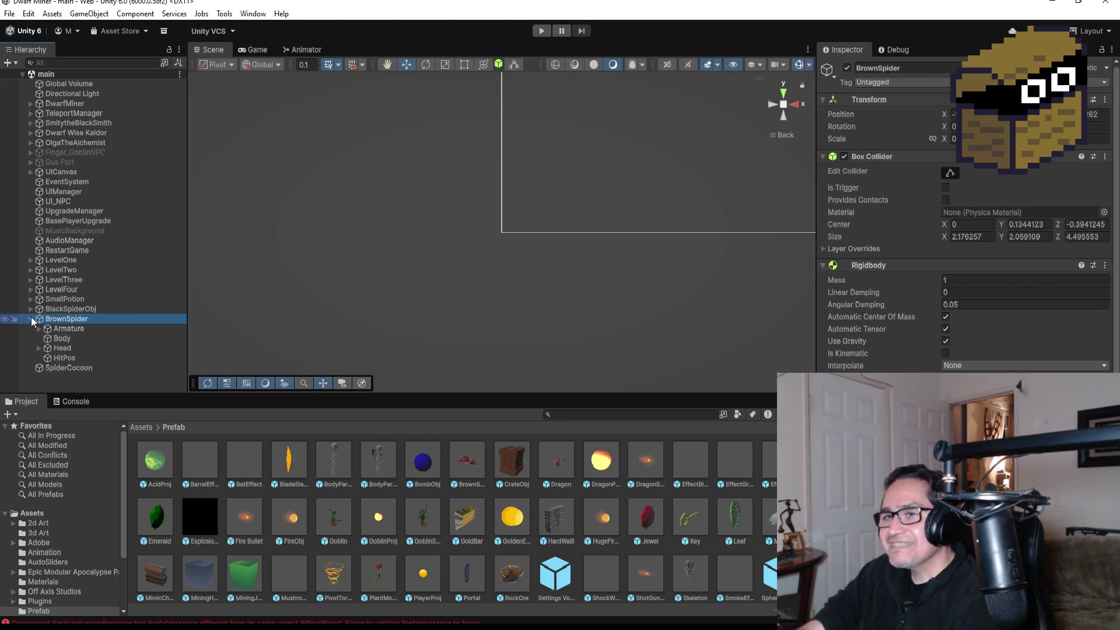
pyautogui.click(30, 317)
pyautogui.scroll(-5, 963, 216)
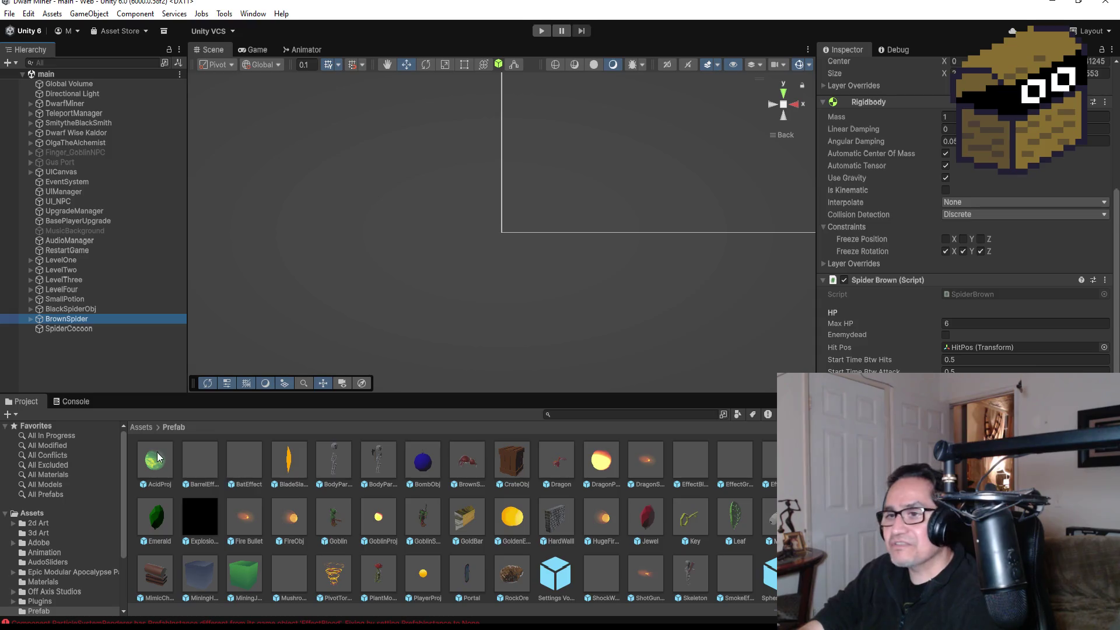
# Step: Go back to the top-level Assets folder and select BrownSpider, then SpiderCocoon
pyautogui.click(149, 432)
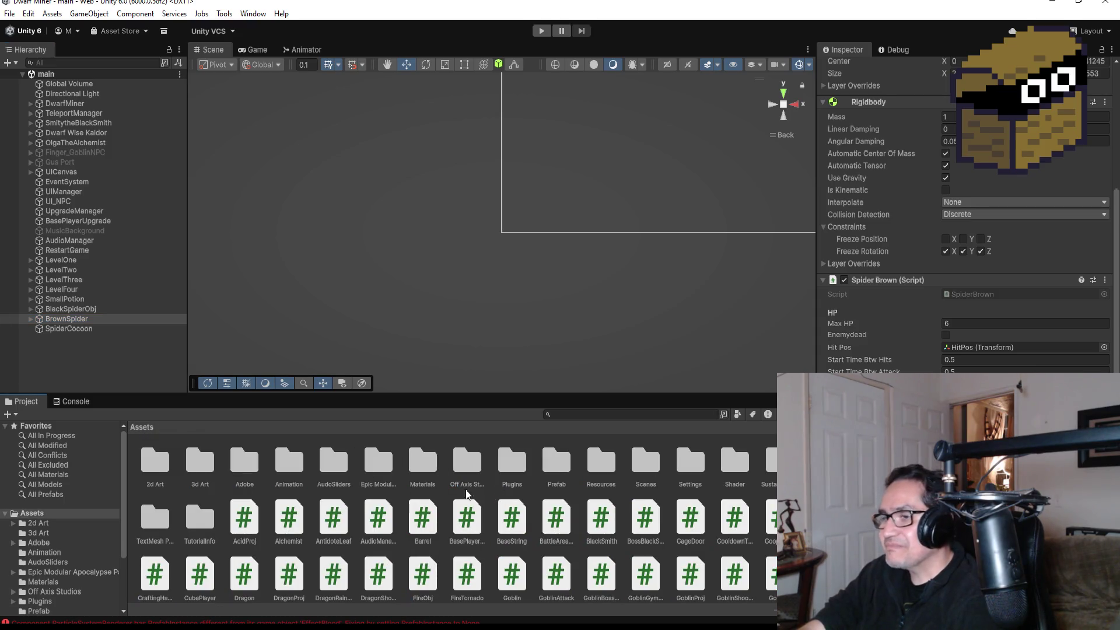
pyautogui.click(82, 320)
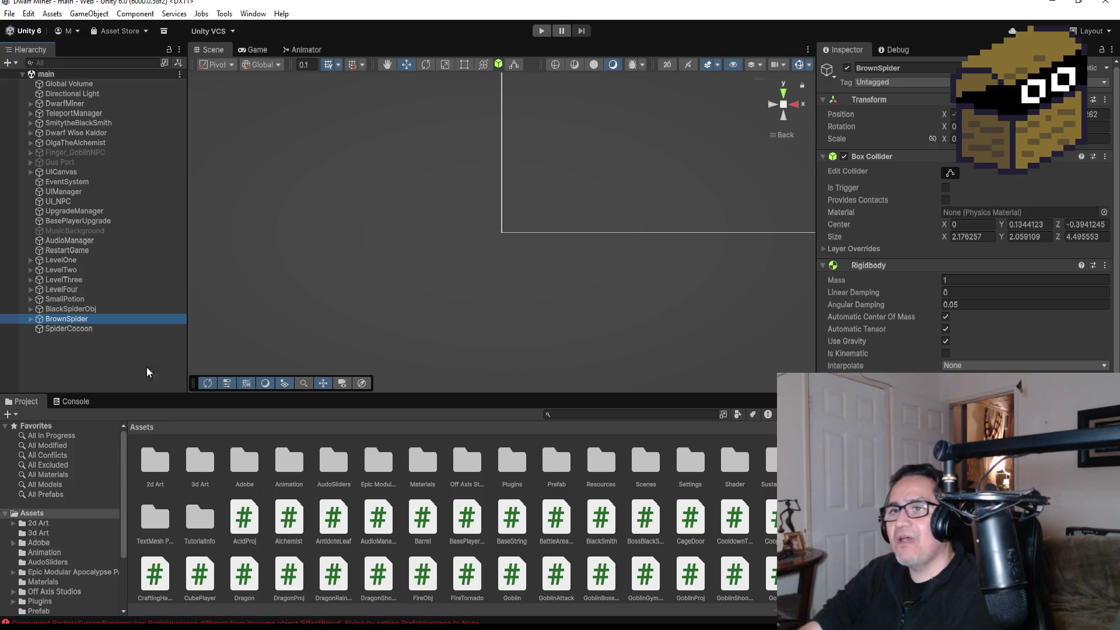
pyautogui.click(81, 330)
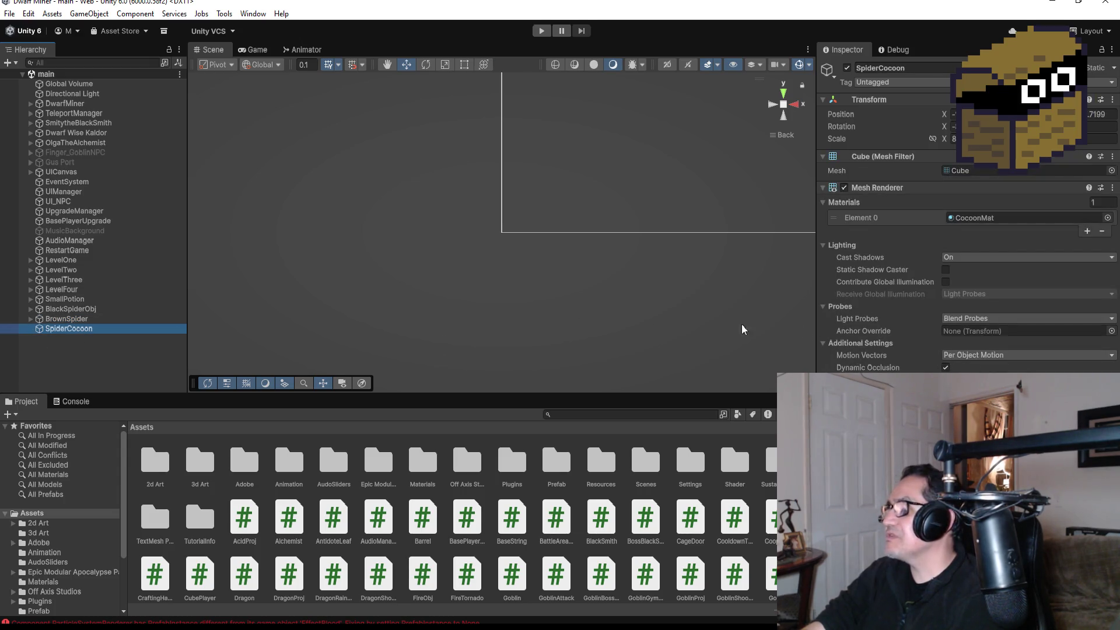
# Step: Frame the SpiderCocoon in a zoomed-out Top view, then save the scene
pyautogui.doubleClick(79, 330)
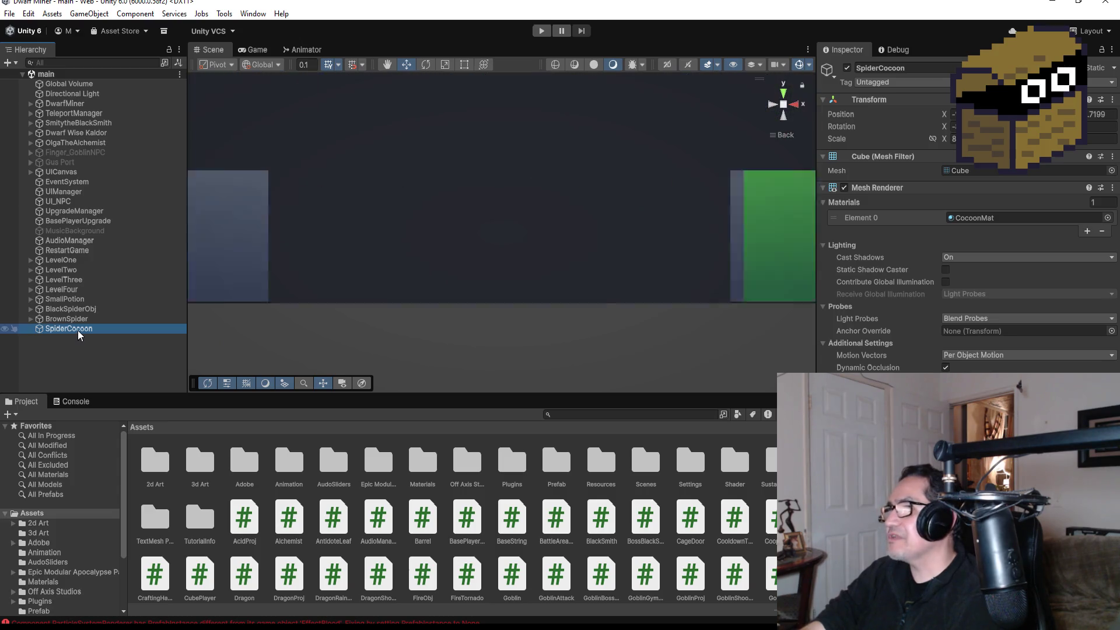
pyautogui.click(779, 92)
pyautogui.scroll(-8, 641, 266)
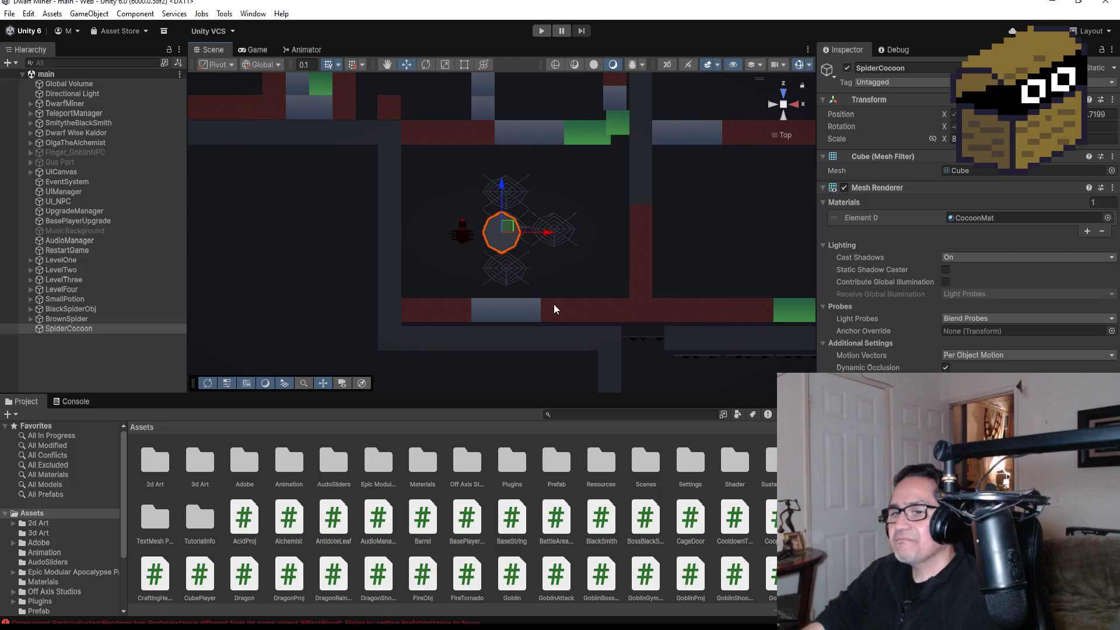
pyautogui.click(10, 13)
pyautogui.click(36, 73)
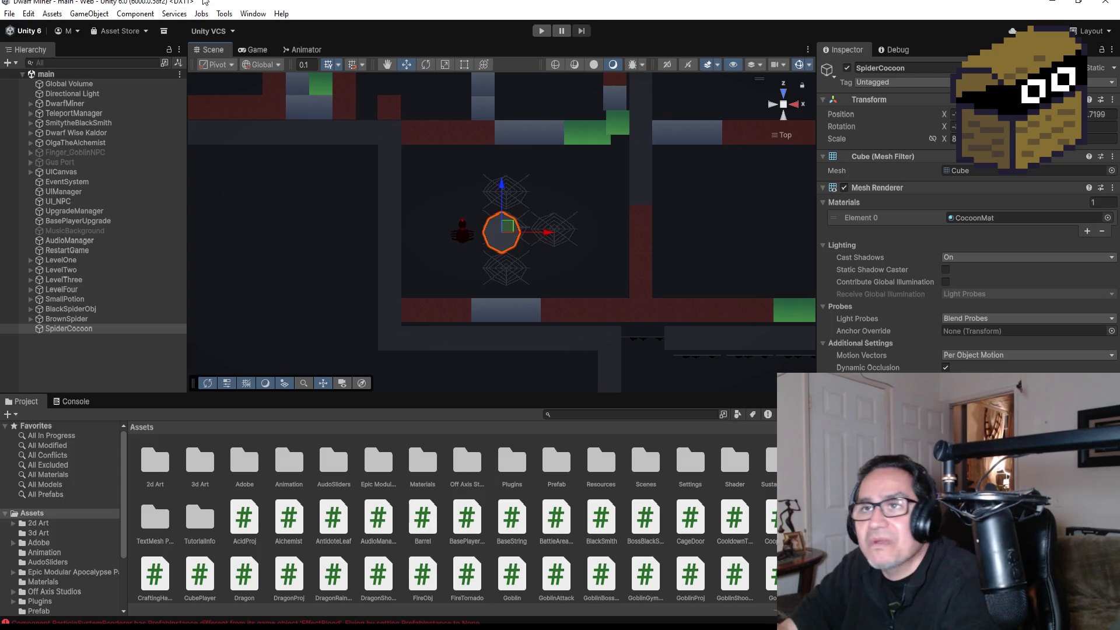
pyautogui.click(11, 13)
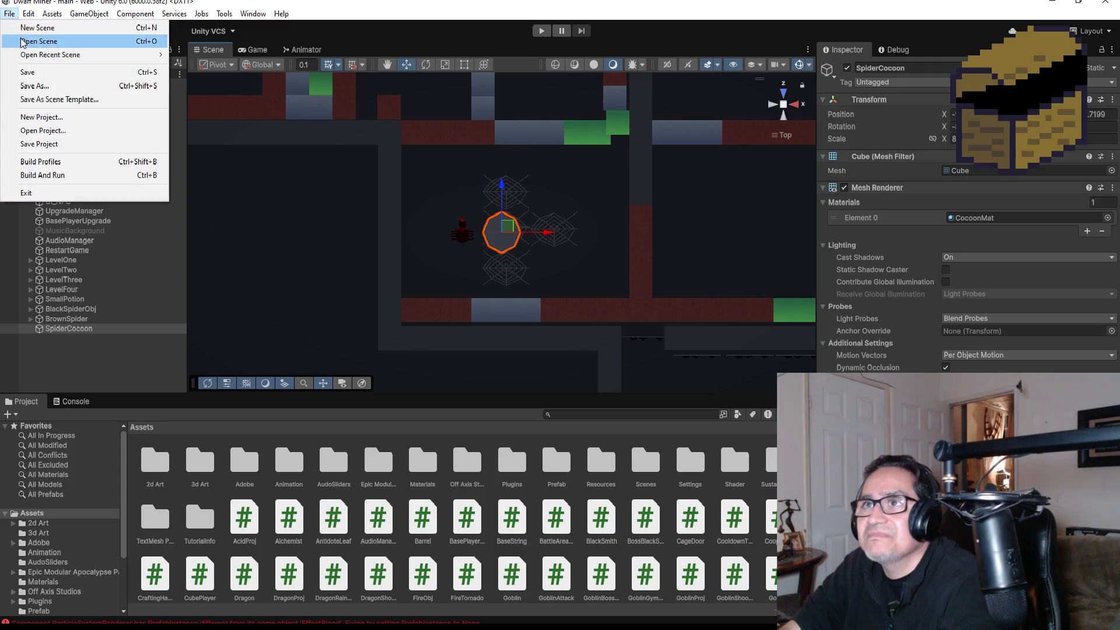
pyautogui.click(29, 71)
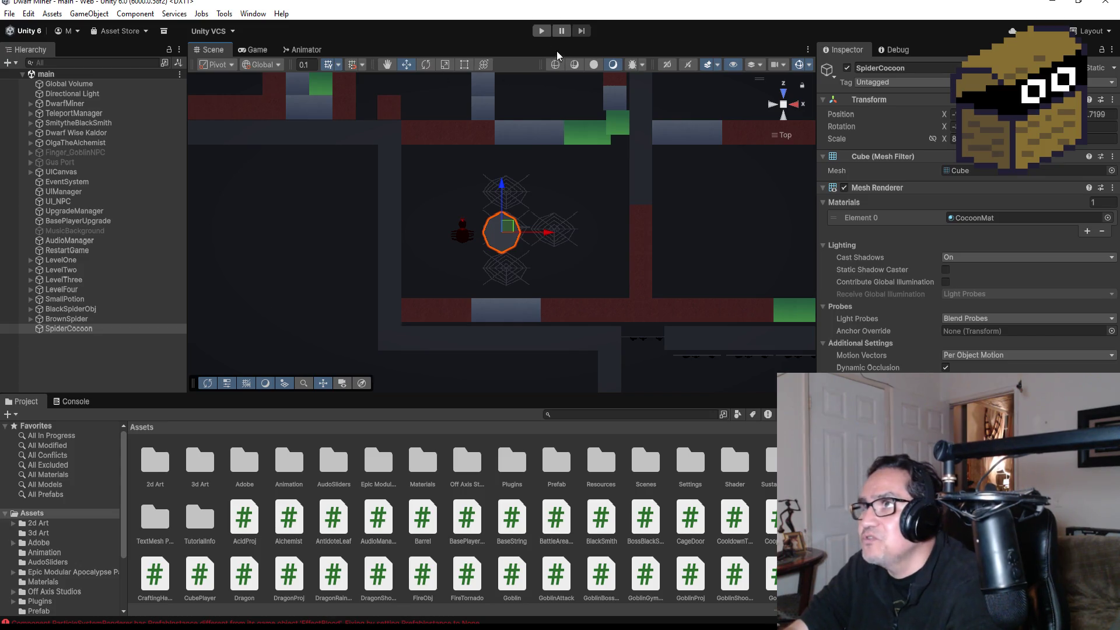
pyautogui.click(538, 30)
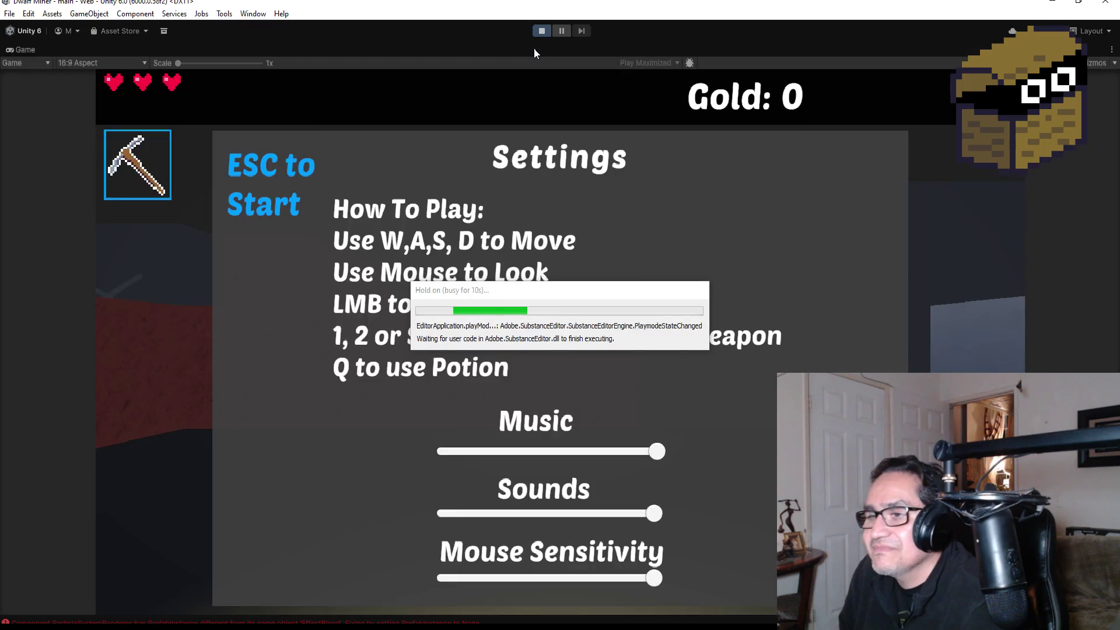
# Step: Start playing, walk up to the red rock wall and mine it, then circle the central rock
pyautogui.press('Escape')
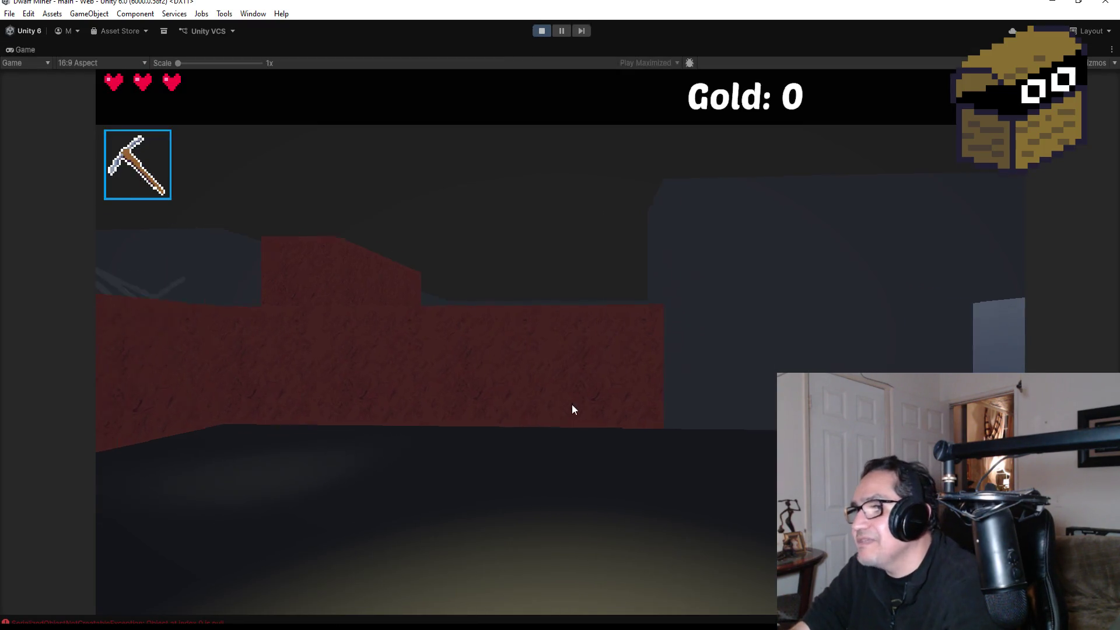
pyautogui.click(596, 410)
pyautogui.press('w')
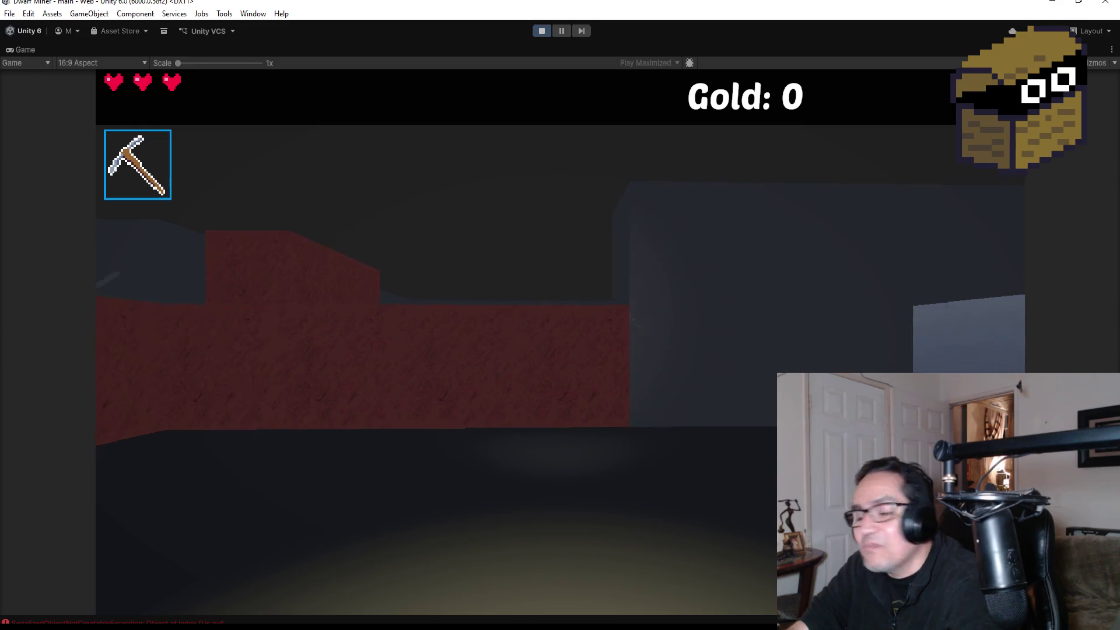
pyautogui.press('w')
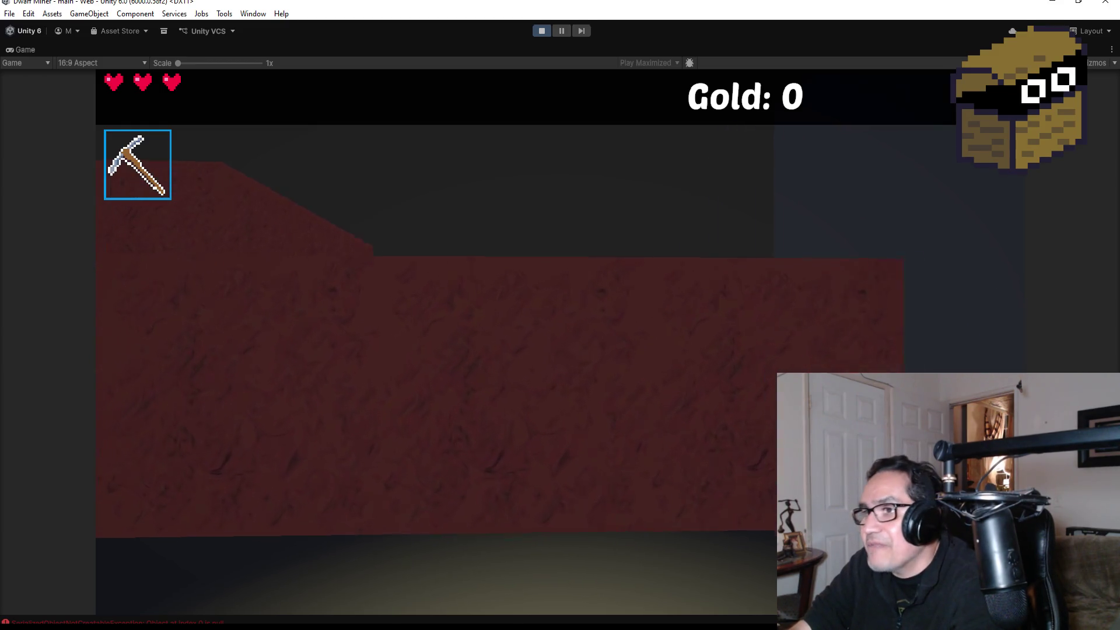
pyautogui.click(561, 342)
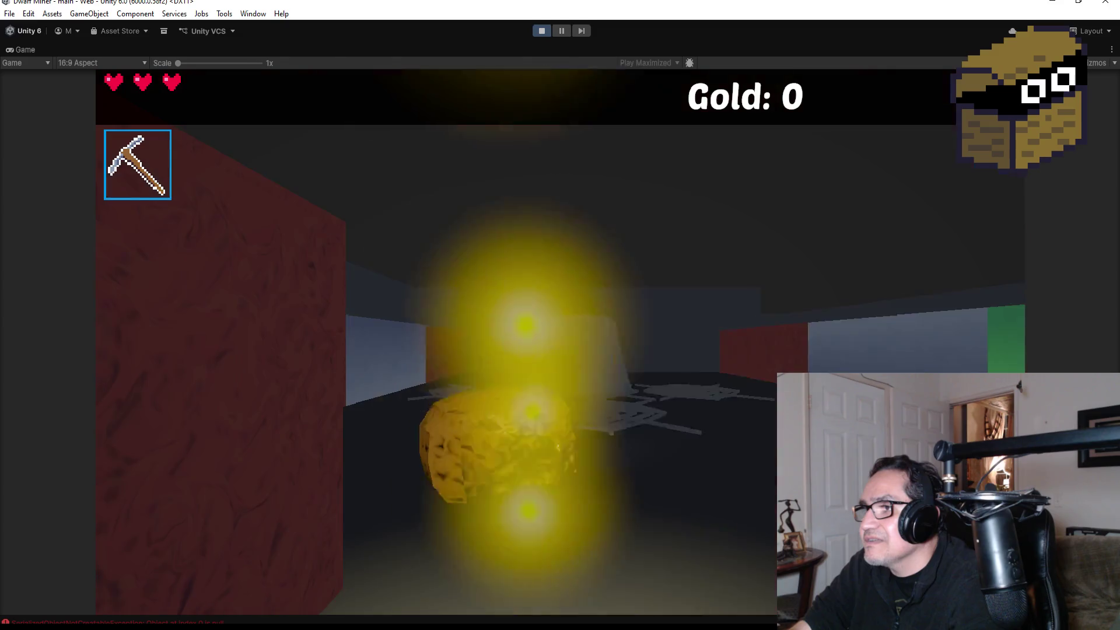
pyautogui.scroll(-1, 560, 315)
pyautogui.press('w')
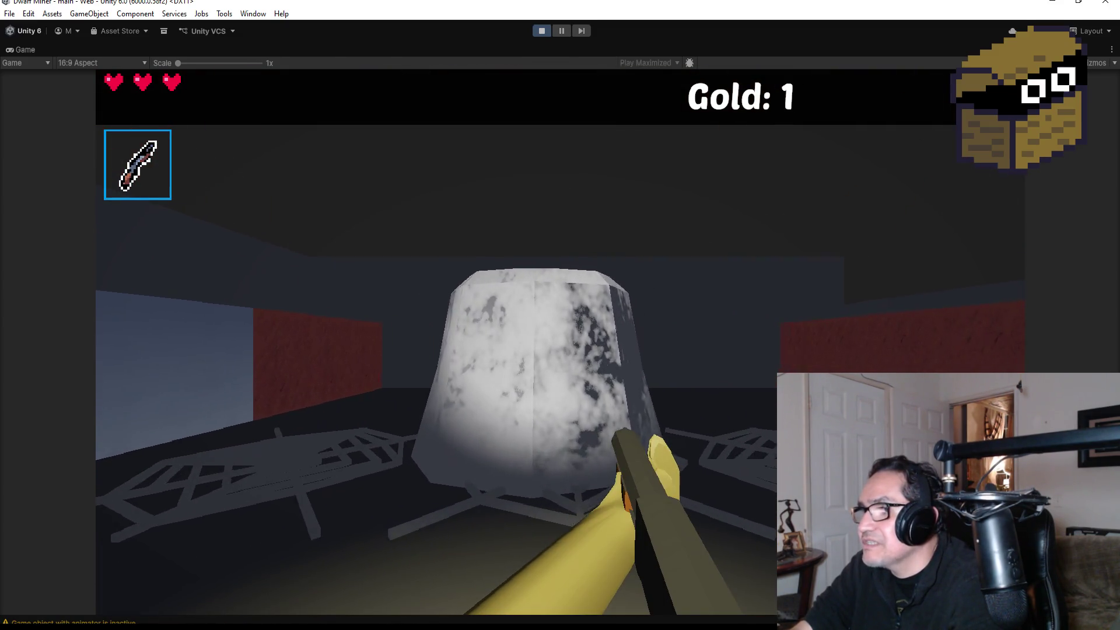
pyautogui.press('w')
pyautogui.press('s')
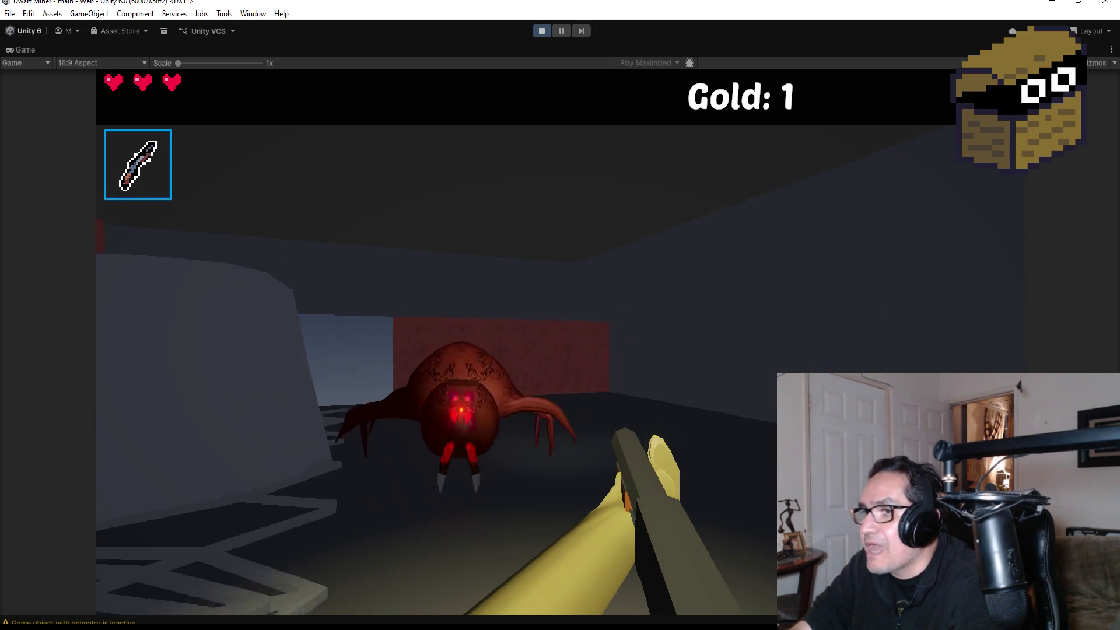
# Step: Shoot the approaching red spider, then switch to the pickaxe and mine the red wall
pyautogui.click(526, 342)
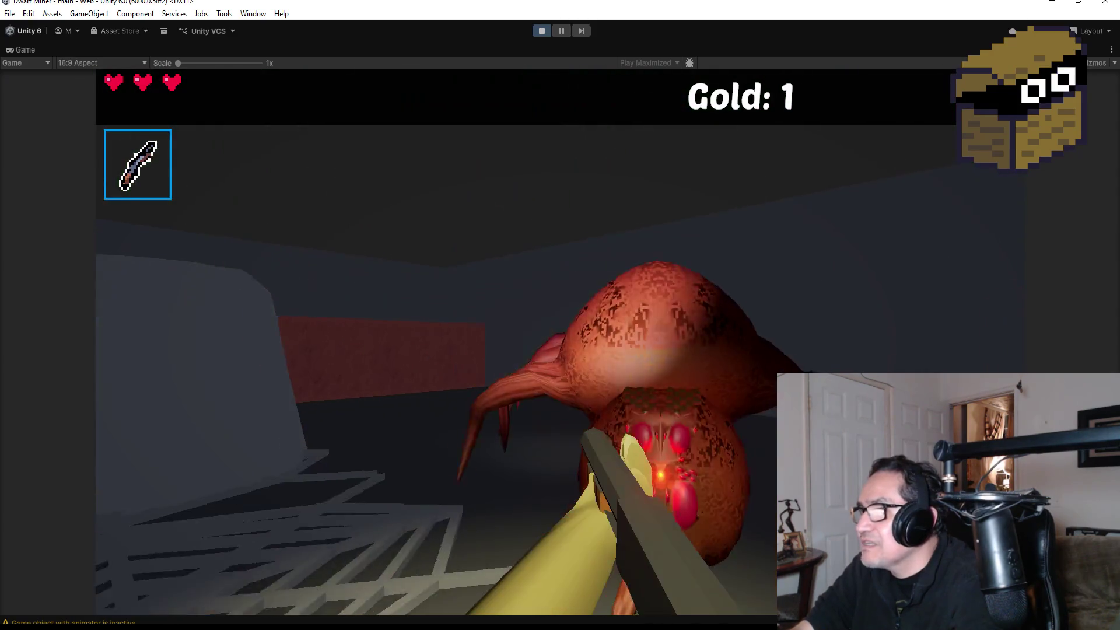
pyautogui.click(560, 342)
pyautogui.click(560, 342)
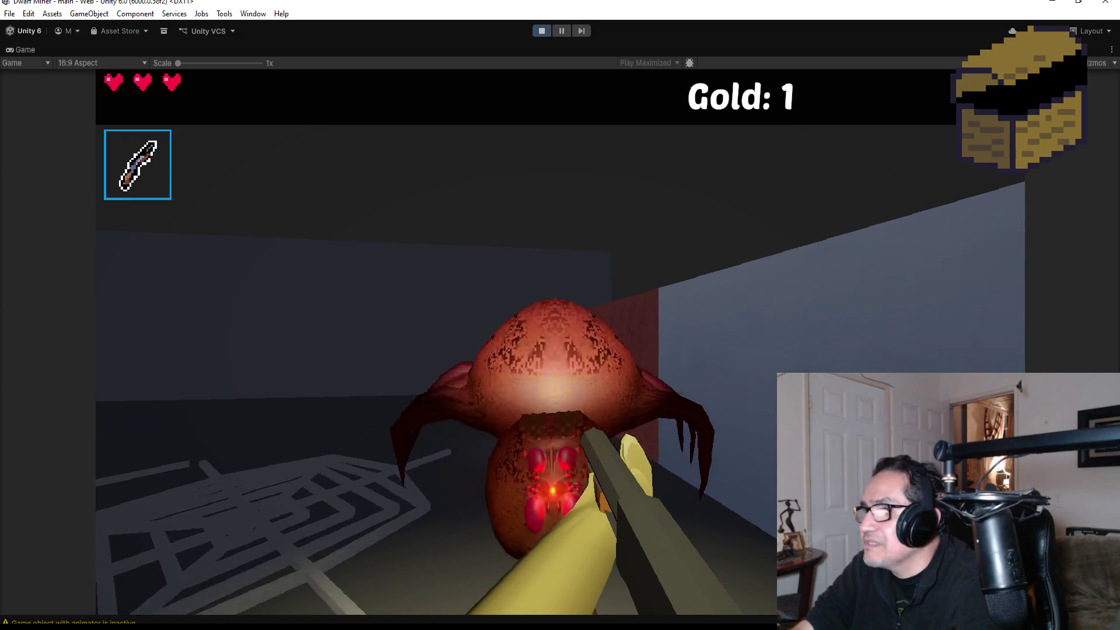
pyautogui.click(560, 341)
pyautogui.click(561, 342)
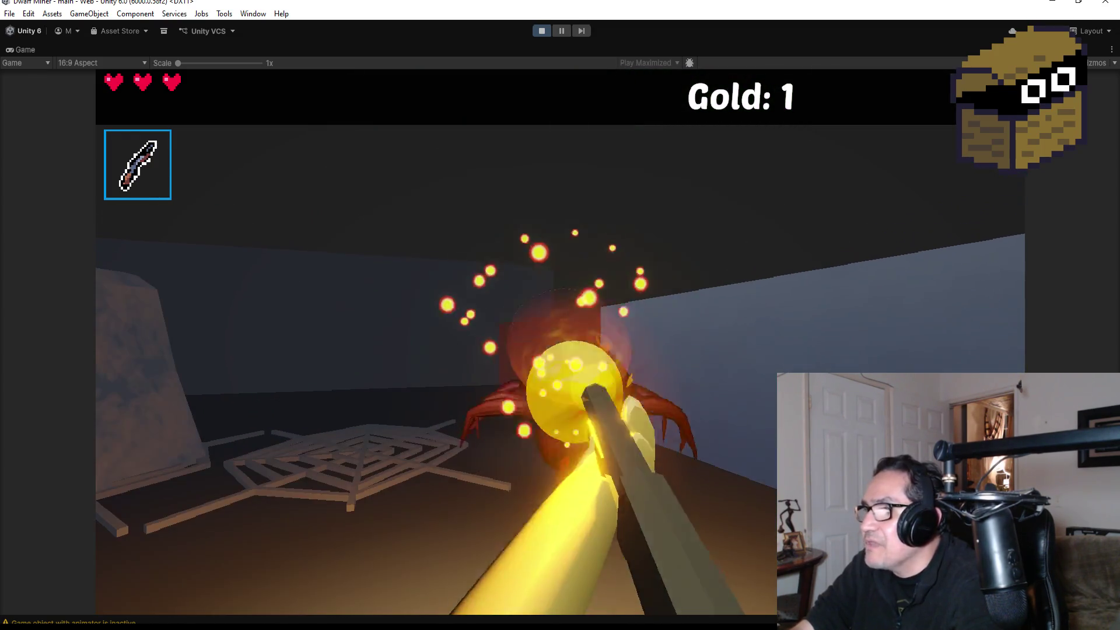
pyautogui.press('2')
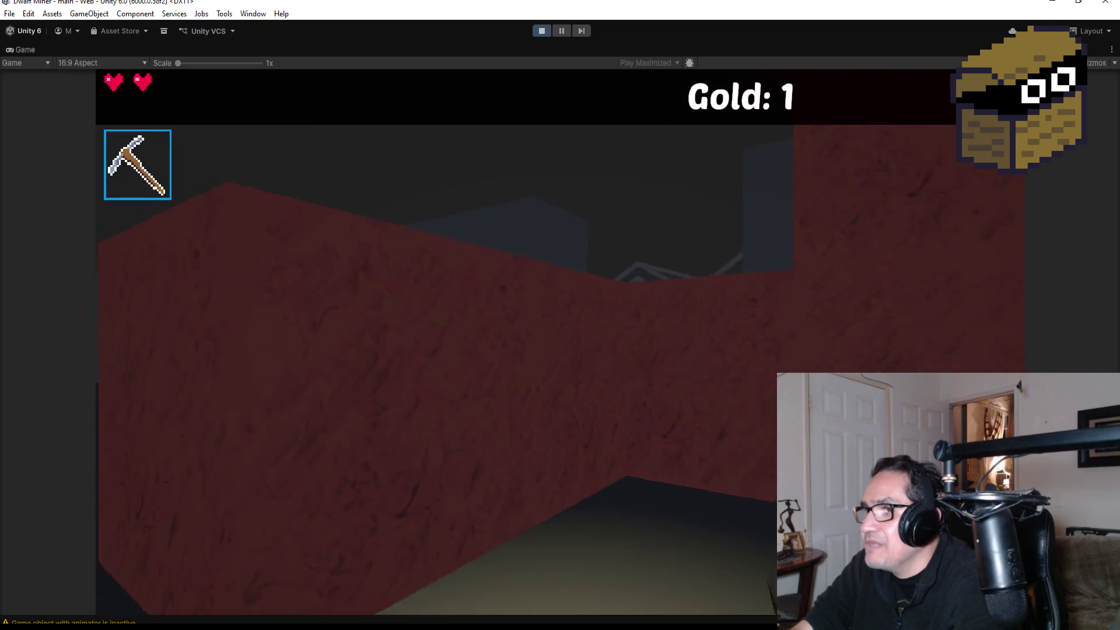
pyautogui.click(560, 342)
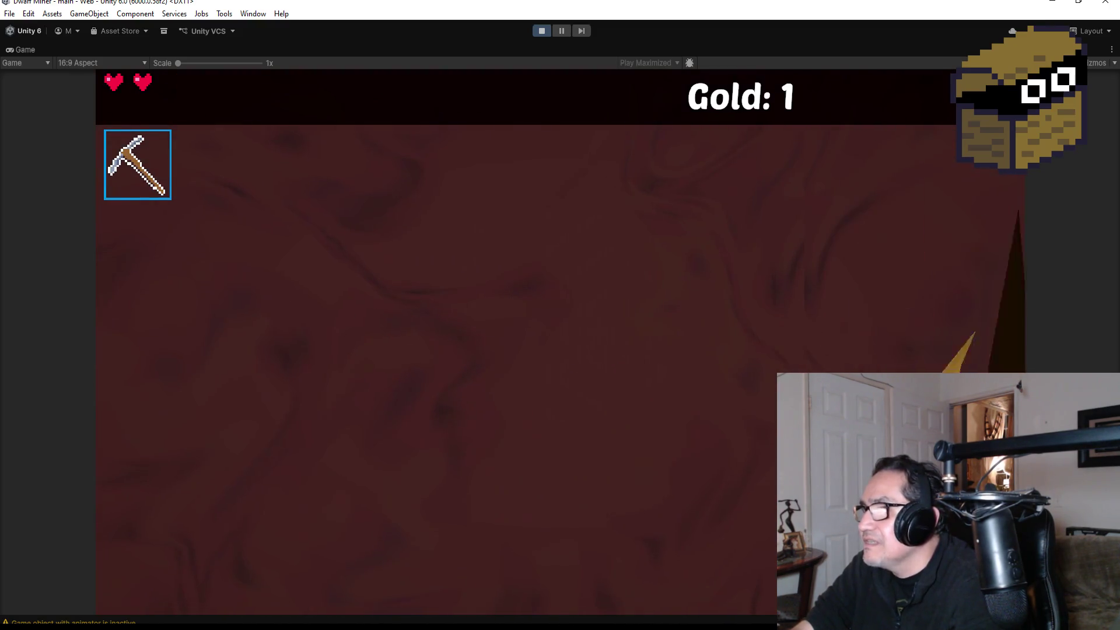
pyautogui.click(560, 342)
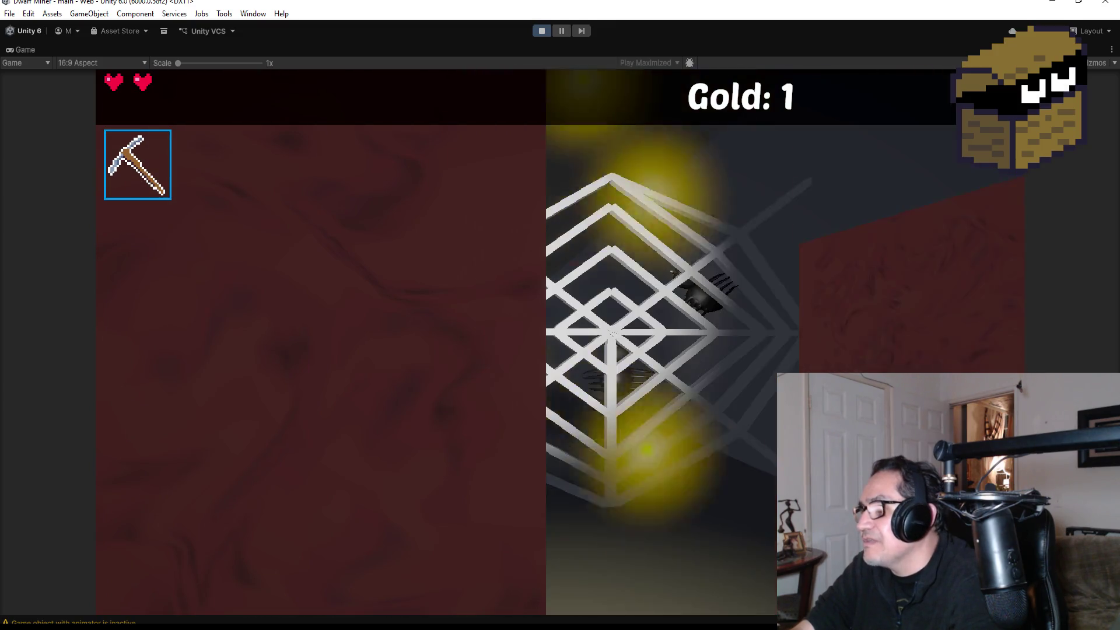
# Step: Switch back to the ranged weapon and fireball the giant spider in the web room until Game Over
pyautogui.press('w')
pyautogui.press('1')
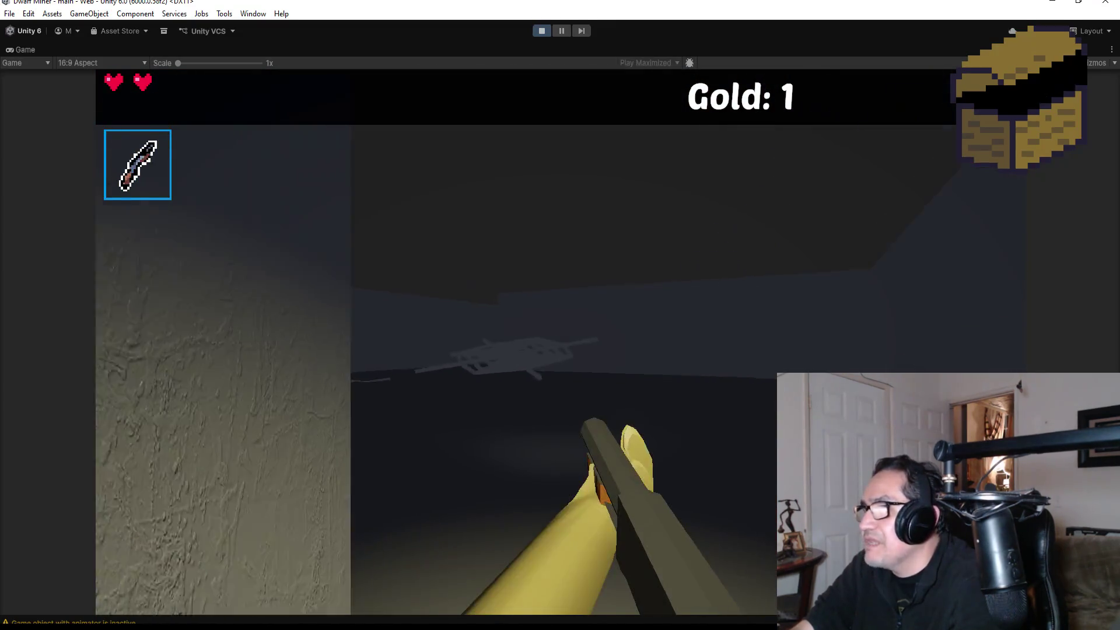
pyautogui.press('s')
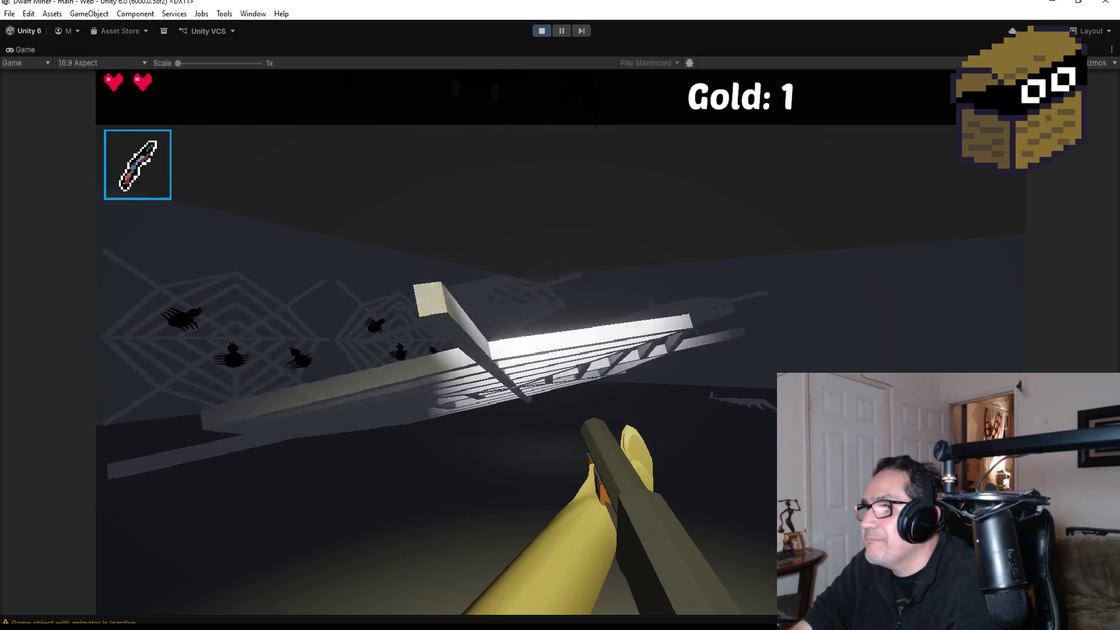
pyautogui.click(560, 343)
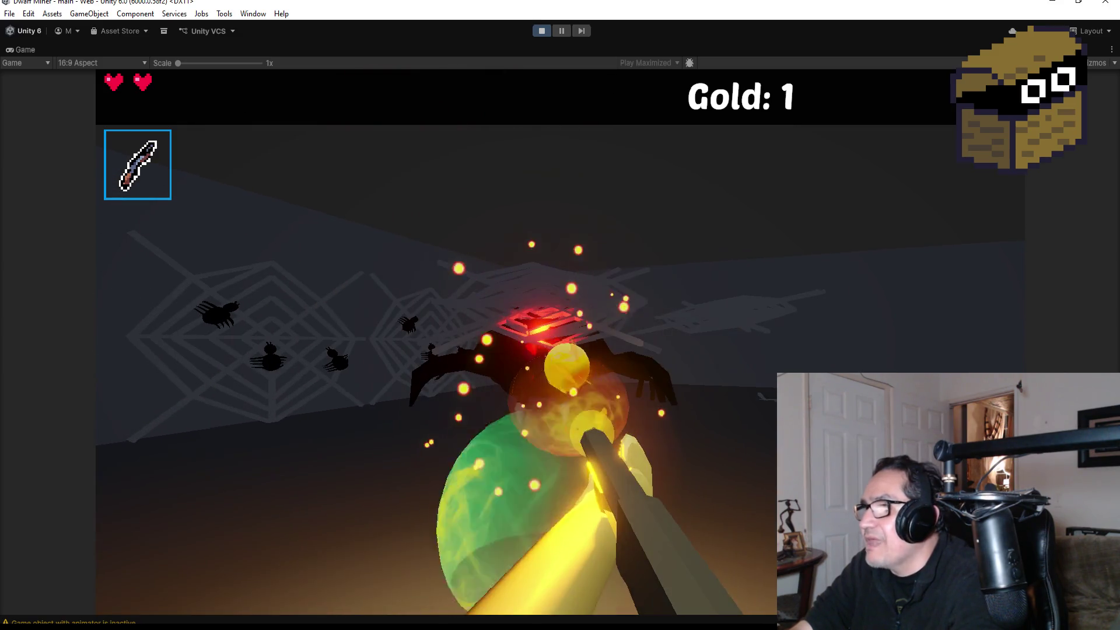
pyautogui.click(560, 343)
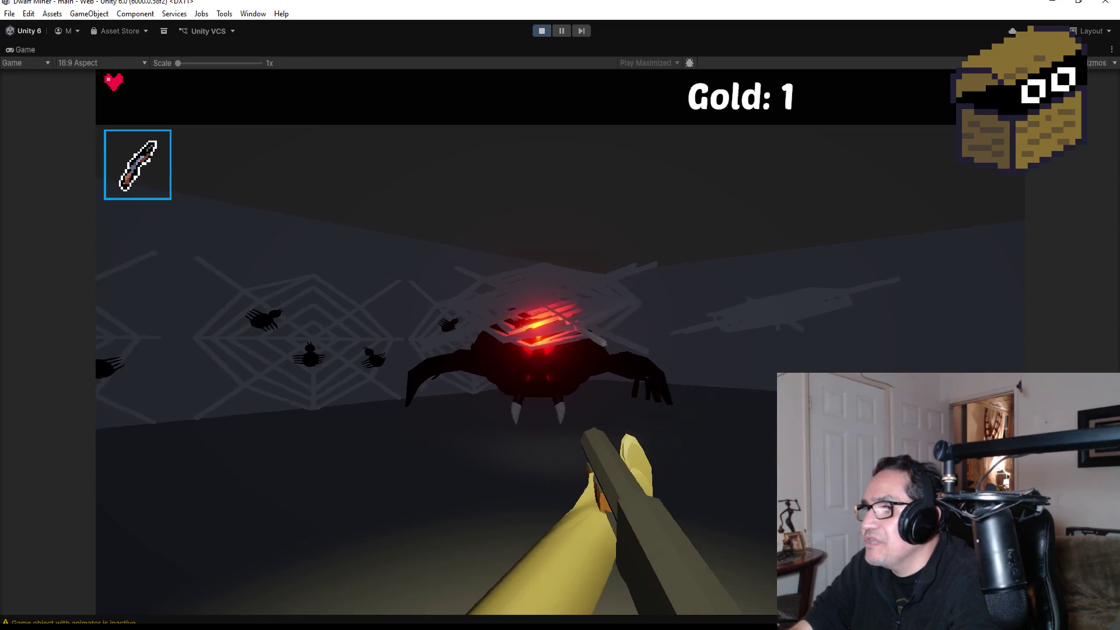
pyautogui.click(560, 343)
pyautogui.click(560, 343)
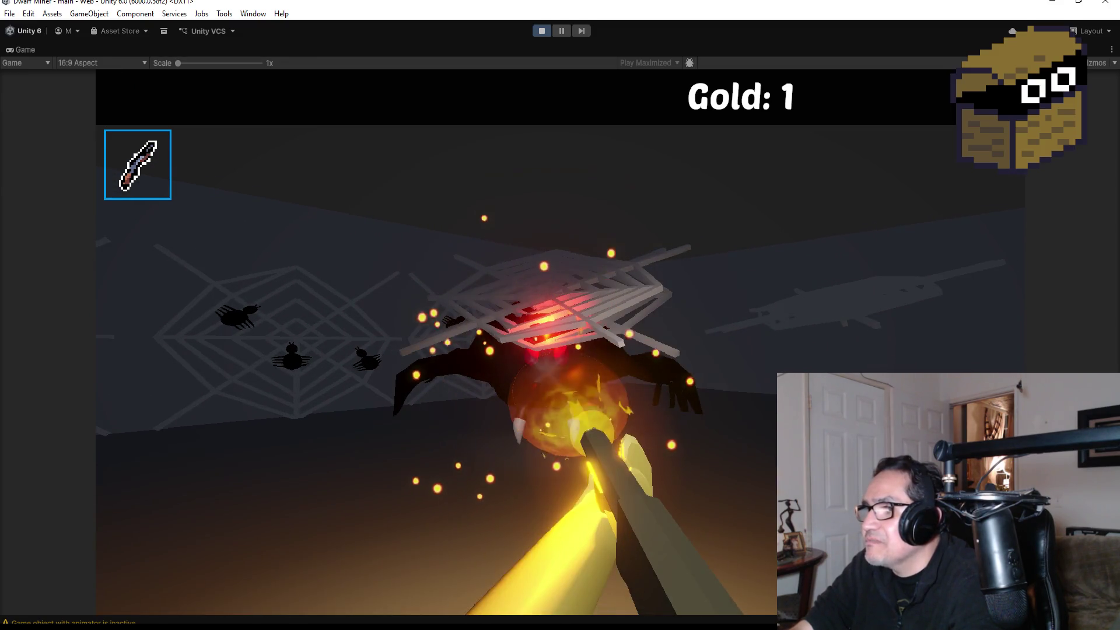
pyautogui.click(560, 343)
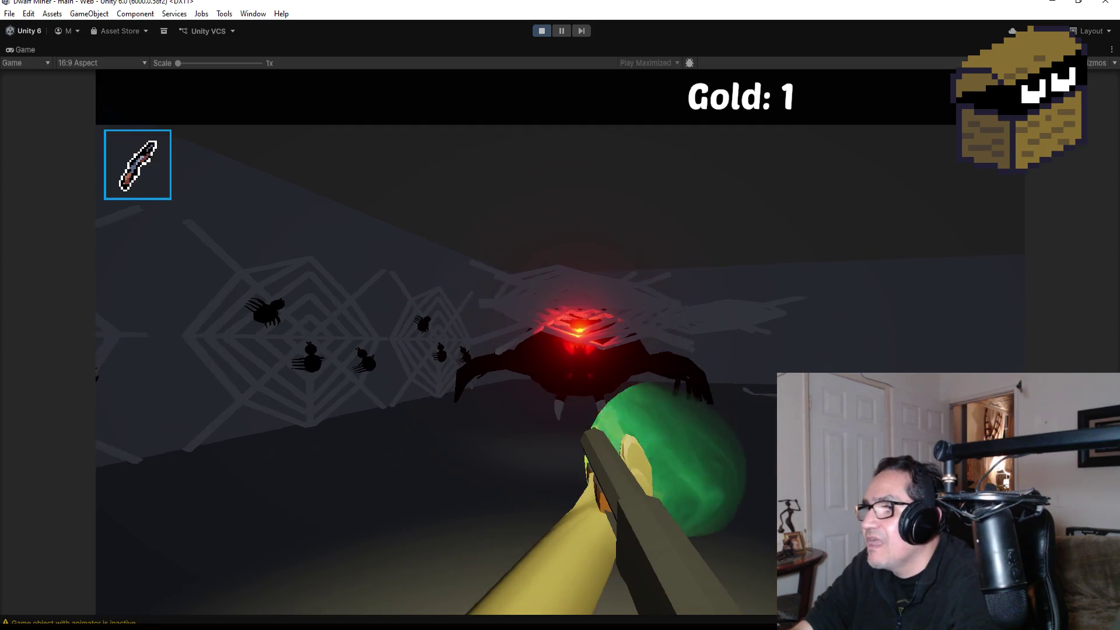
pyautogui.click(560, 343)
pyautogui.click(560, 343)
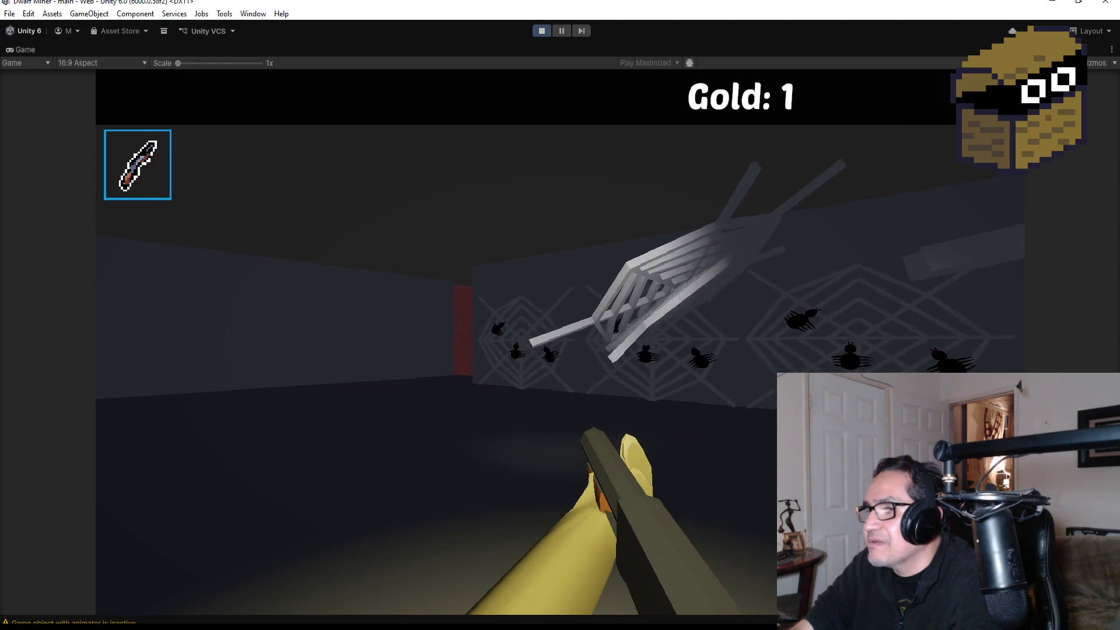
pyautogui.press('w')
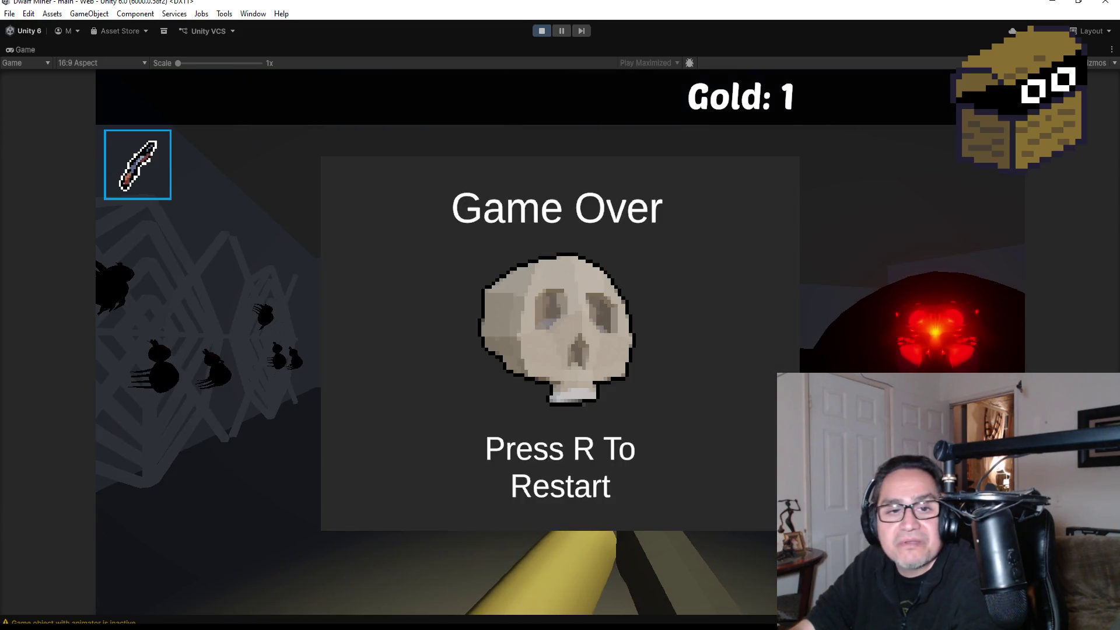
pyautogui.press('Escape')
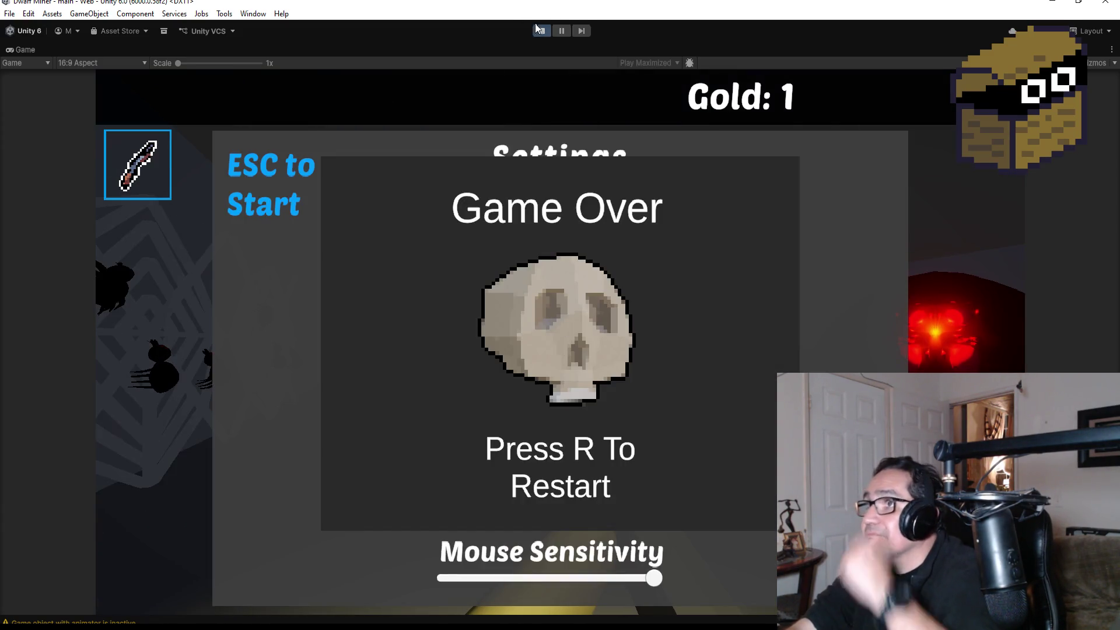
# Step: Stop play mode and save the main scene
pyautogui.click(542, 30)
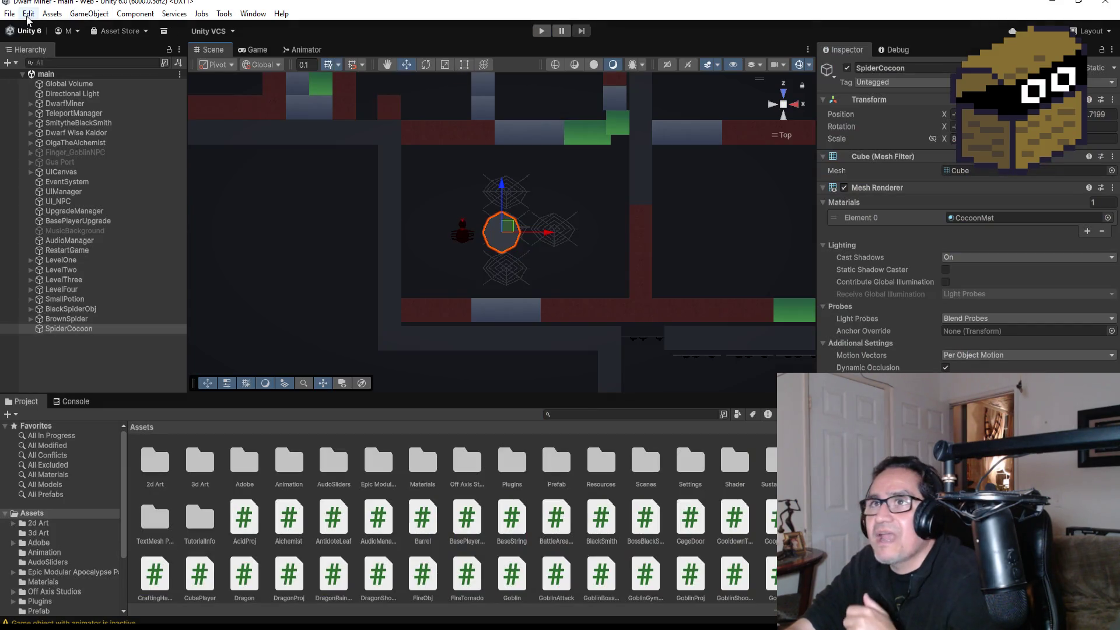
pyautogui.click(10, 14)
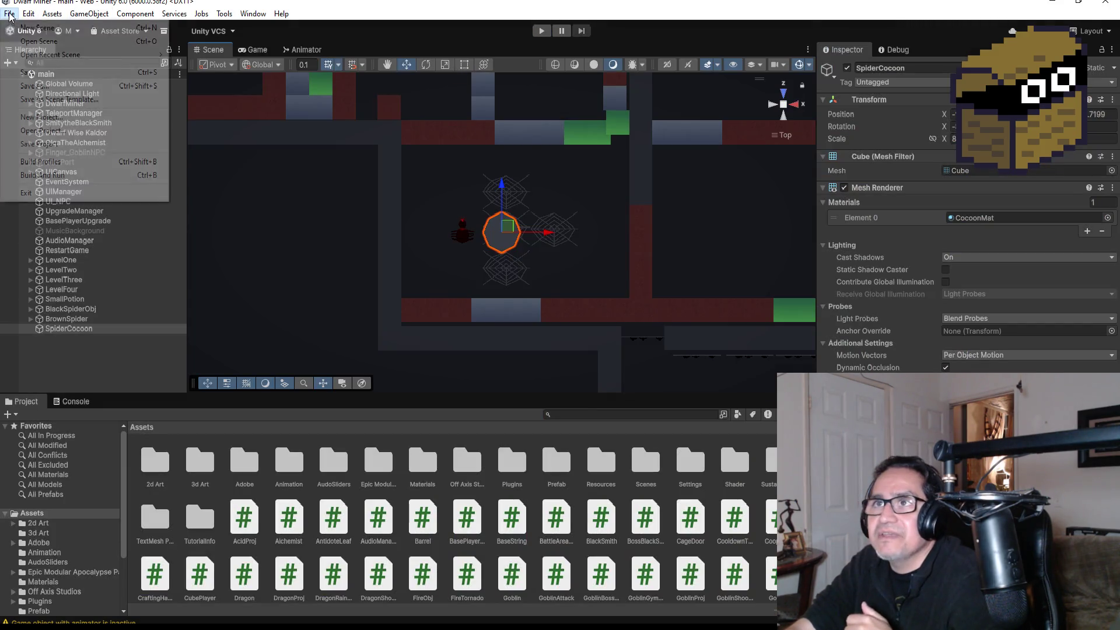
pyautogui.click(45, 75)
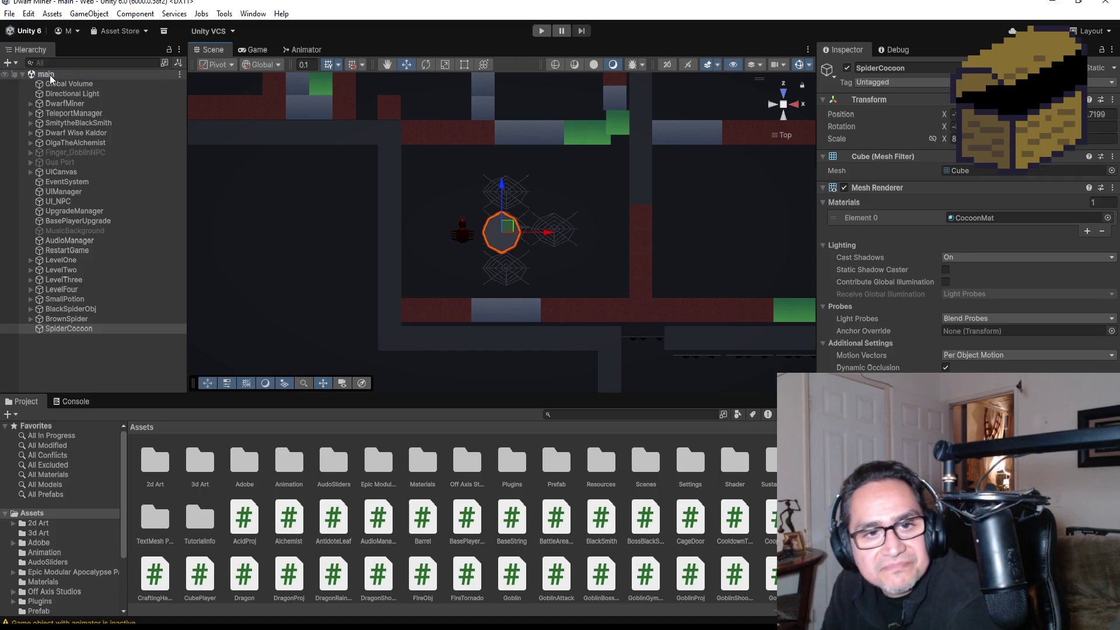